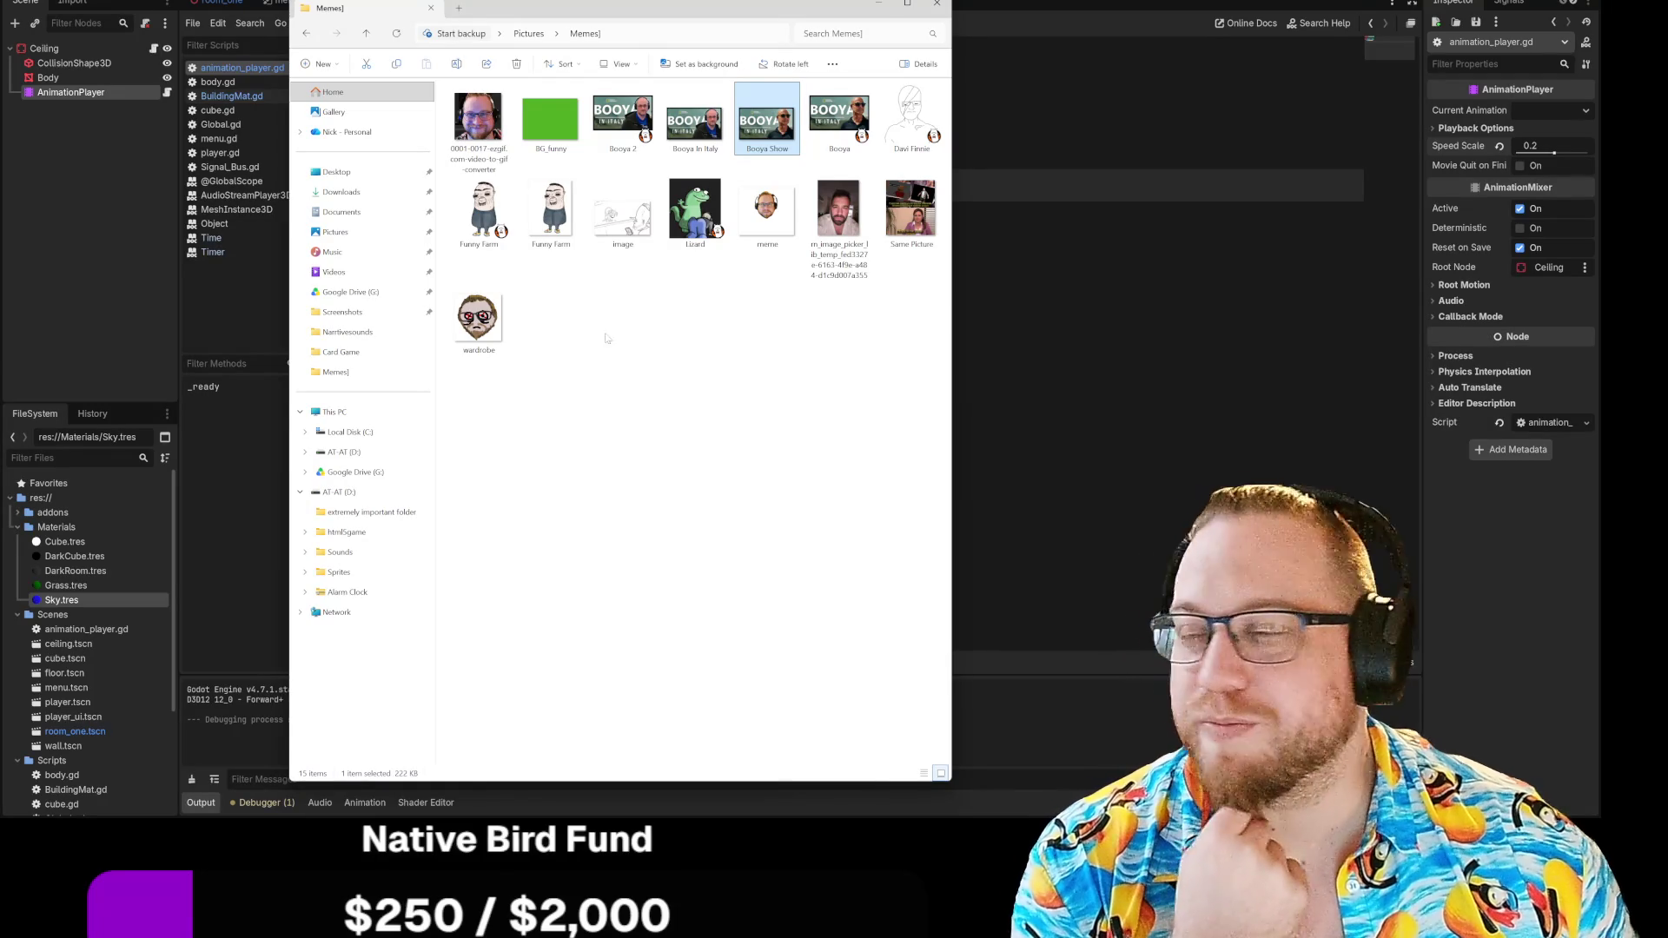
Open the Lizard drawing in the painting app and dismiss the advertisement popup
{"action": "double_click", "coordinate": [695, 209]}
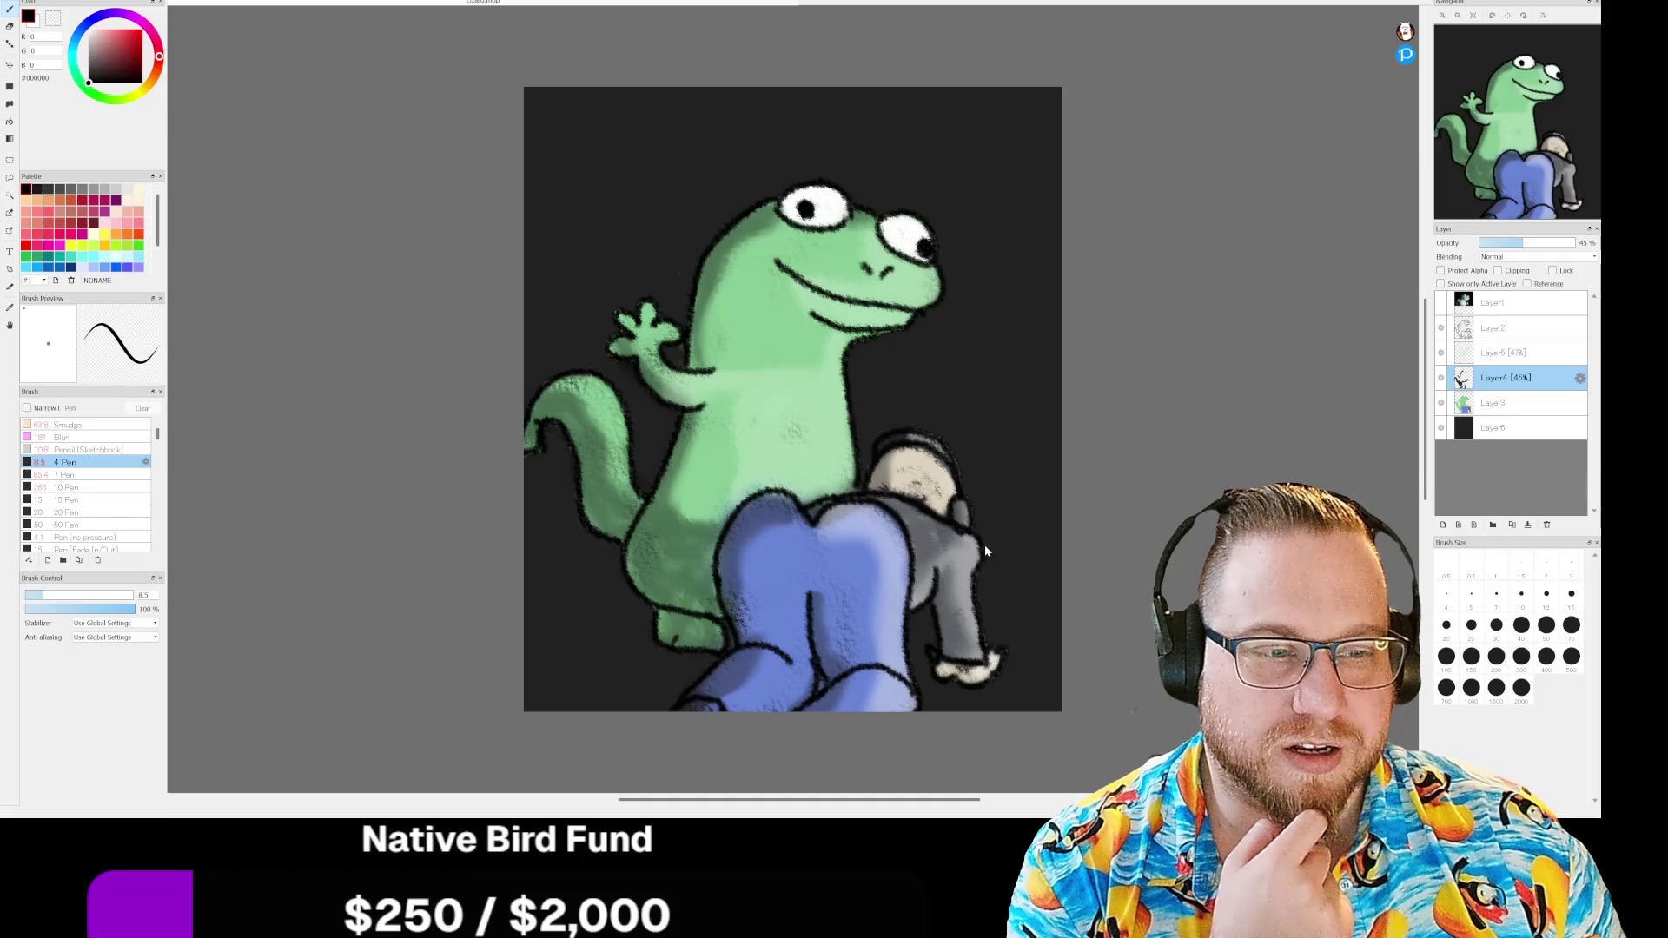
{"action": "left_click", "coordinate": [931, 538]}
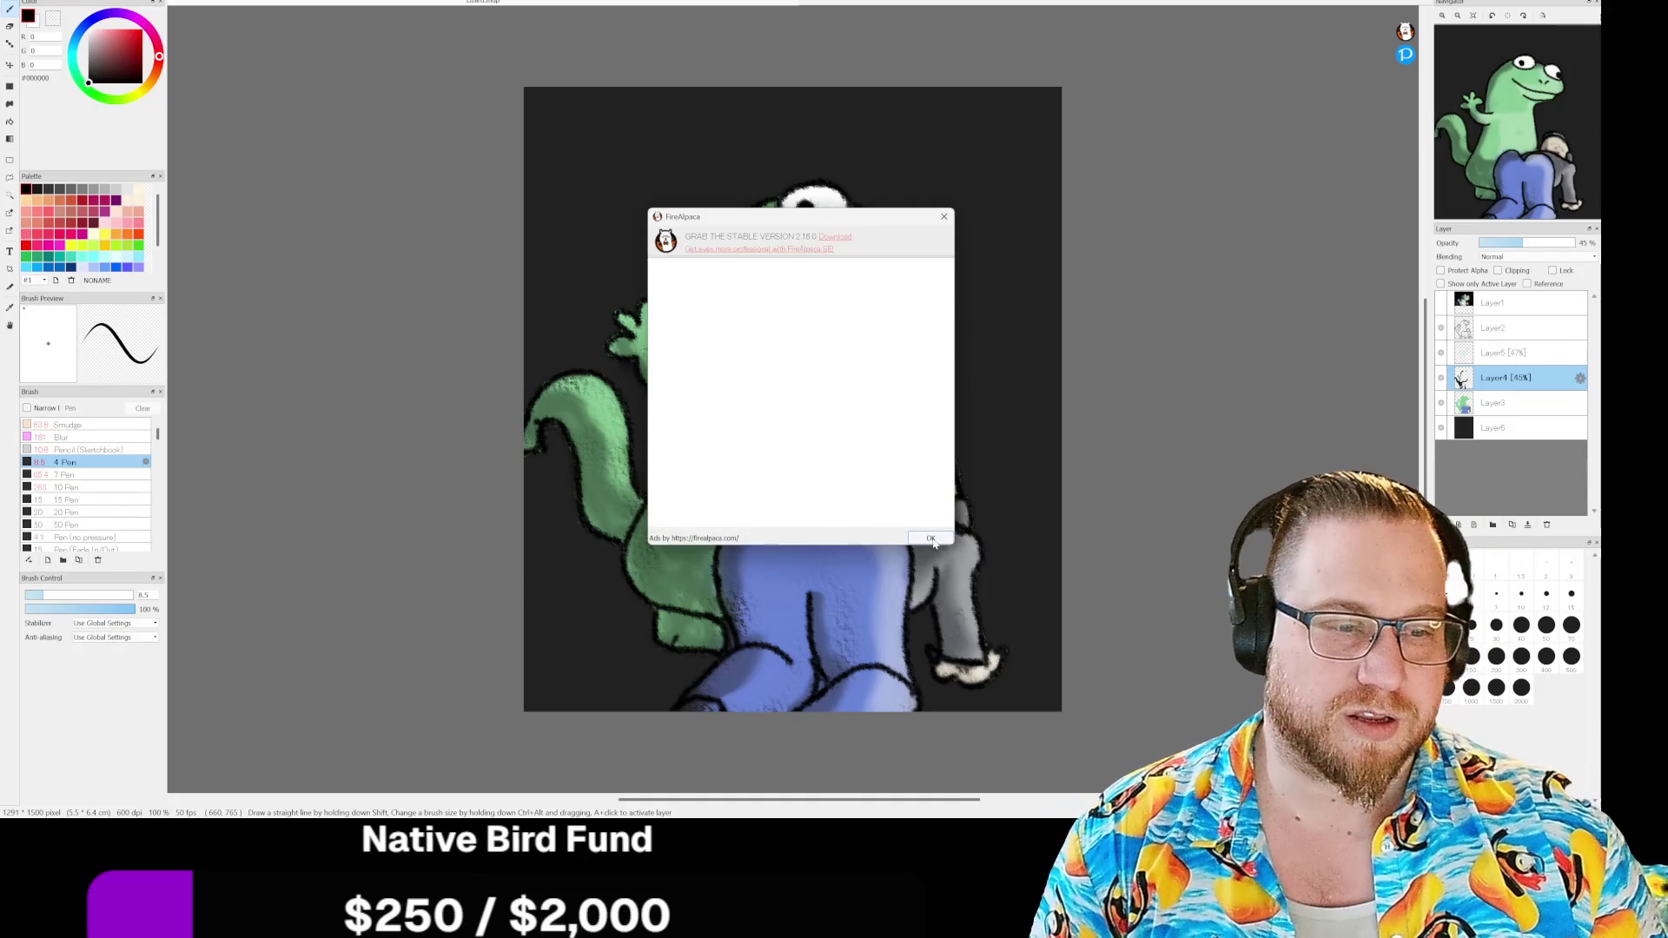
{"action": "scroll", "coordinate": [952, 548], "scroll_direction": "down", "scroll_amount": 1}
{"action": "scroll", "coordinate": [959, 565], "scroll_direction": "up", "scroll_amount": 3}
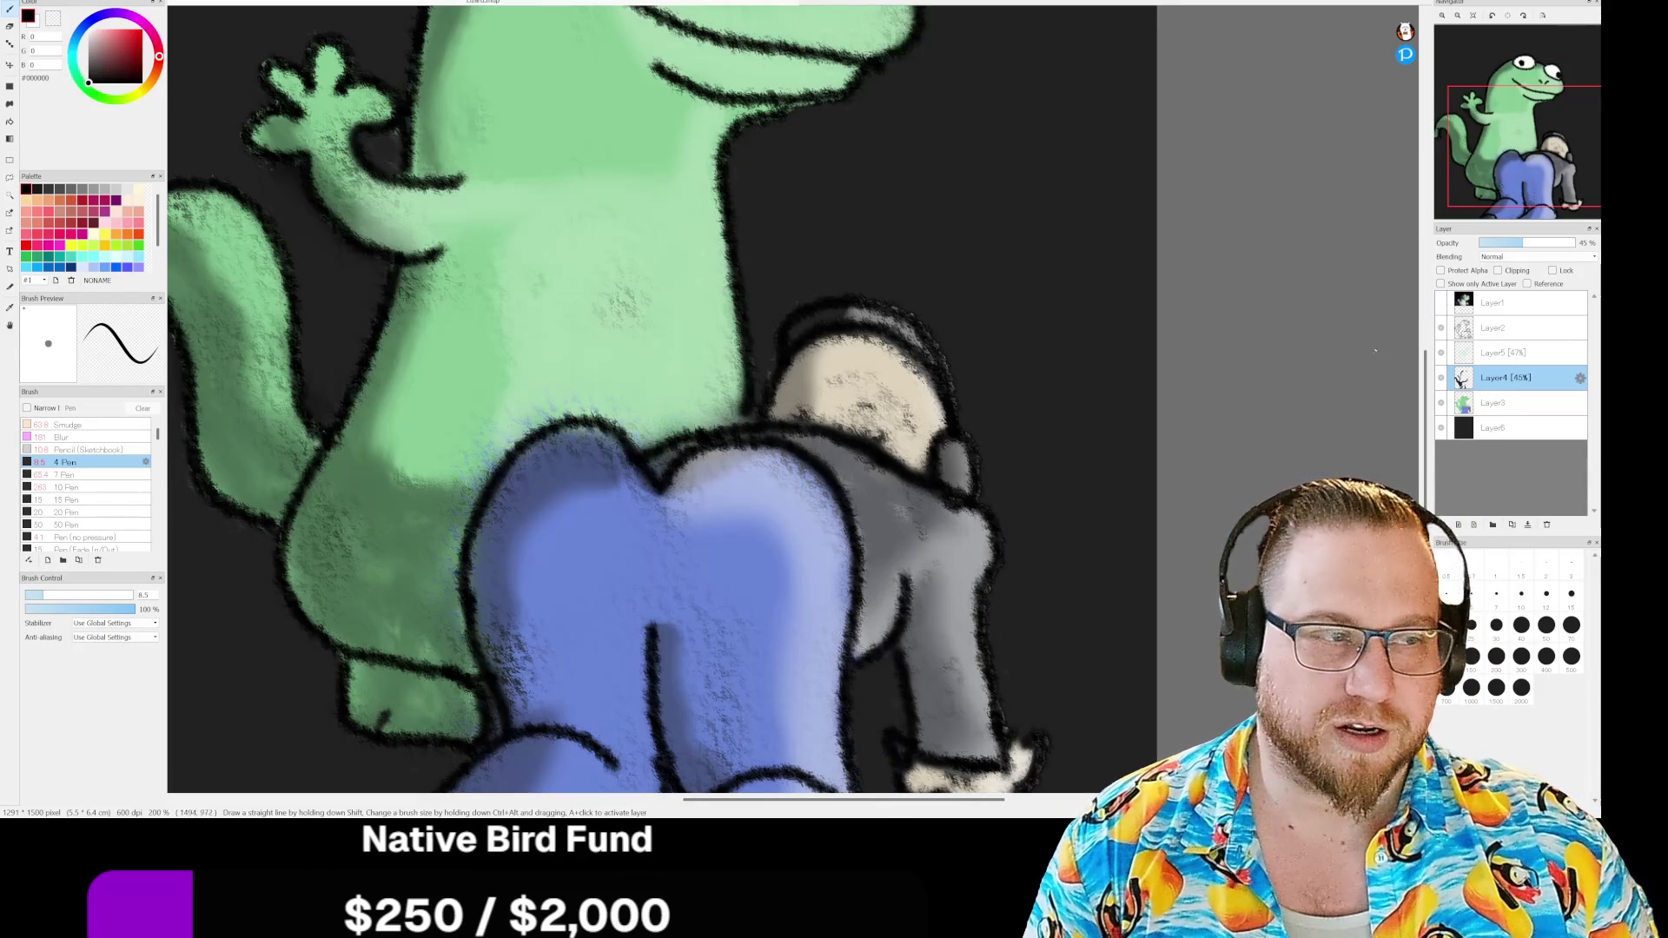
{"action": "scroll", "coordinate": [1213, 346], "scroll_direction": "down", "scroll_amount": 3}
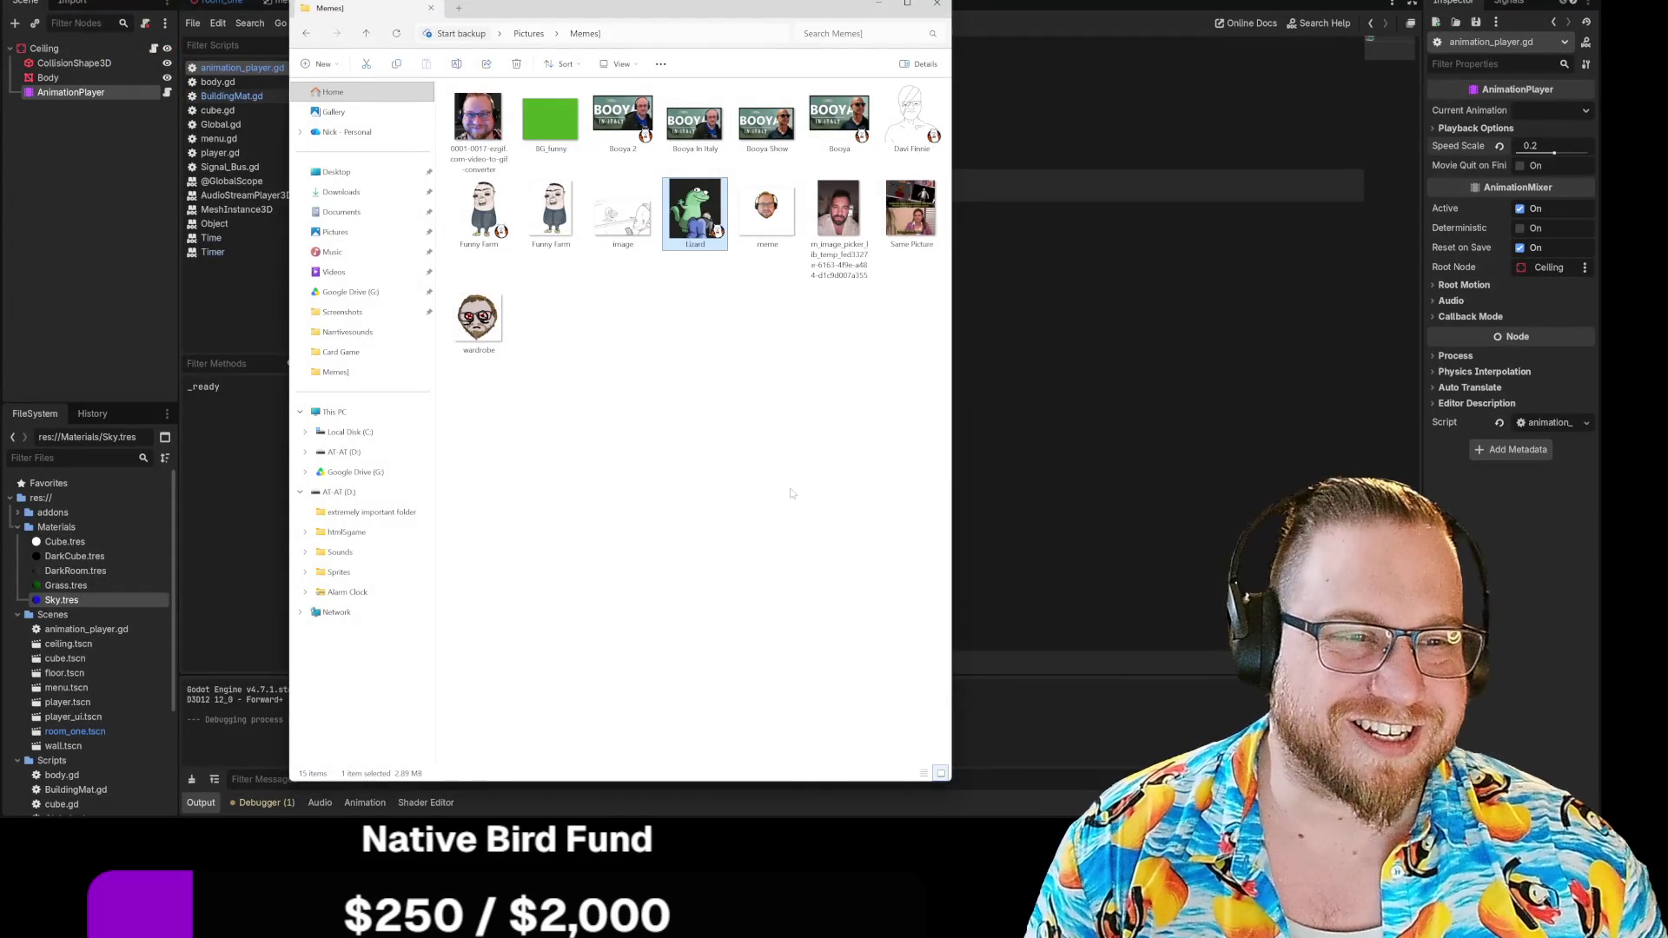
Clear the file selection, go up to the Pictures folder, and nudge the window right
{"action": "left_click", "coordinate": [791, 492]}
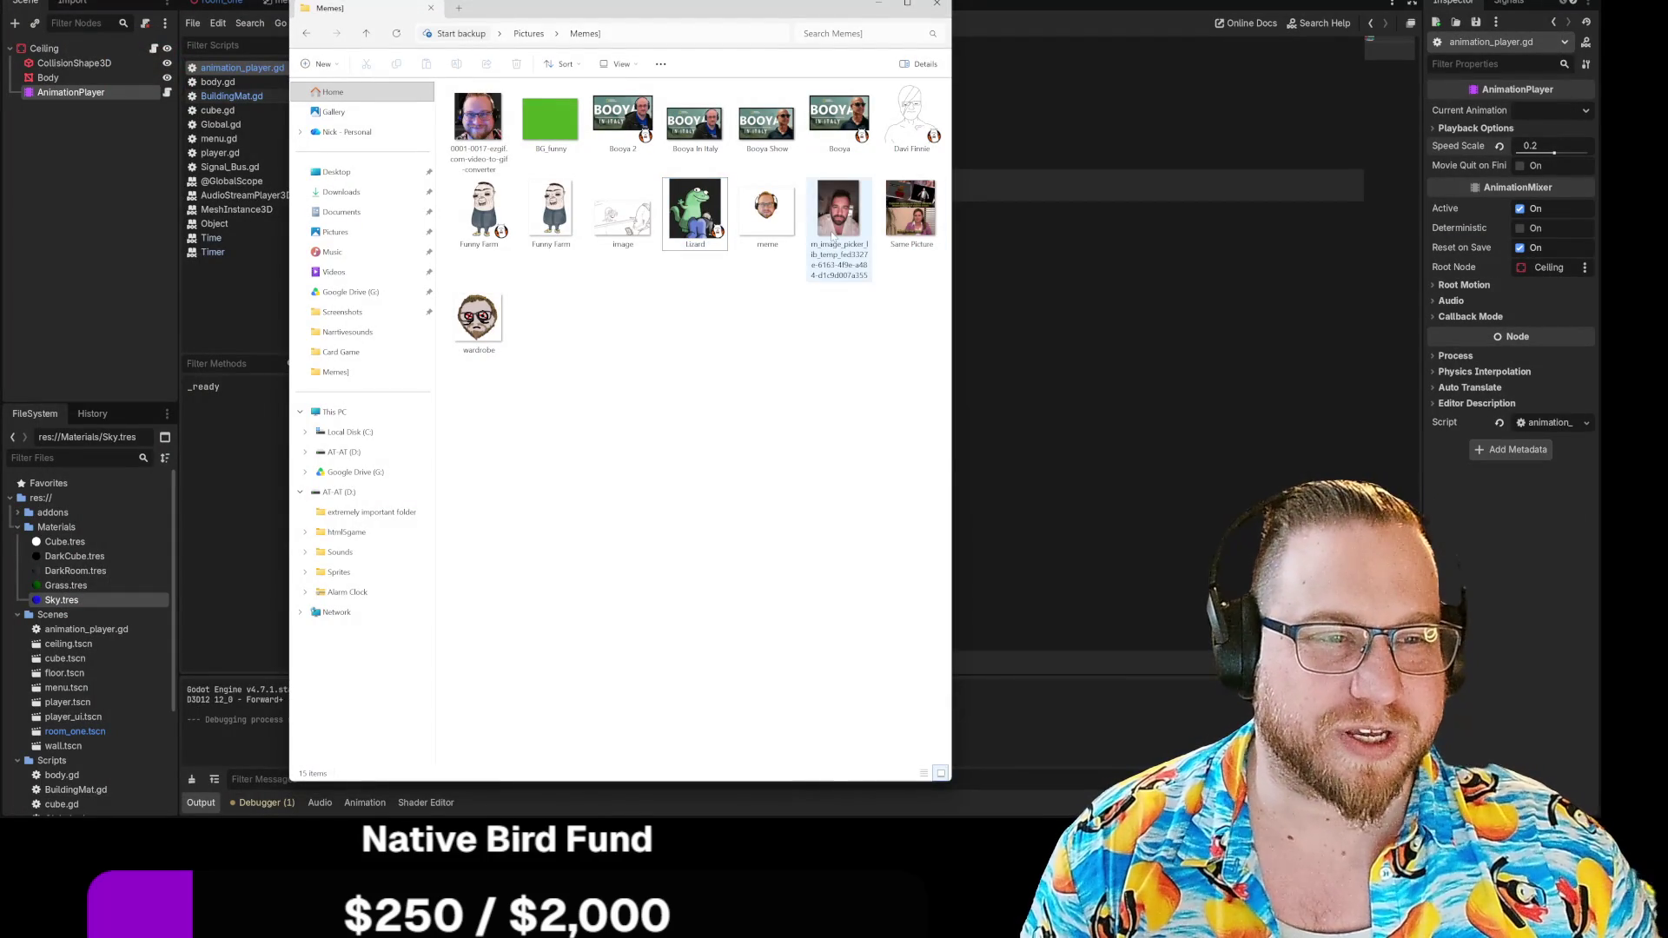
{"action": "left_click", "coordinate": [528, 33]}
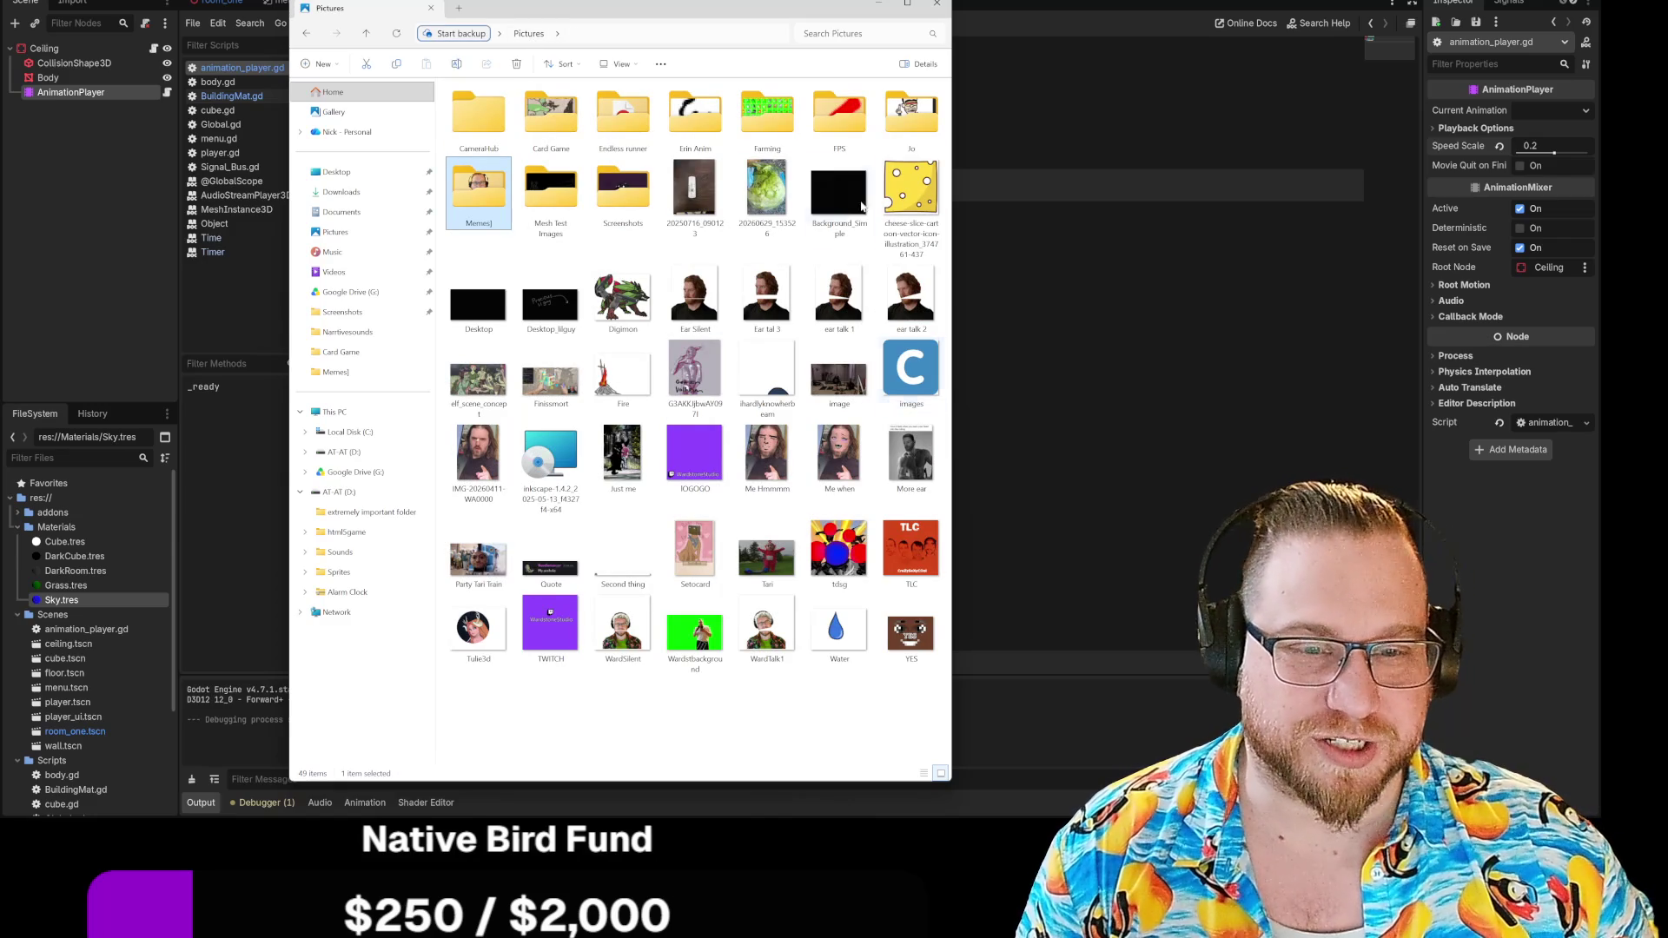
{"action": "mouse_move", "coordinate": [806, 14]}
{"action": "left_mouse_down"}
{"action": "mouse_move", "coordinate": [860, 3]}
{"action": "mouse_move", "coordinate": [0, 3]}
{"action": "left_mouse_up"}
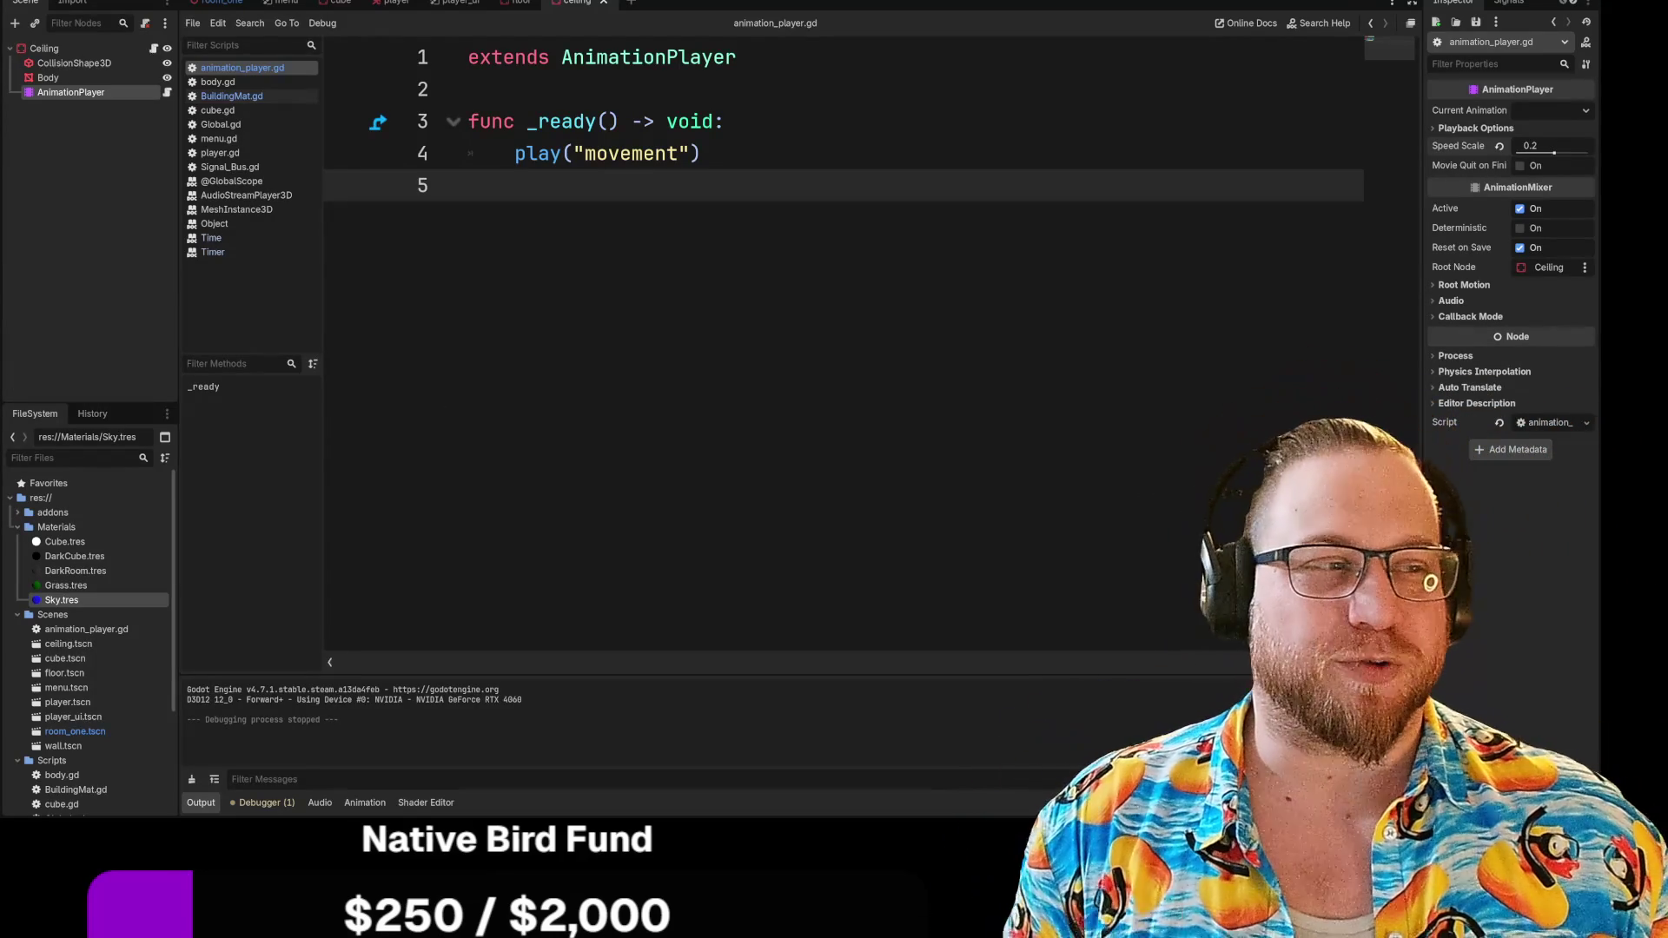
Add the line speed_scale = 0.1 above play("movement") in the _ready function
{"action": "left_click", "coordinate": [702, 154]}
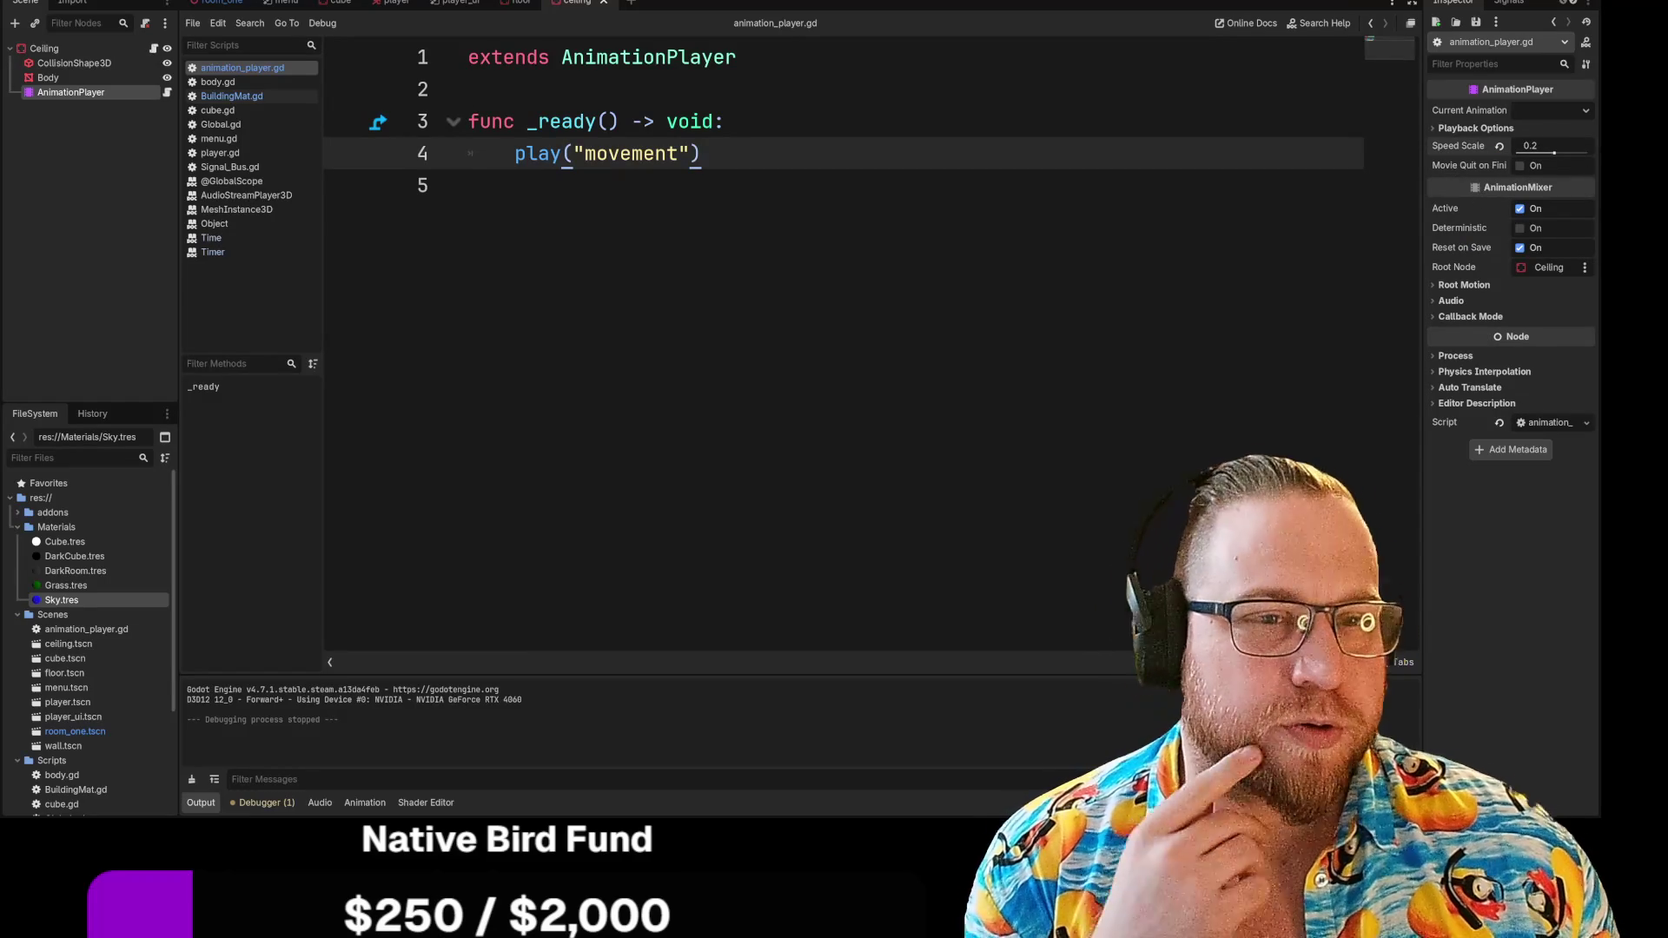
{"action": "left_click", "coordinate": [724, 122]}
{"action": "key", "text": "Return"}
{"action": "type", "text": "speed_scale"}
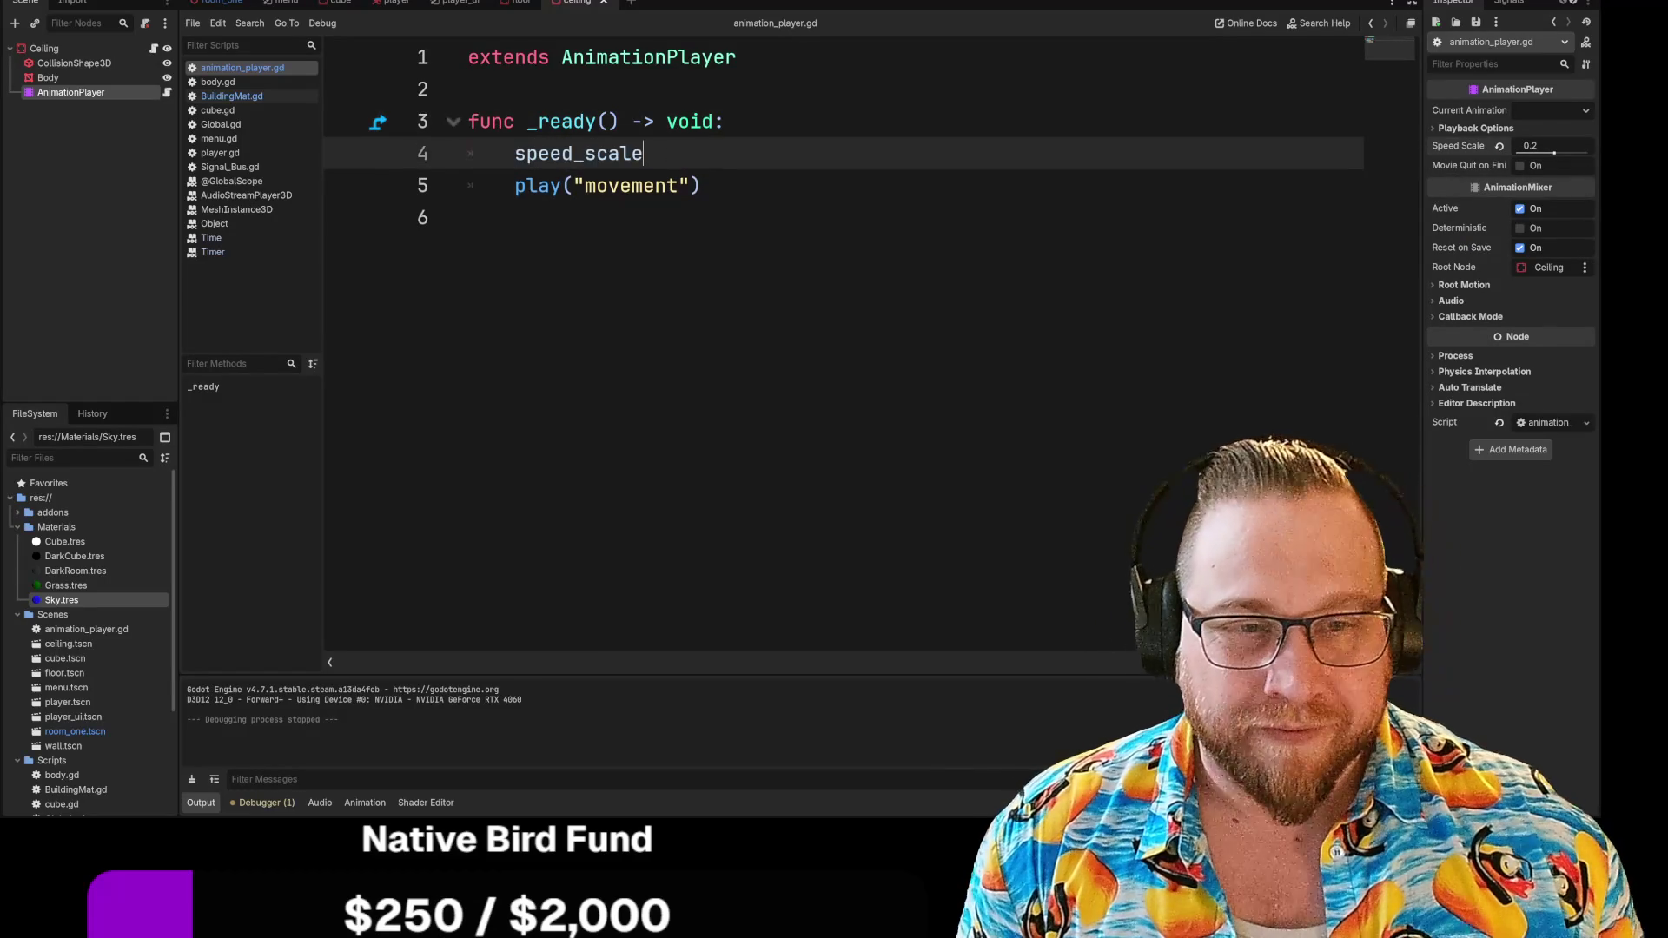
{"action": "type", "text": " = "}
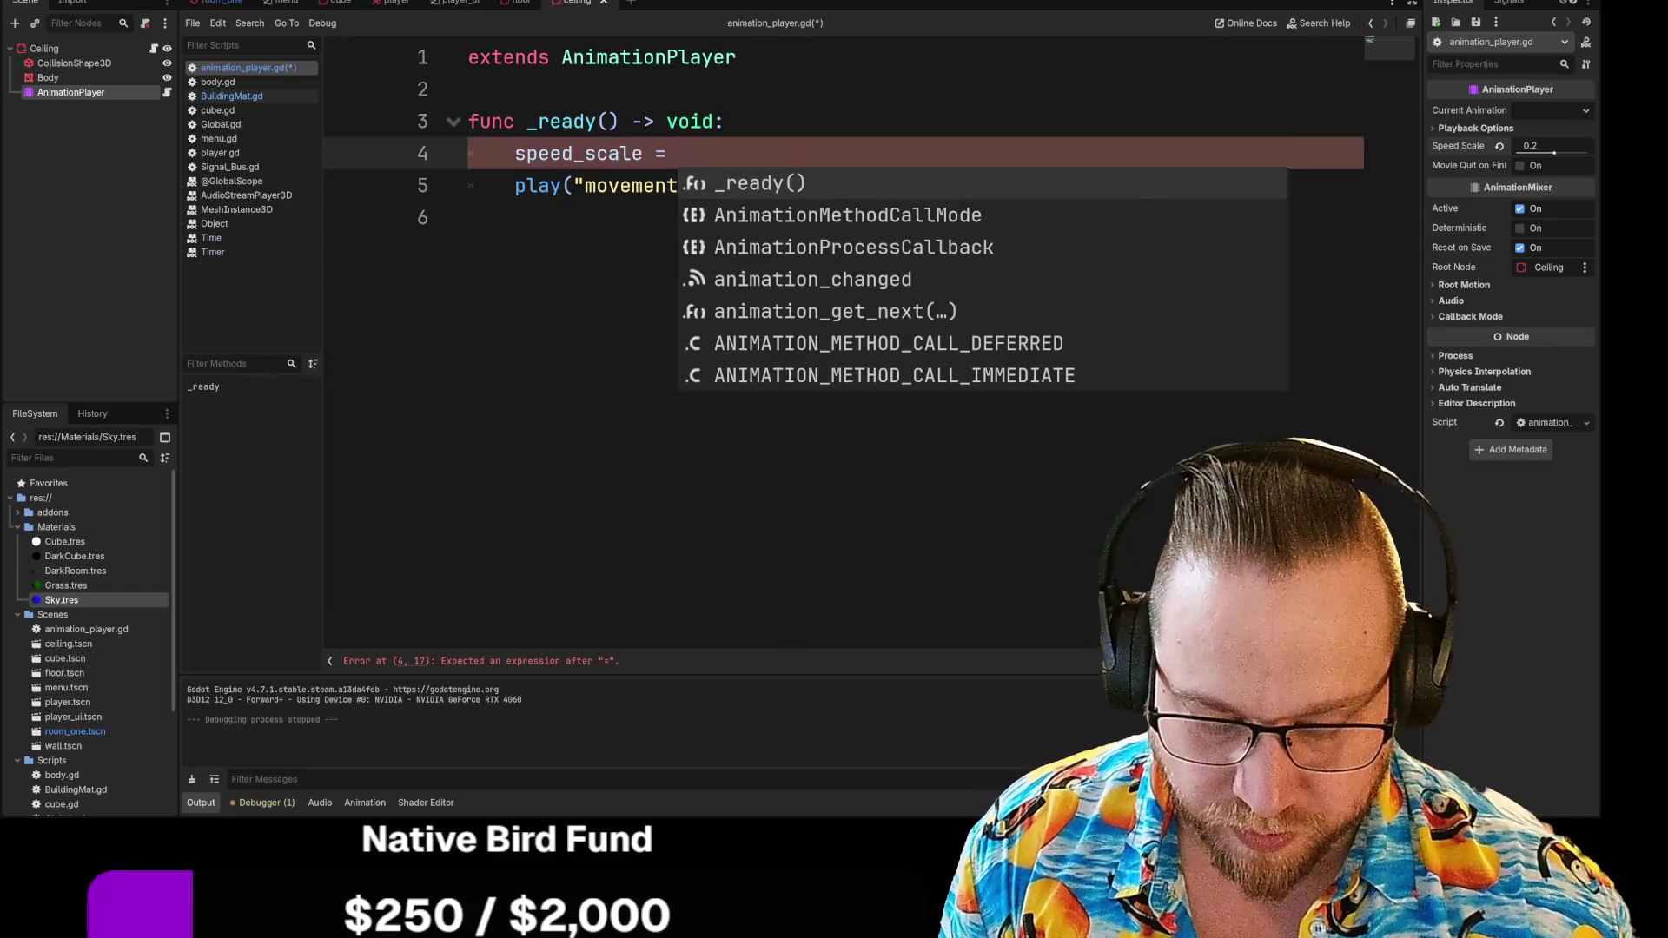
{"action": "type", "text": "0.1"}
{"action": "left_click", "coordinate": [469, 217]}
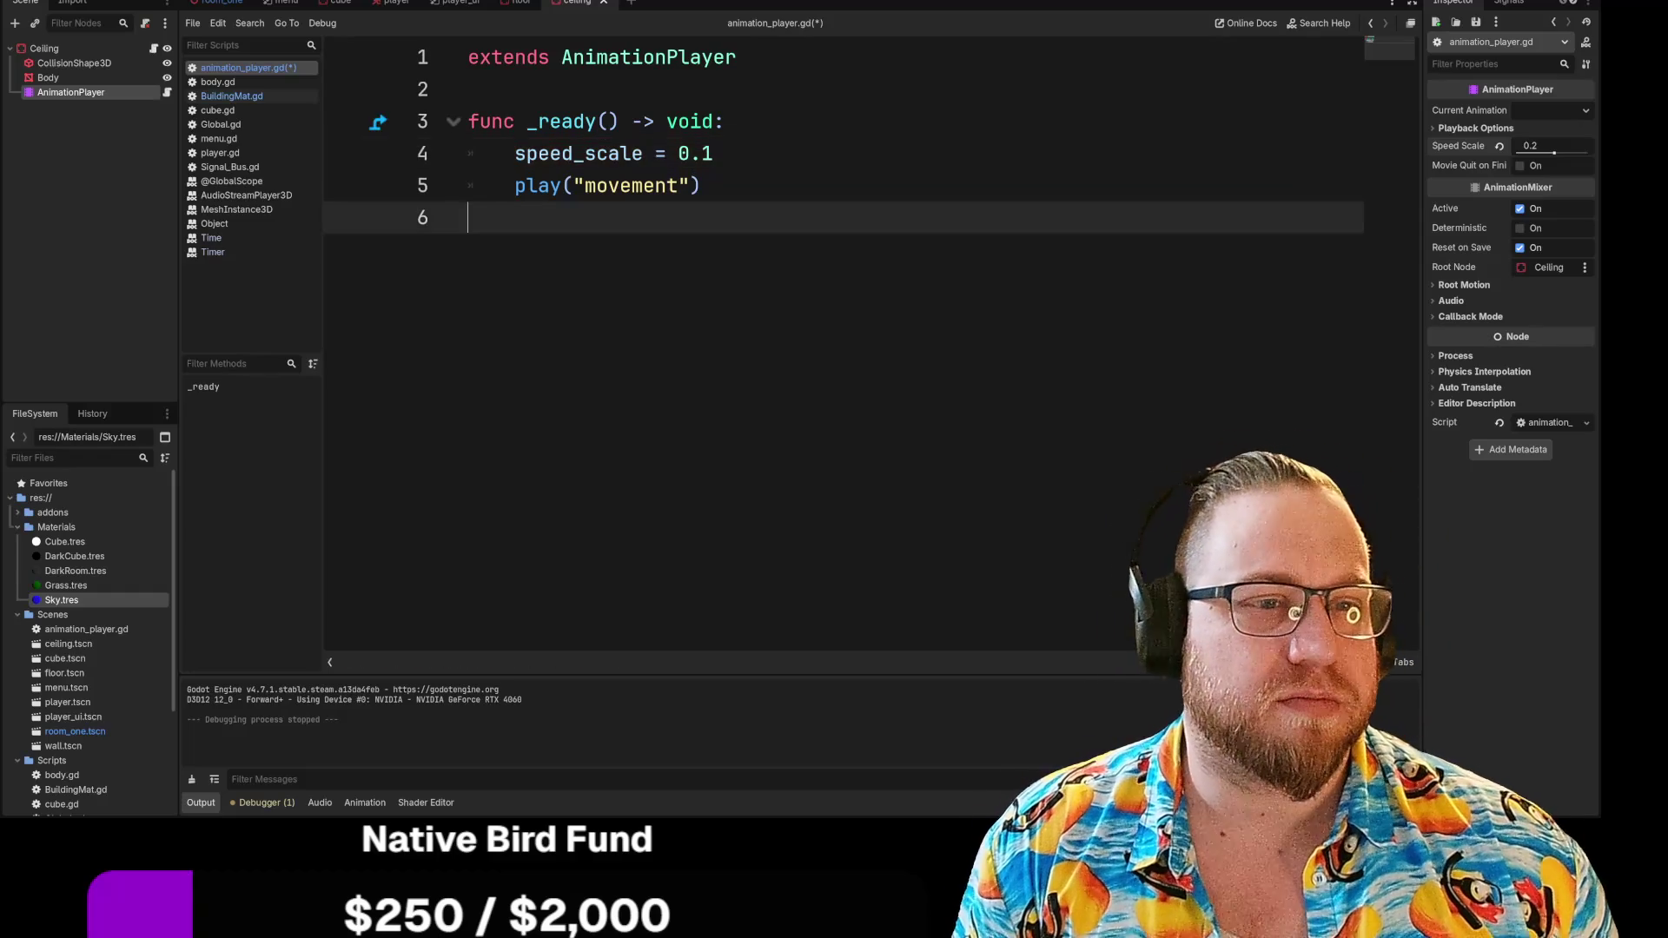
Save and run the game, pause it, stop it, then switch to the Steam library
{"action": "key", "text": "F6"}
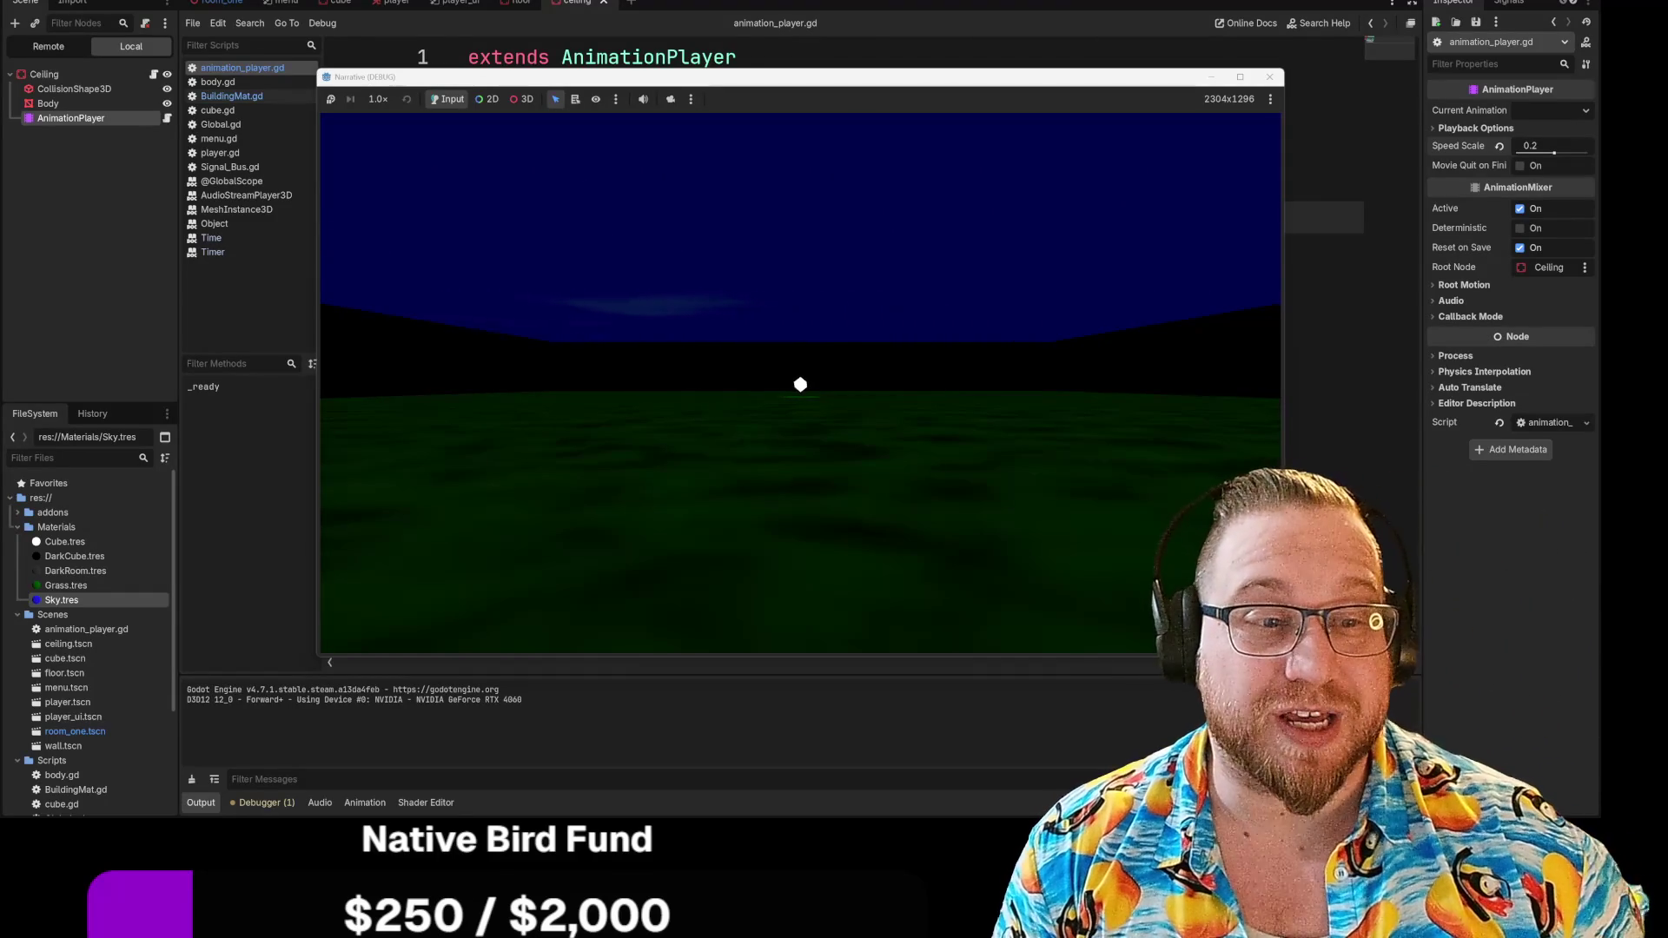
{"action": "key", "text": "Escape"}
{"action": "key", "text": "F8"}
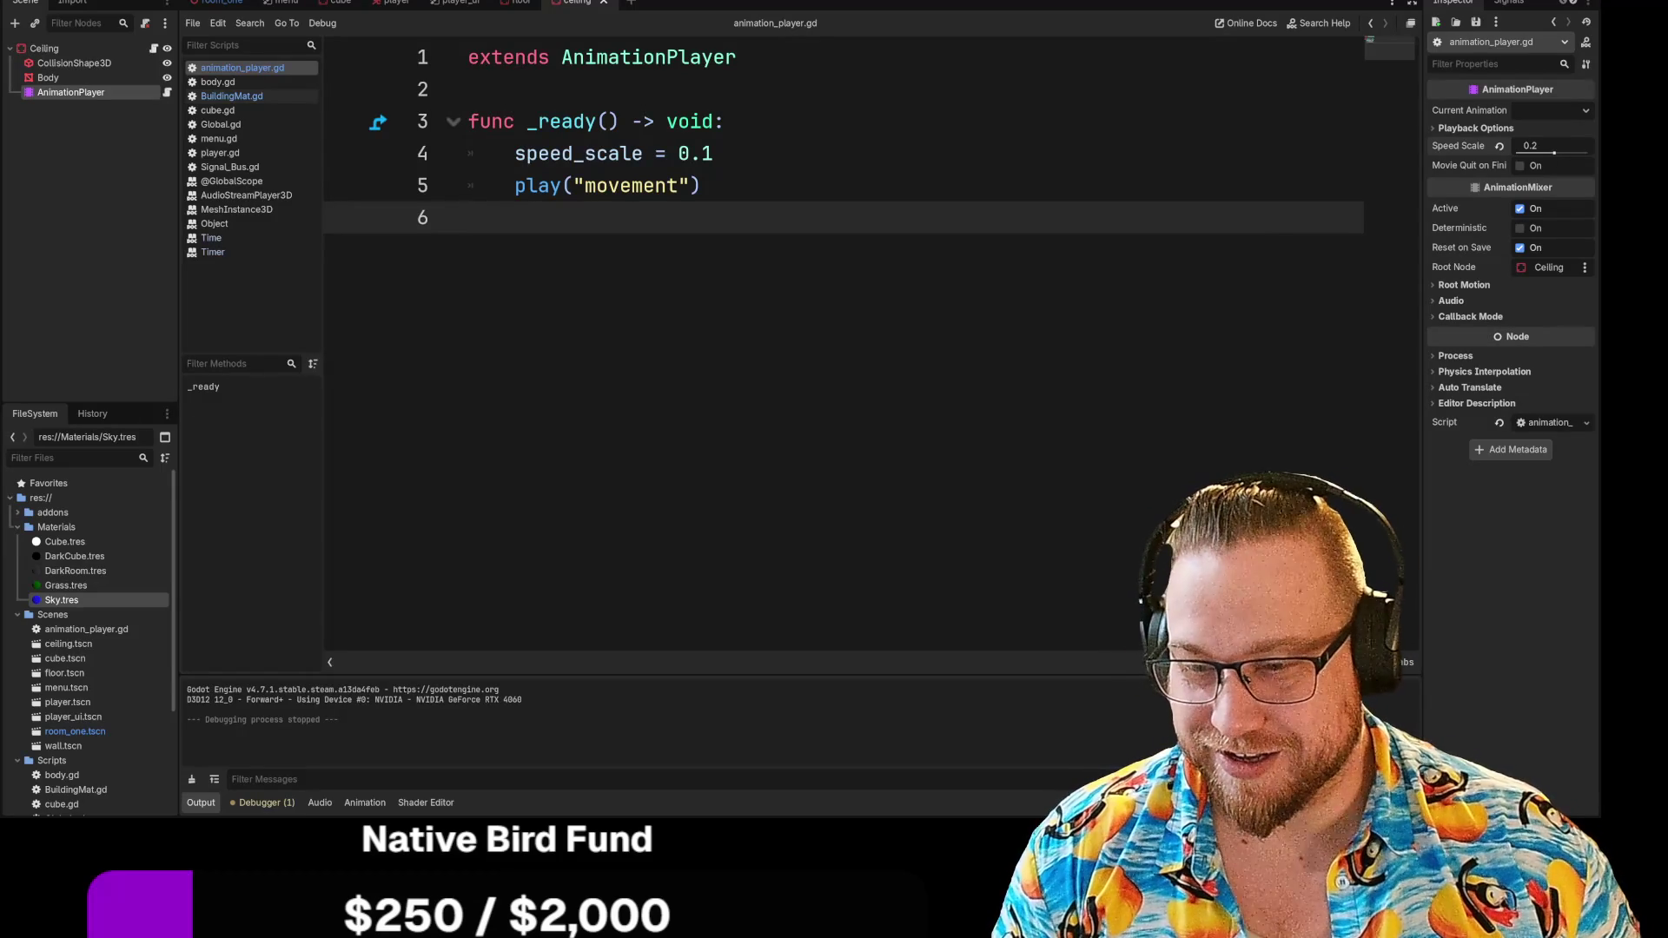
{"action": "key", "text": "alt+Tab"}
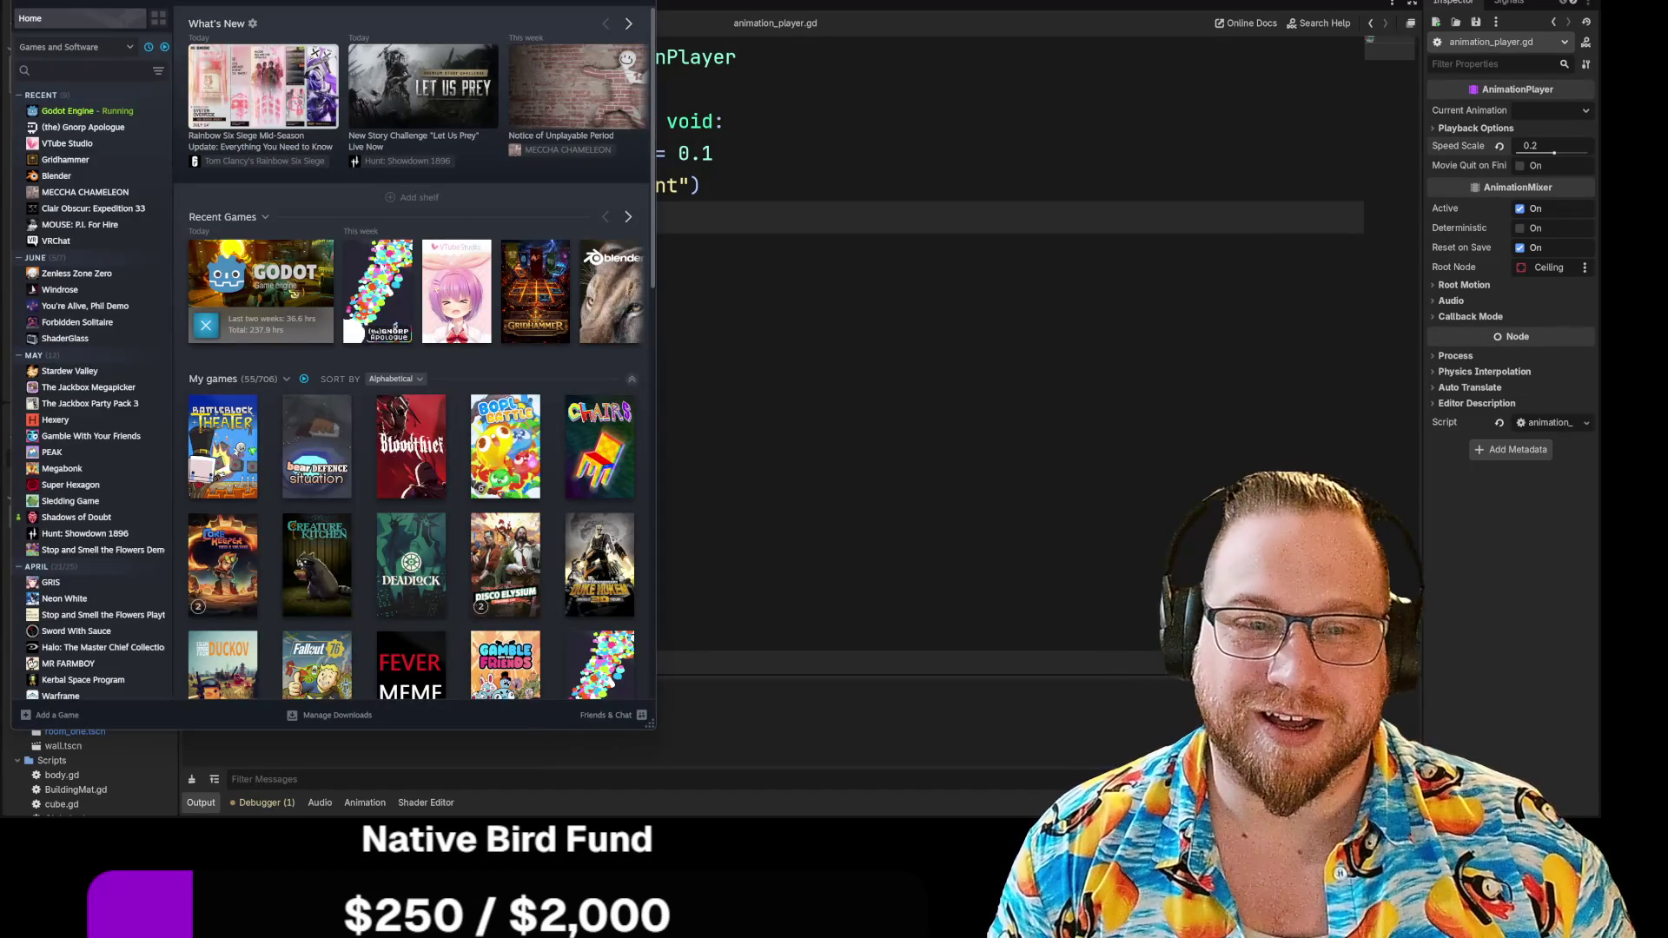
Launch VTube Studio from its page in the Steam library
{"action": "left_click", "coordinate": [130, 144]}
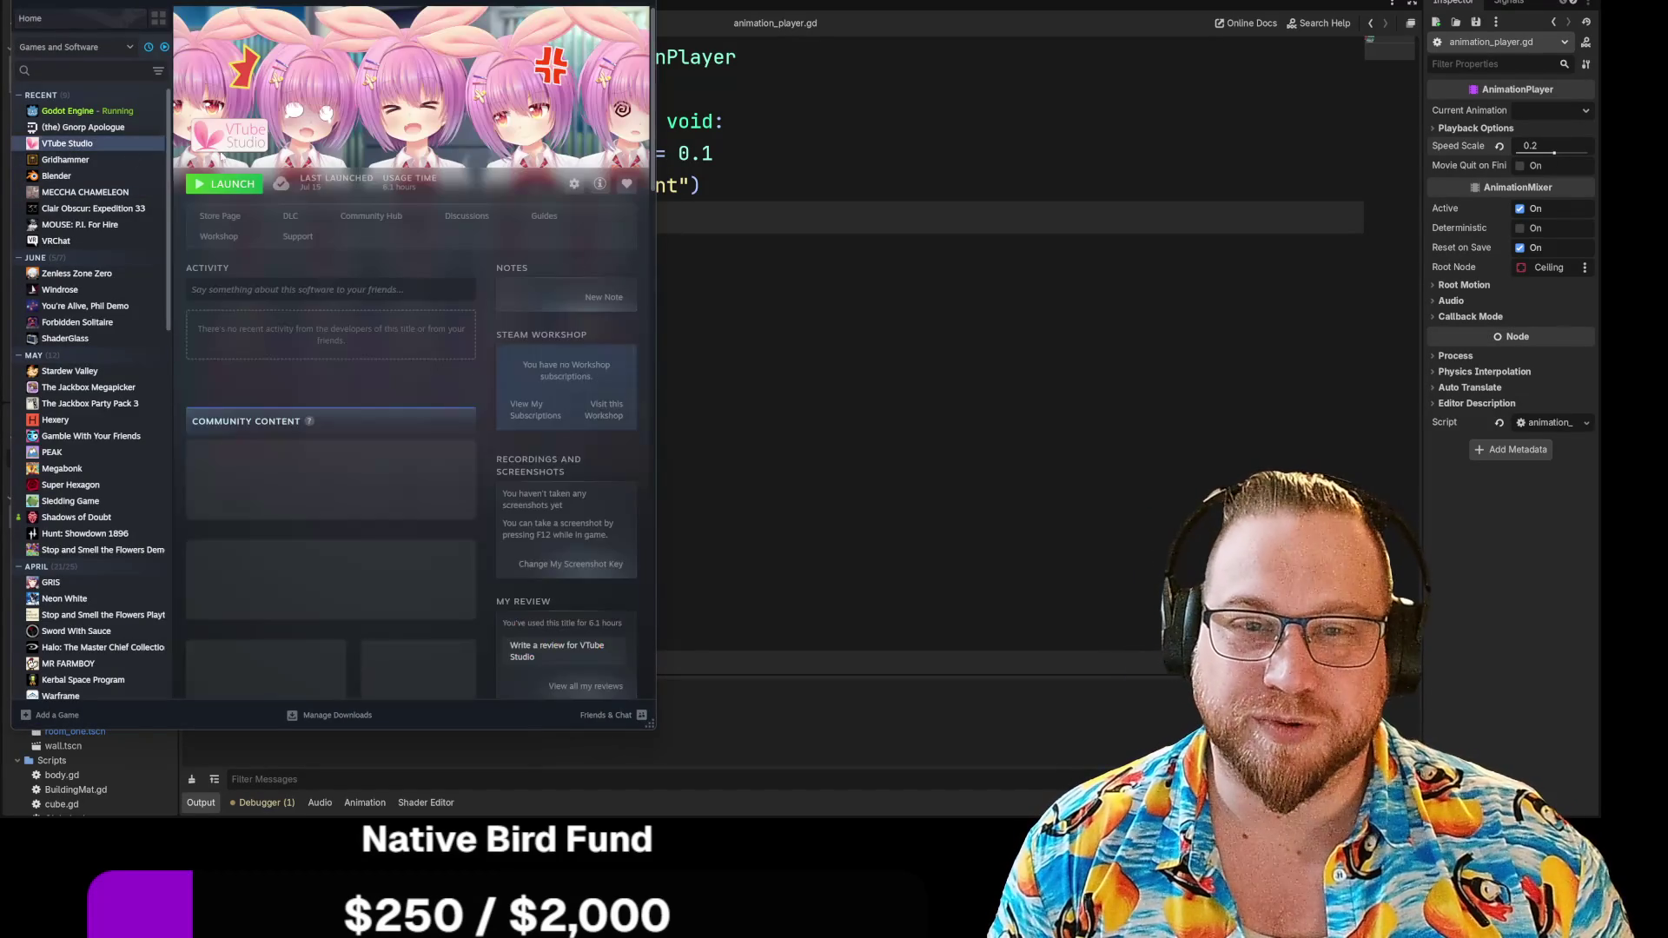
{"action": "left_click", "coordinate": [235, 185]}
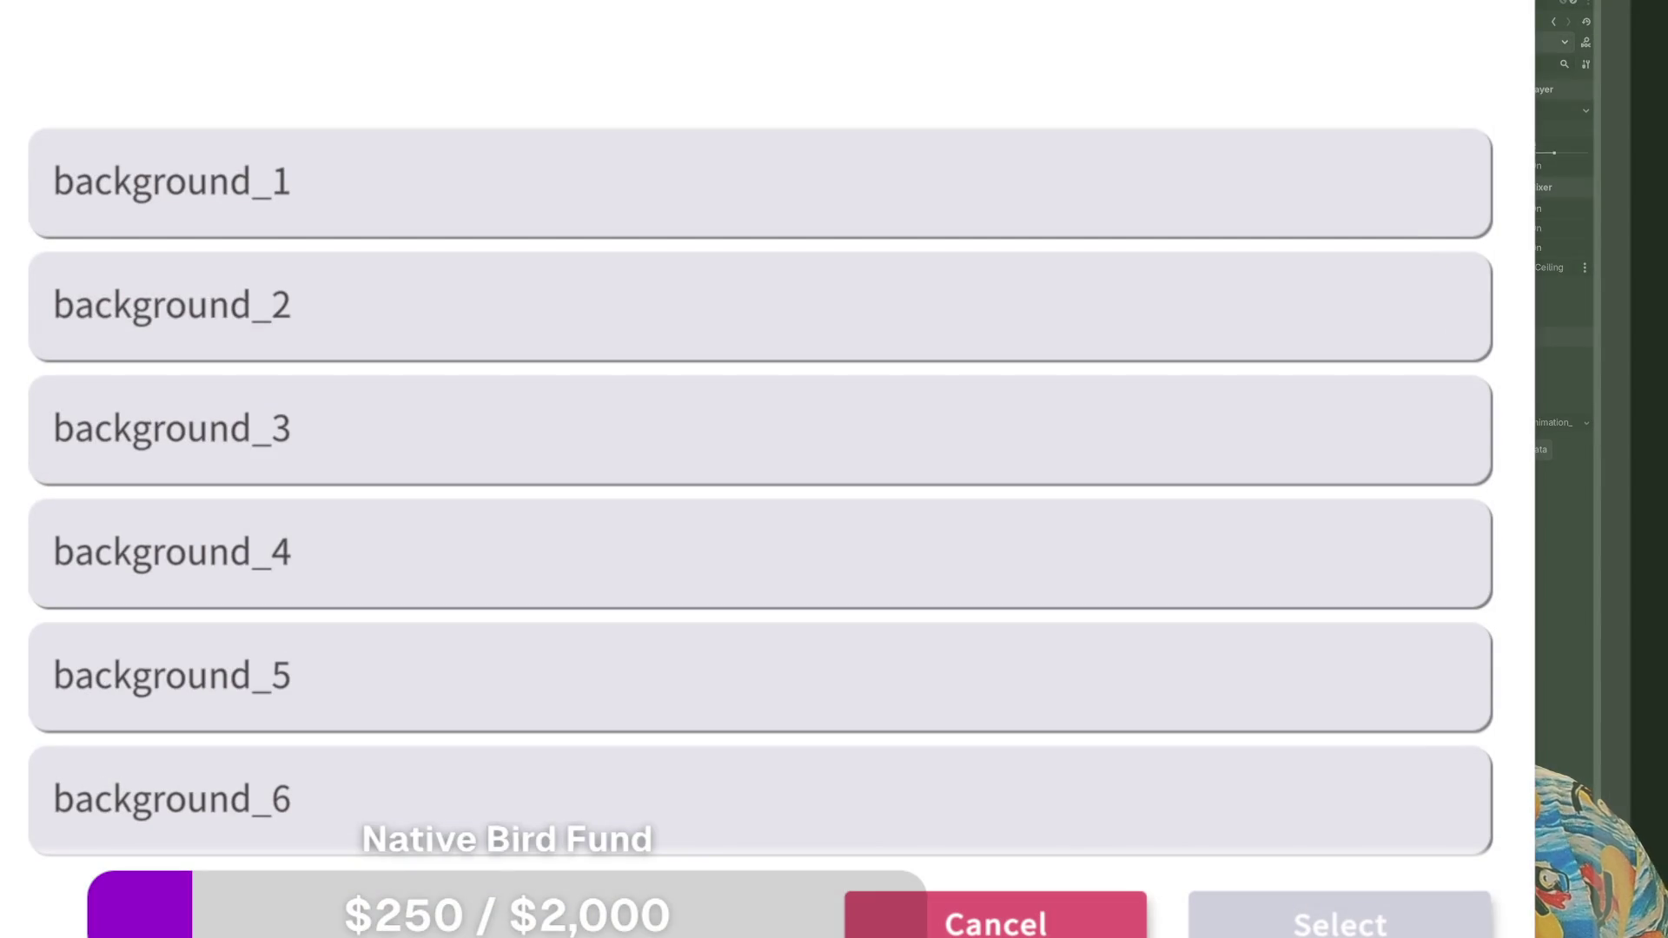
Scroll the VTube Studio view down and back up
{"action": "scroll", "coordinate": [760, 487], "scroll_direction": "down", "scroll_amount": 4}
{"action": "scroll", "coordinate": [760, 486], "scroll_direction": "up", "scroll_amount": 4}
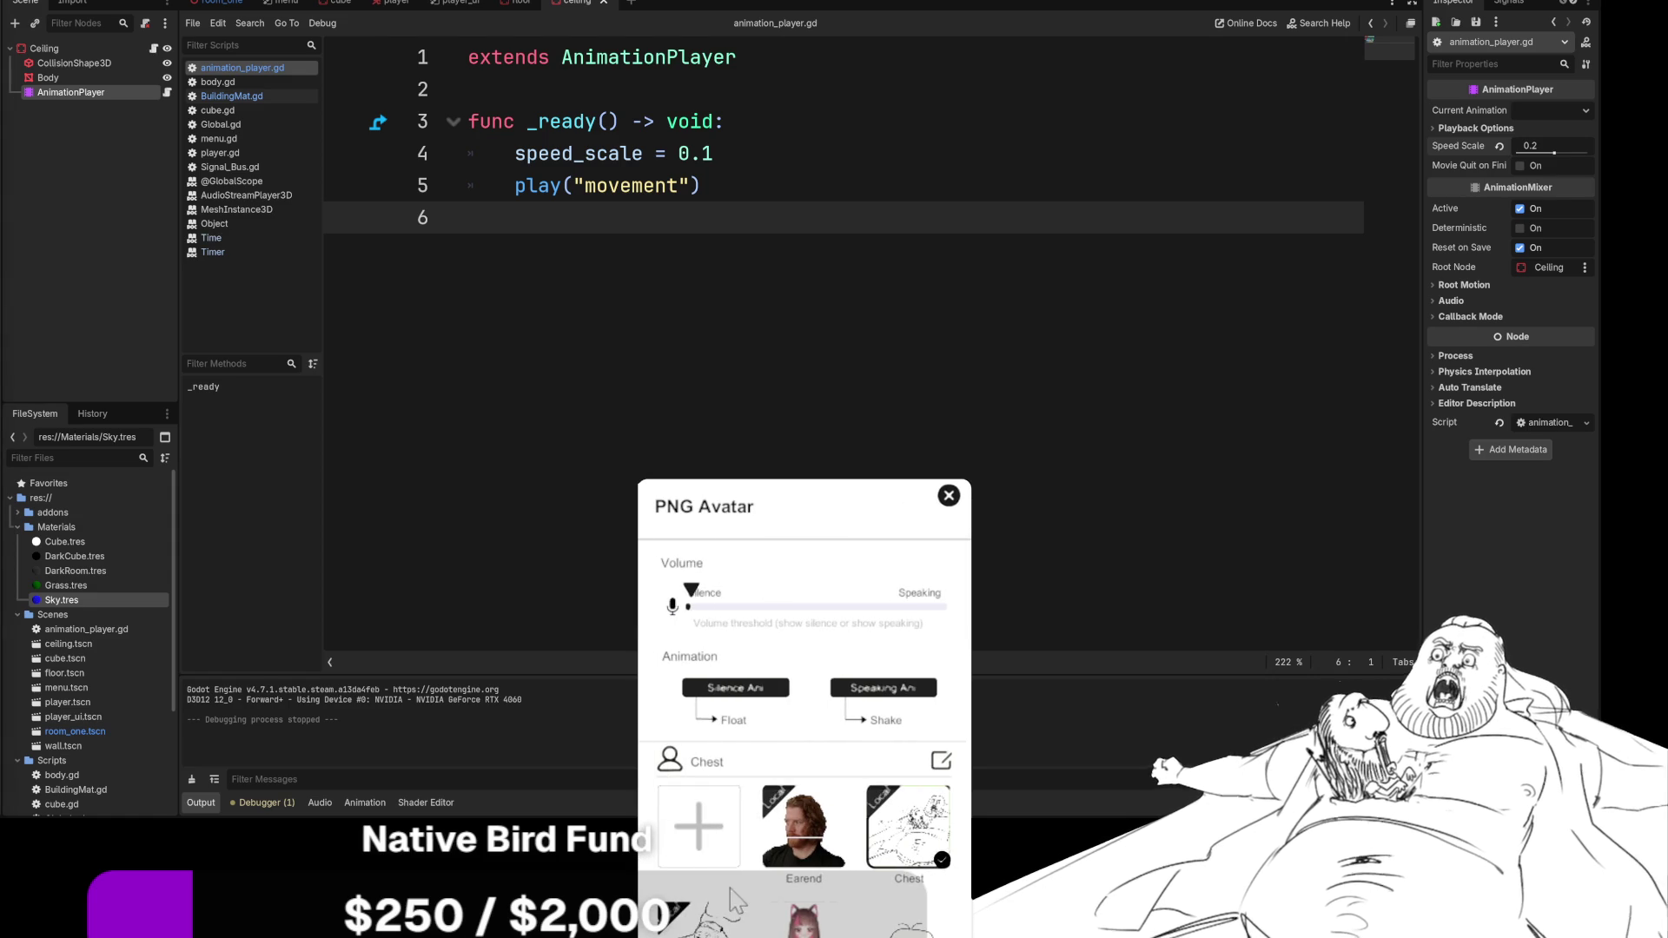
Switch the PNG avatar to the Earend face and close the PNG Avatar settings
{"action": "left_click", "coordinate": [803, 837]}
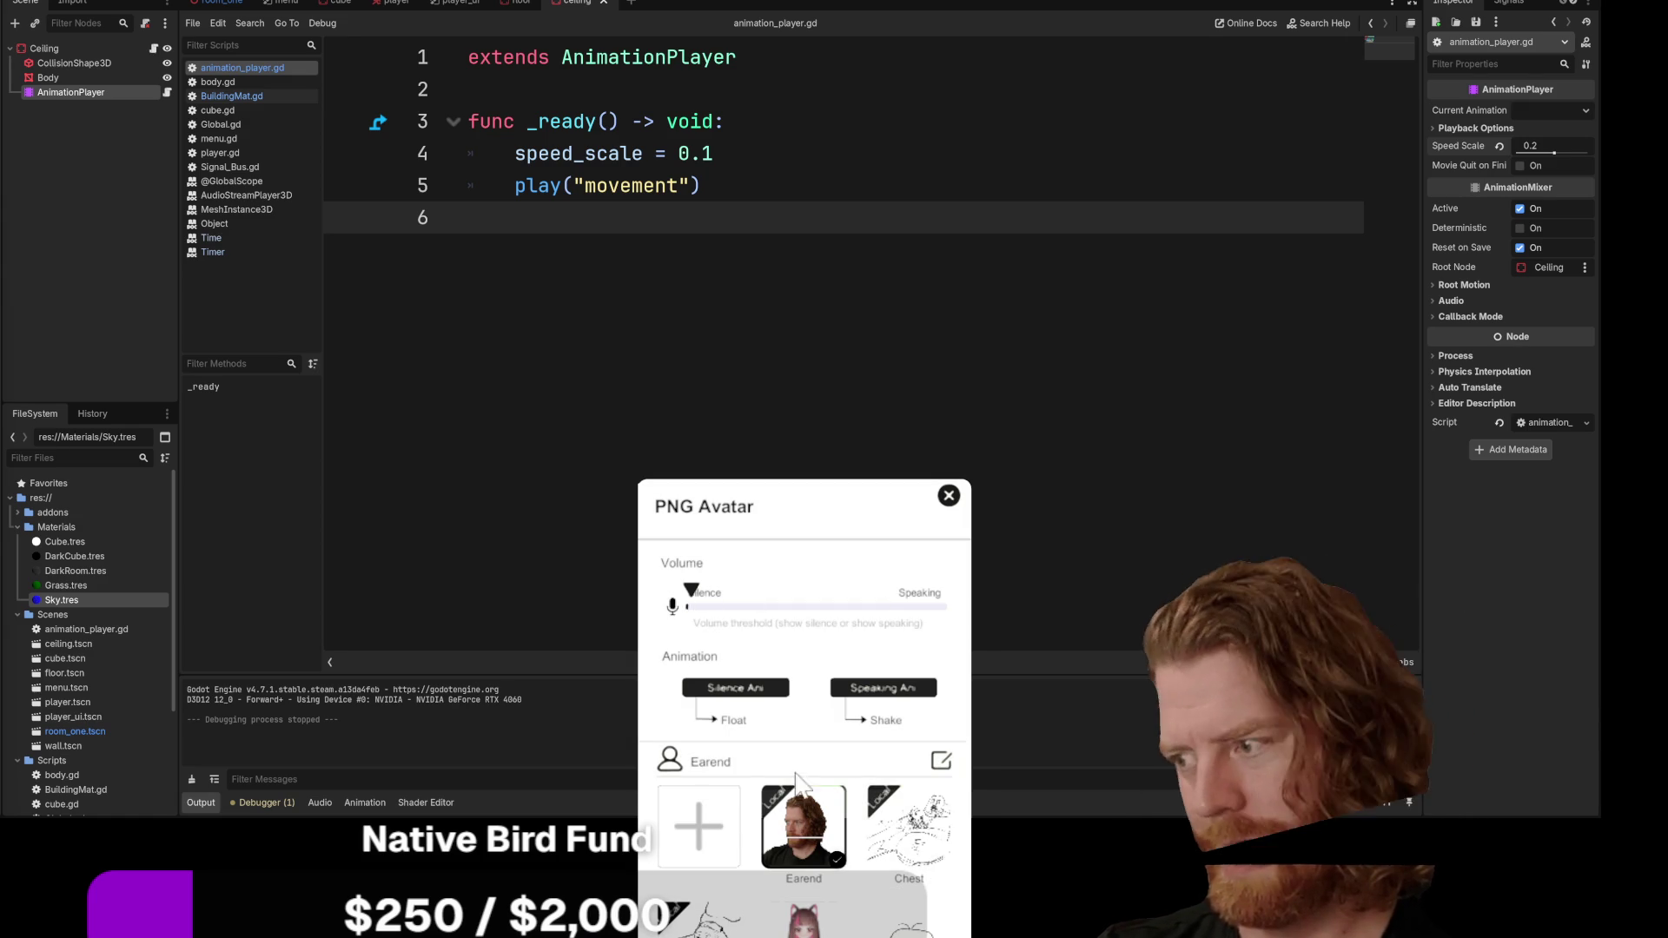
{"action": "left_click", "coordinate": [949, 495]}
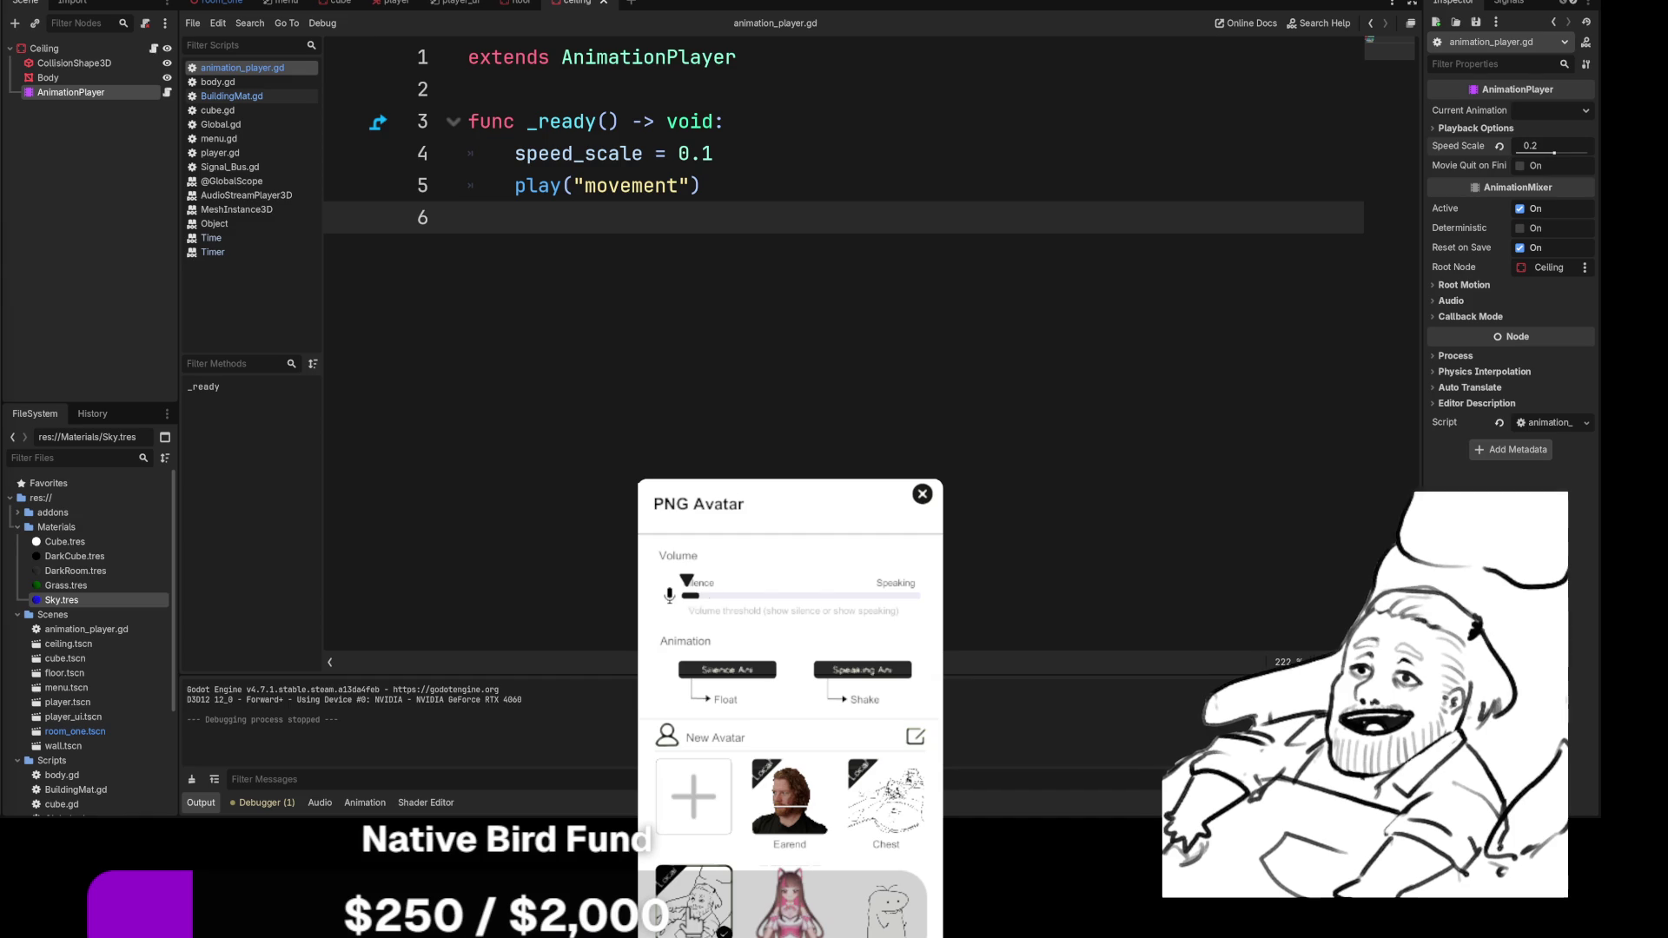
Dismiss the PNG Avatar panel to bring the Godot script editor back
{"action": "left_click", "coordinate": [922, 495]}
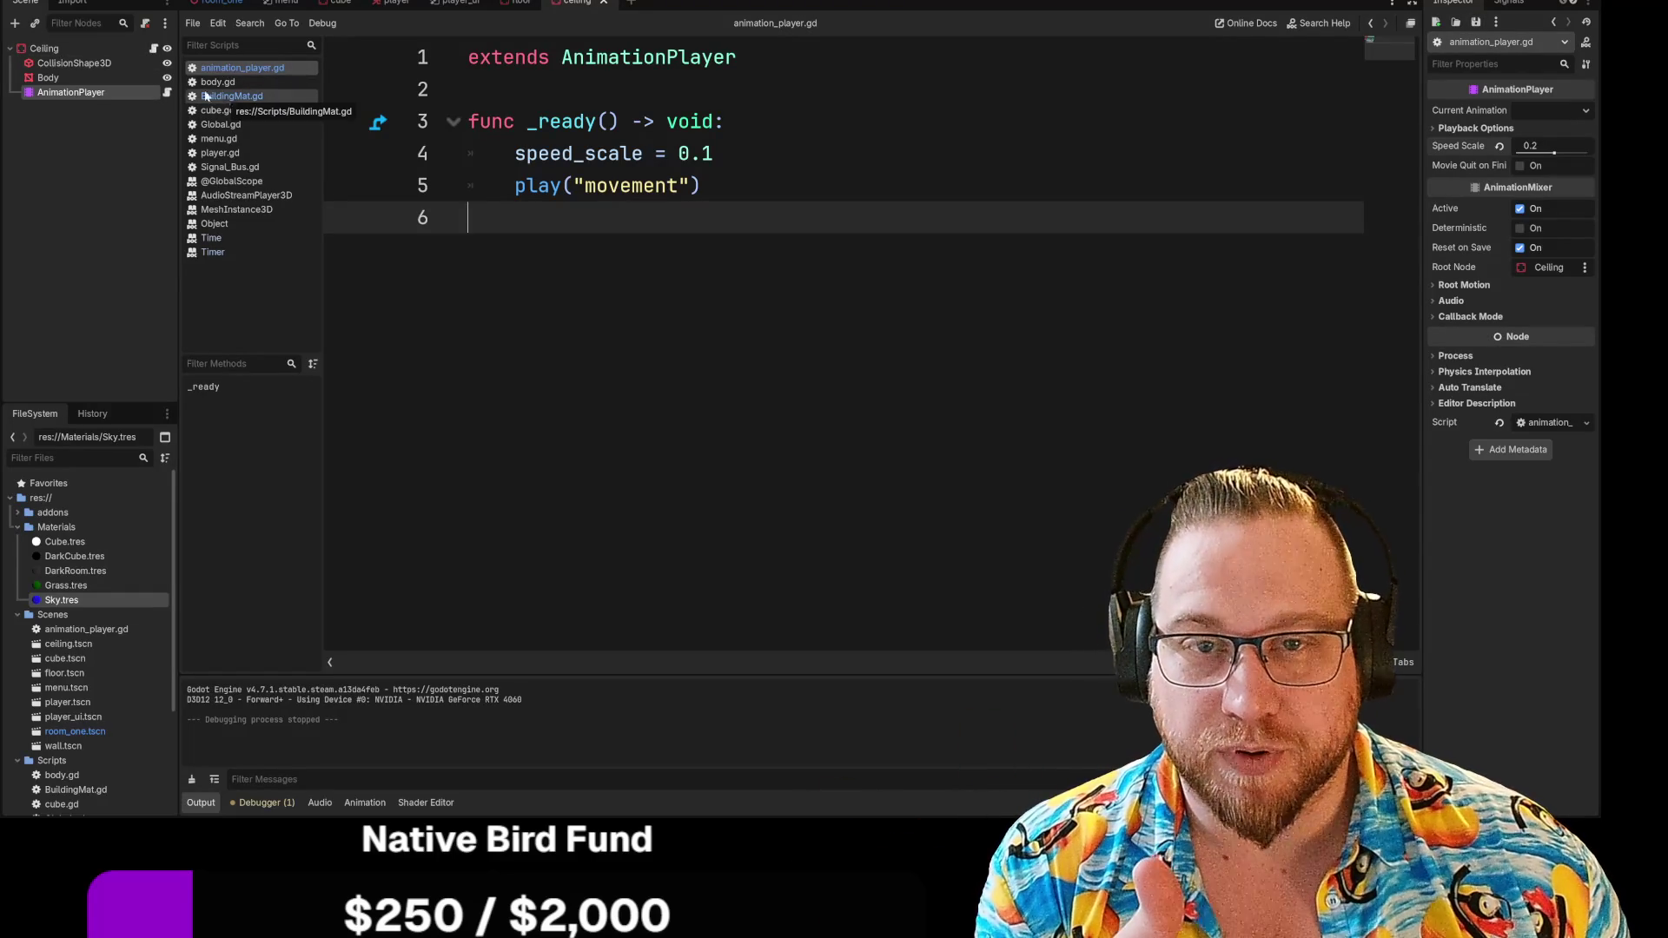
Select the Ceiling node in the Scene dock and open its BuildingMat.gd script
{"action": "left_click", "coordinate": [130, 49]}
{"action": "left_click", "coordinate": [154, 49]}
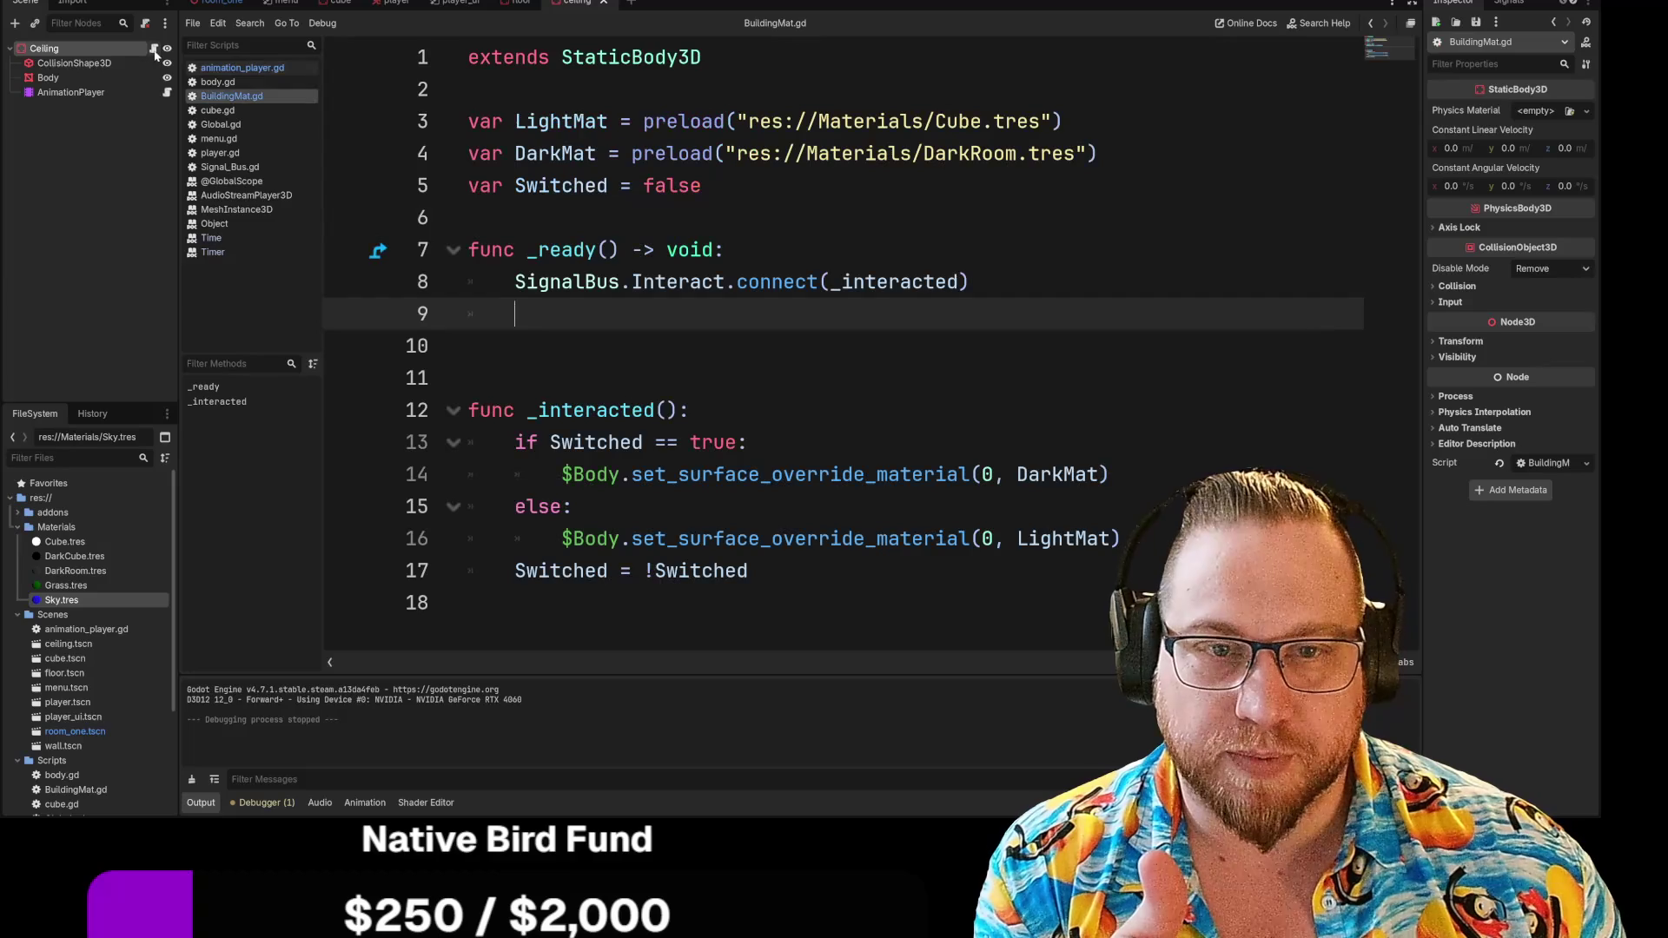
Delete the extra blank line 10 in BuildingMat.gd and save the script
{"action": "left_click", "coordinate": [468, 346]}
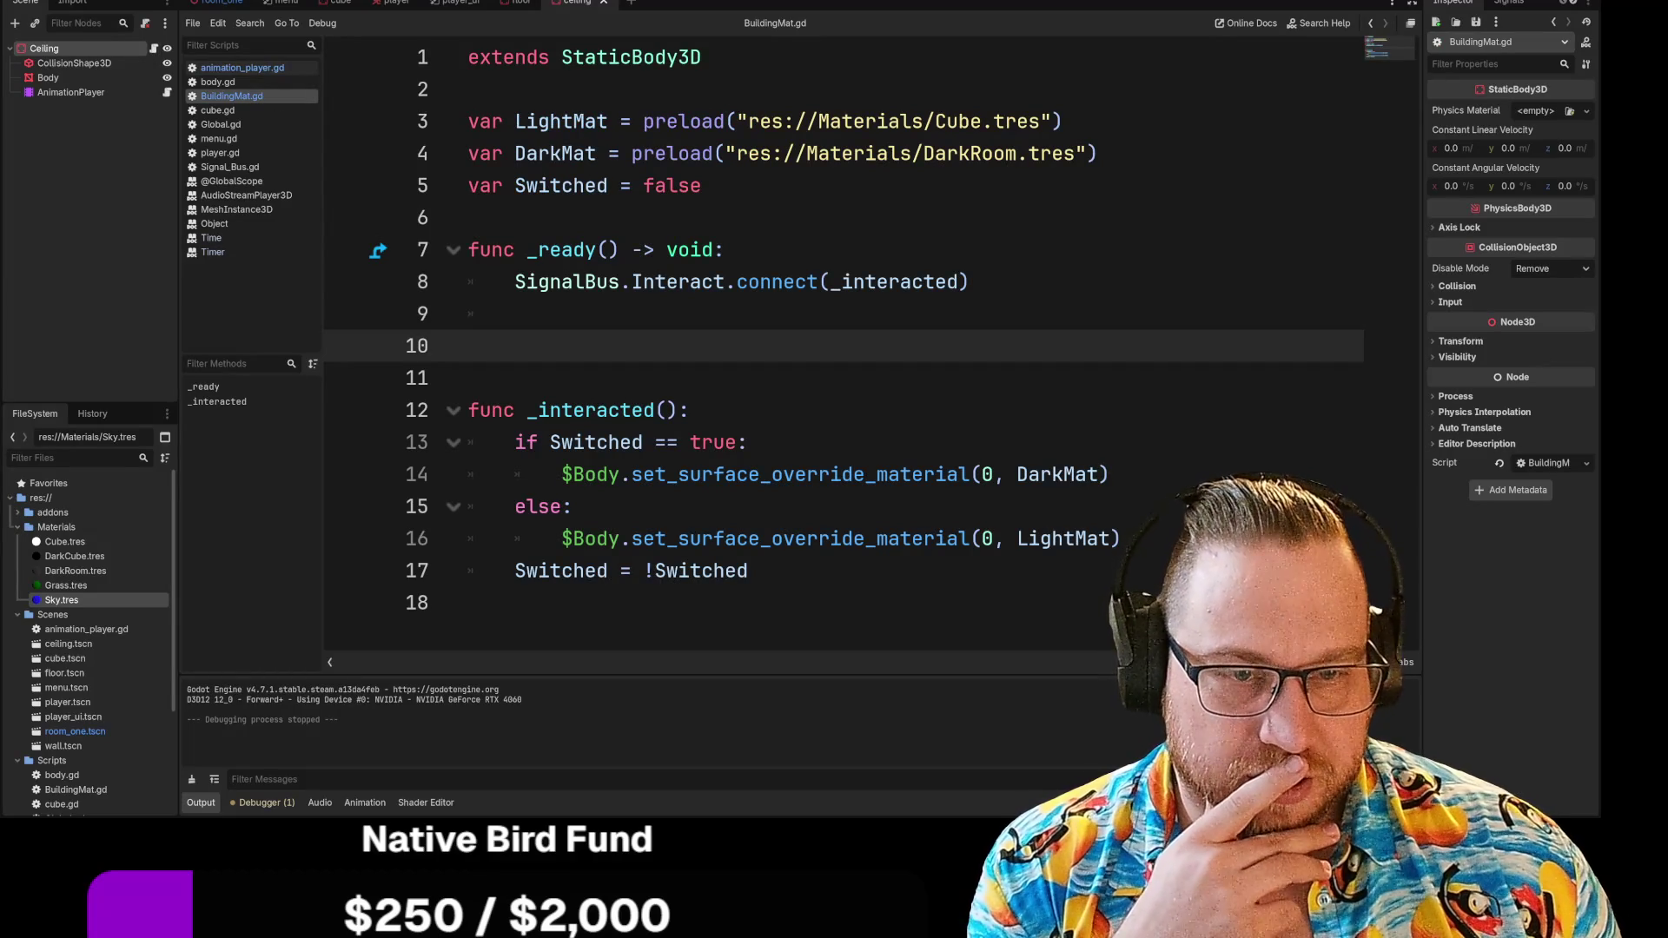
{"action": "key", "text": "BackSpace"}
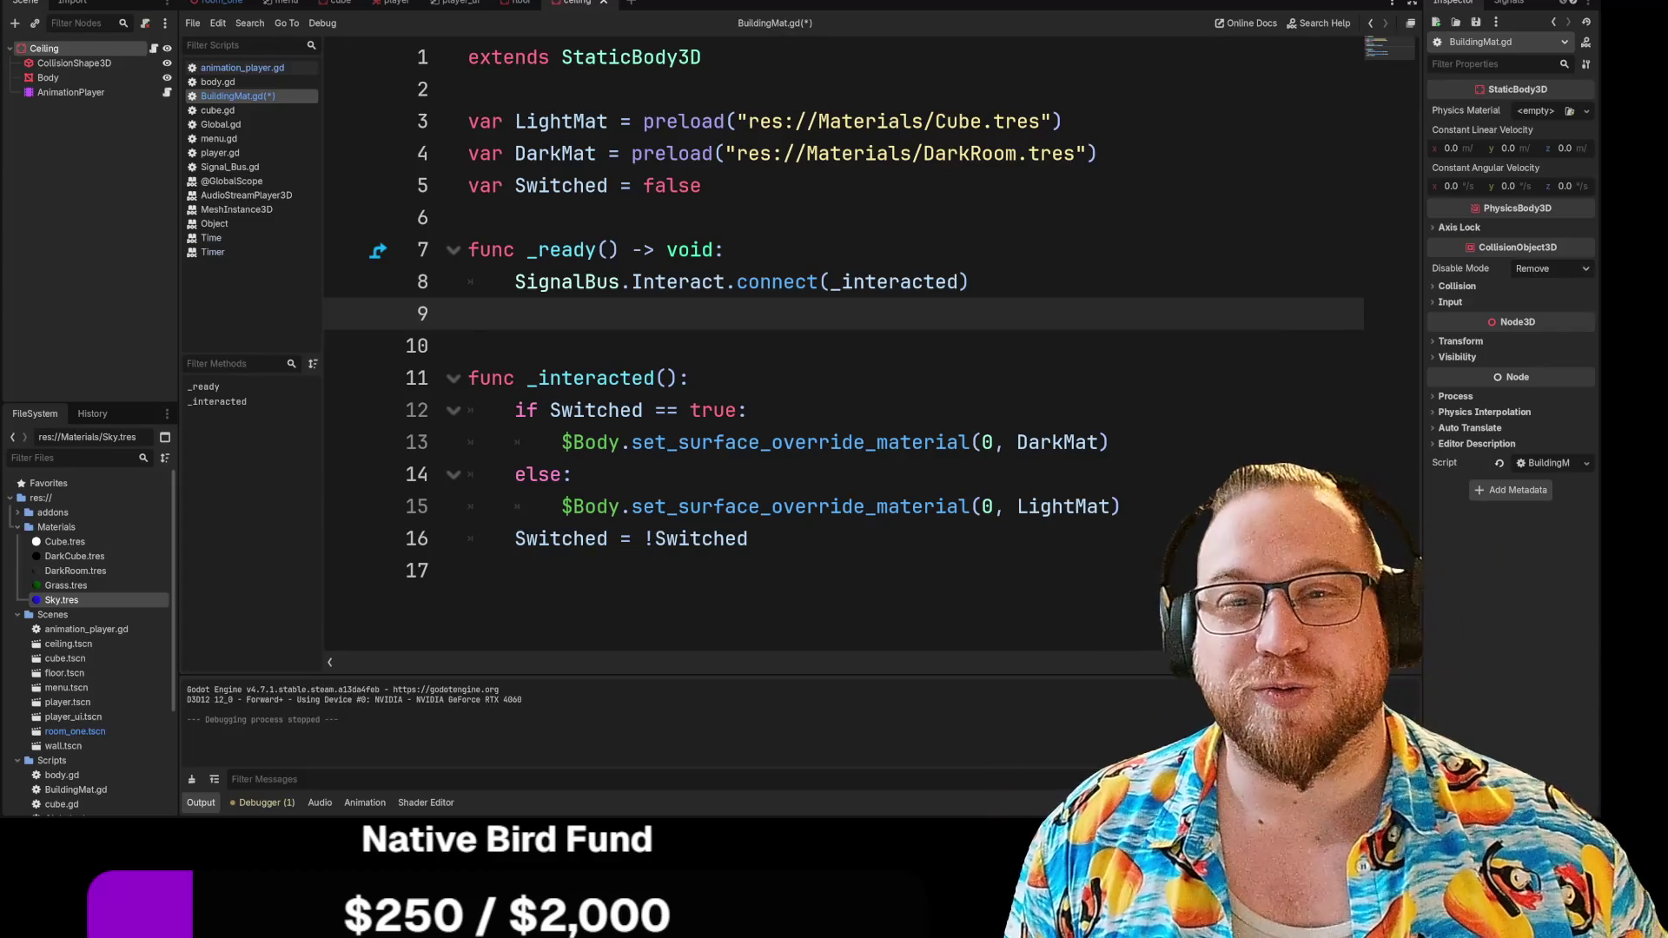
{"action": "right_click", "coordinate": [272, 100]}
{"action": "left_click", "coordinate": [299, 113]}
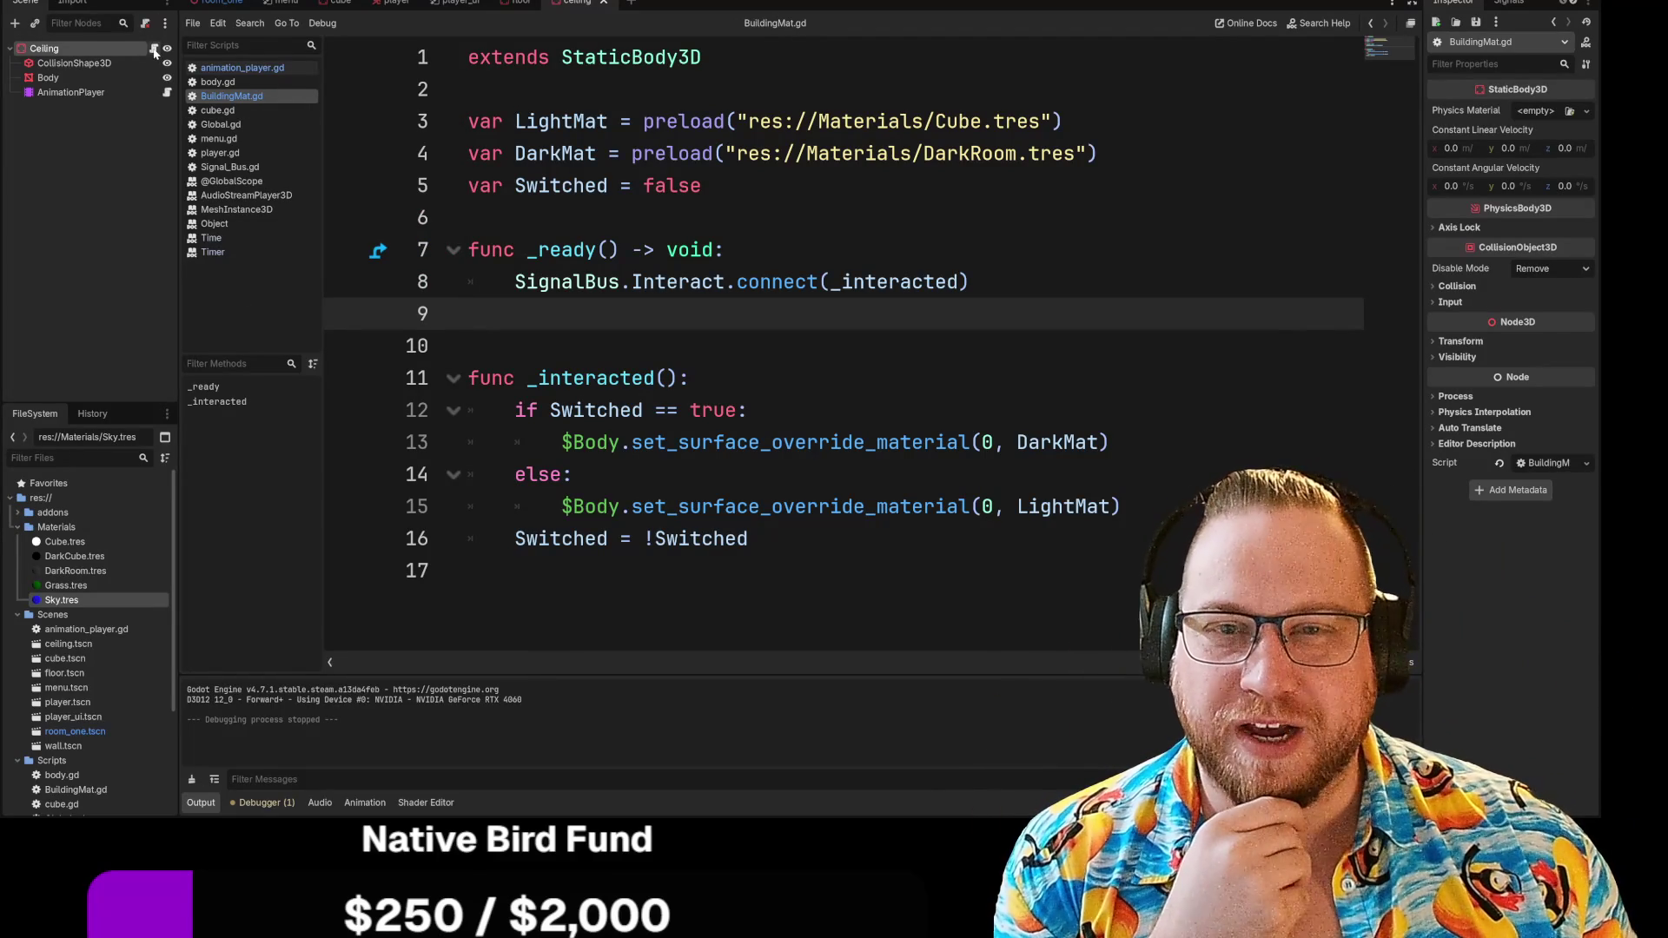
Select the script's code, detach BuildingMat.gd from Ceiling, and attach a new ceiling.gd script
{"action": "mouse_move", "coordinate": [764, 538]}
{"action": "left_mouse_down"}
{"action": "mouse_move", "coordinate": [651, 538]}
{"action": "mouse_move", "coordinate": [469, 314]}
{"action": "mouse_move", "coordinate": [469, 57]}
{"action": "left_mouse_up"}
{"action": "key", "text": "ctrl+c"}
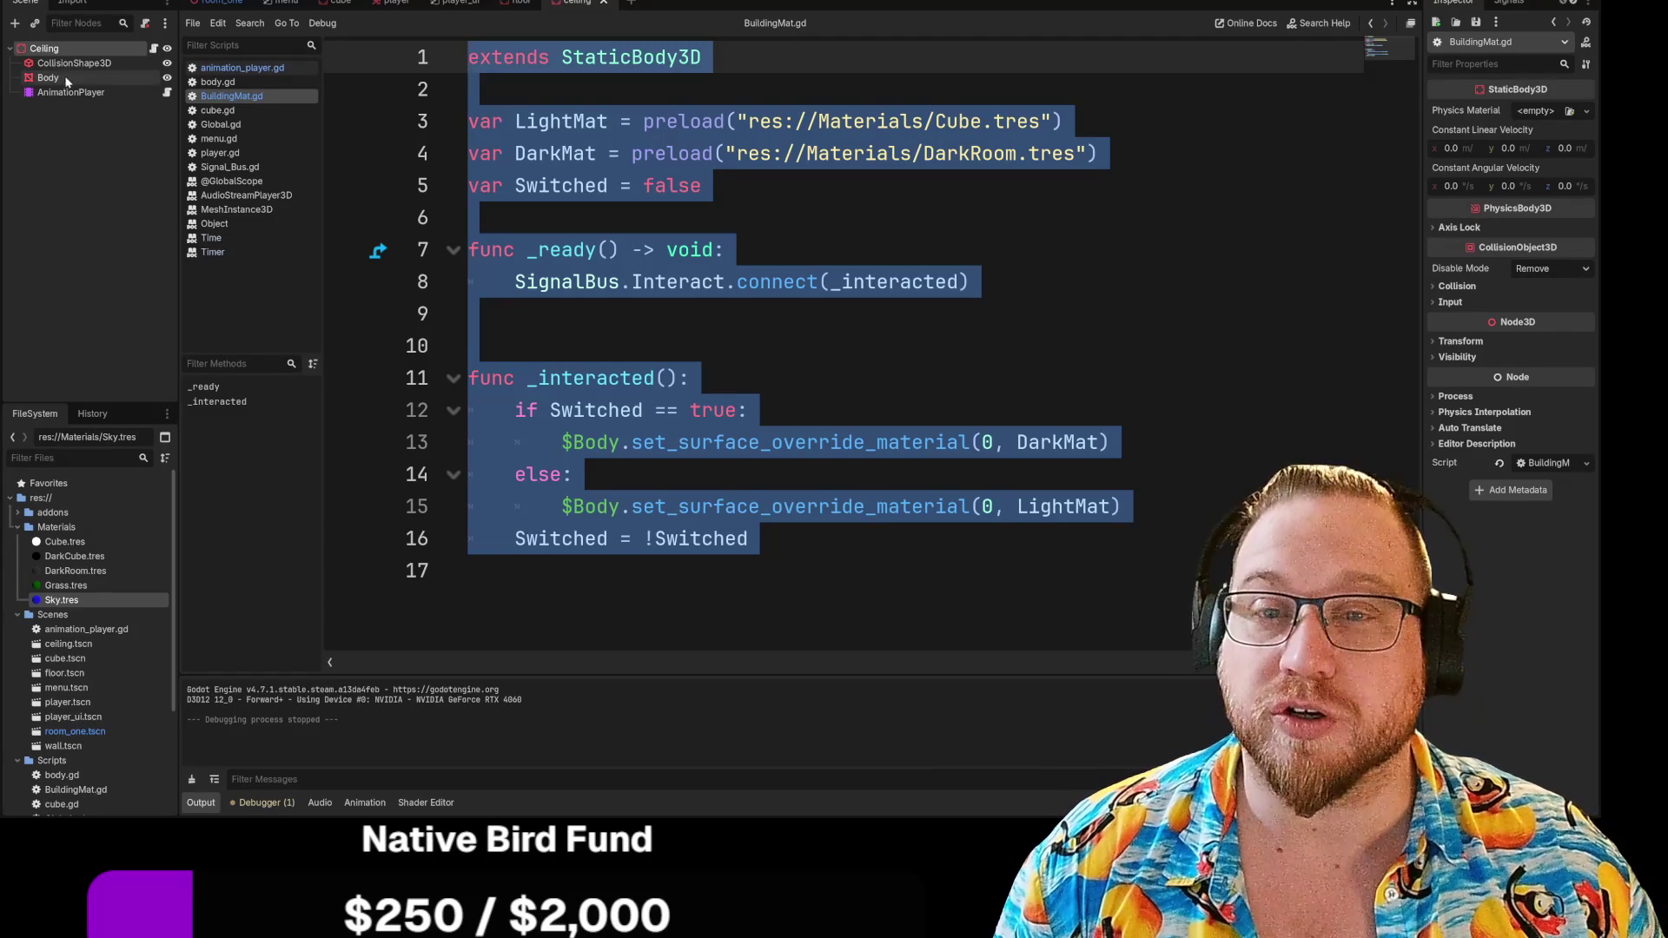
{"action": "left_click", "coordinate": [145, 23]}
{"action": "right_click", "coordinate": [52, 49]}
{"action": "left_click", "coordinate": [187, 145]}
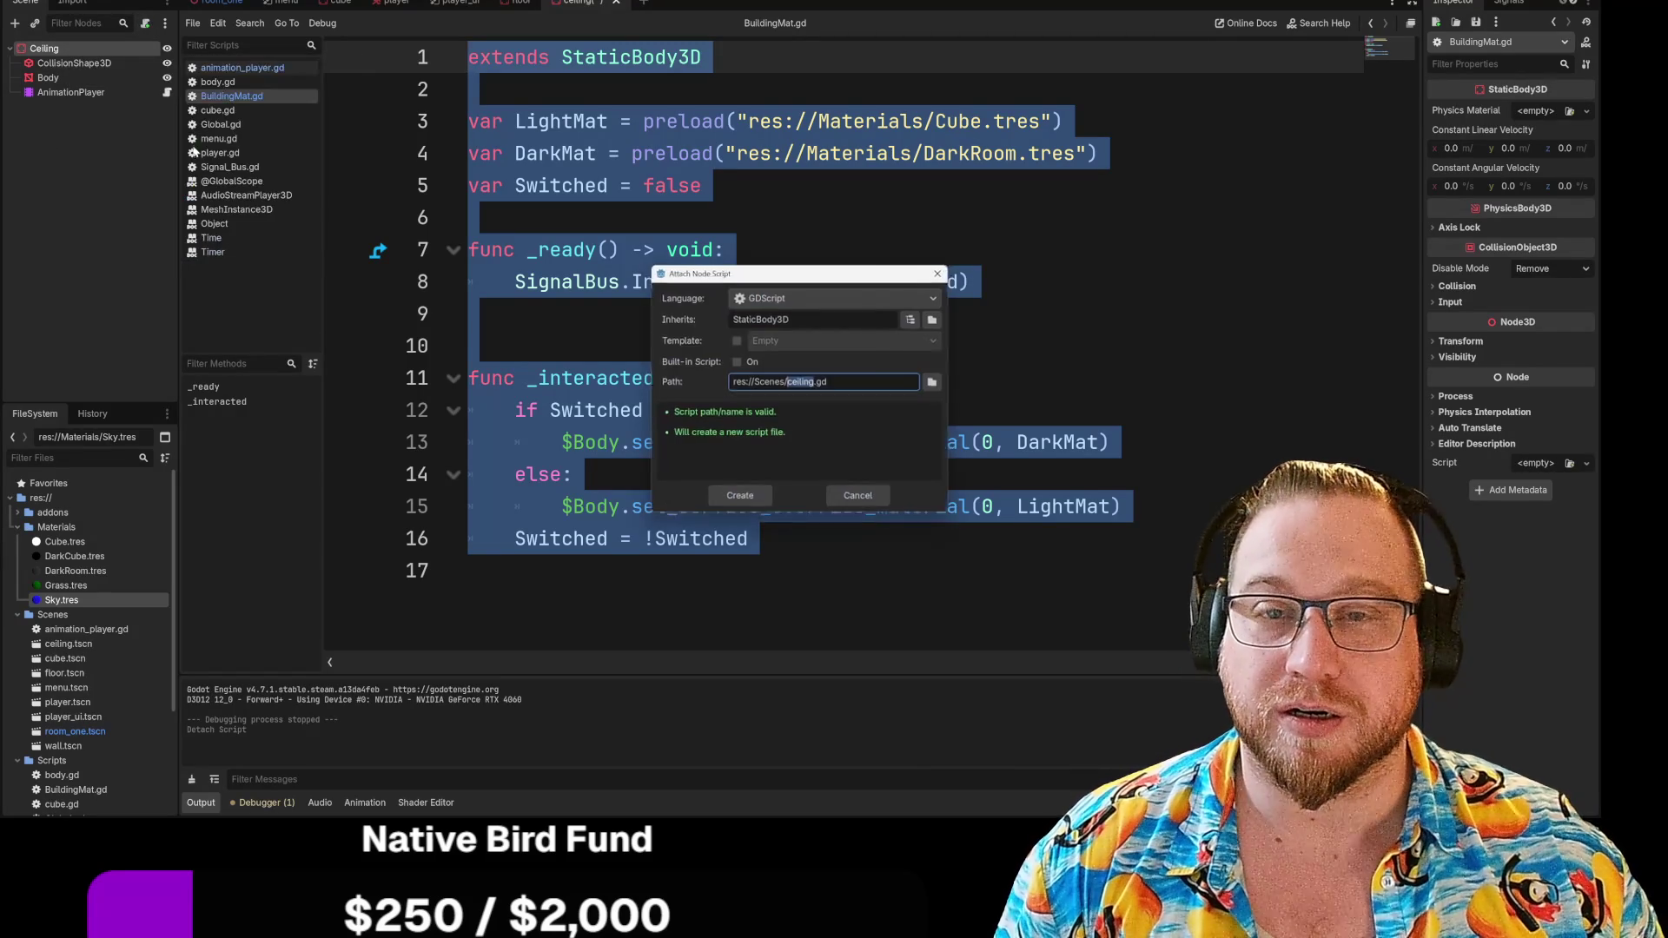
{"action": "left_click", "coordinate": [736, 498]}
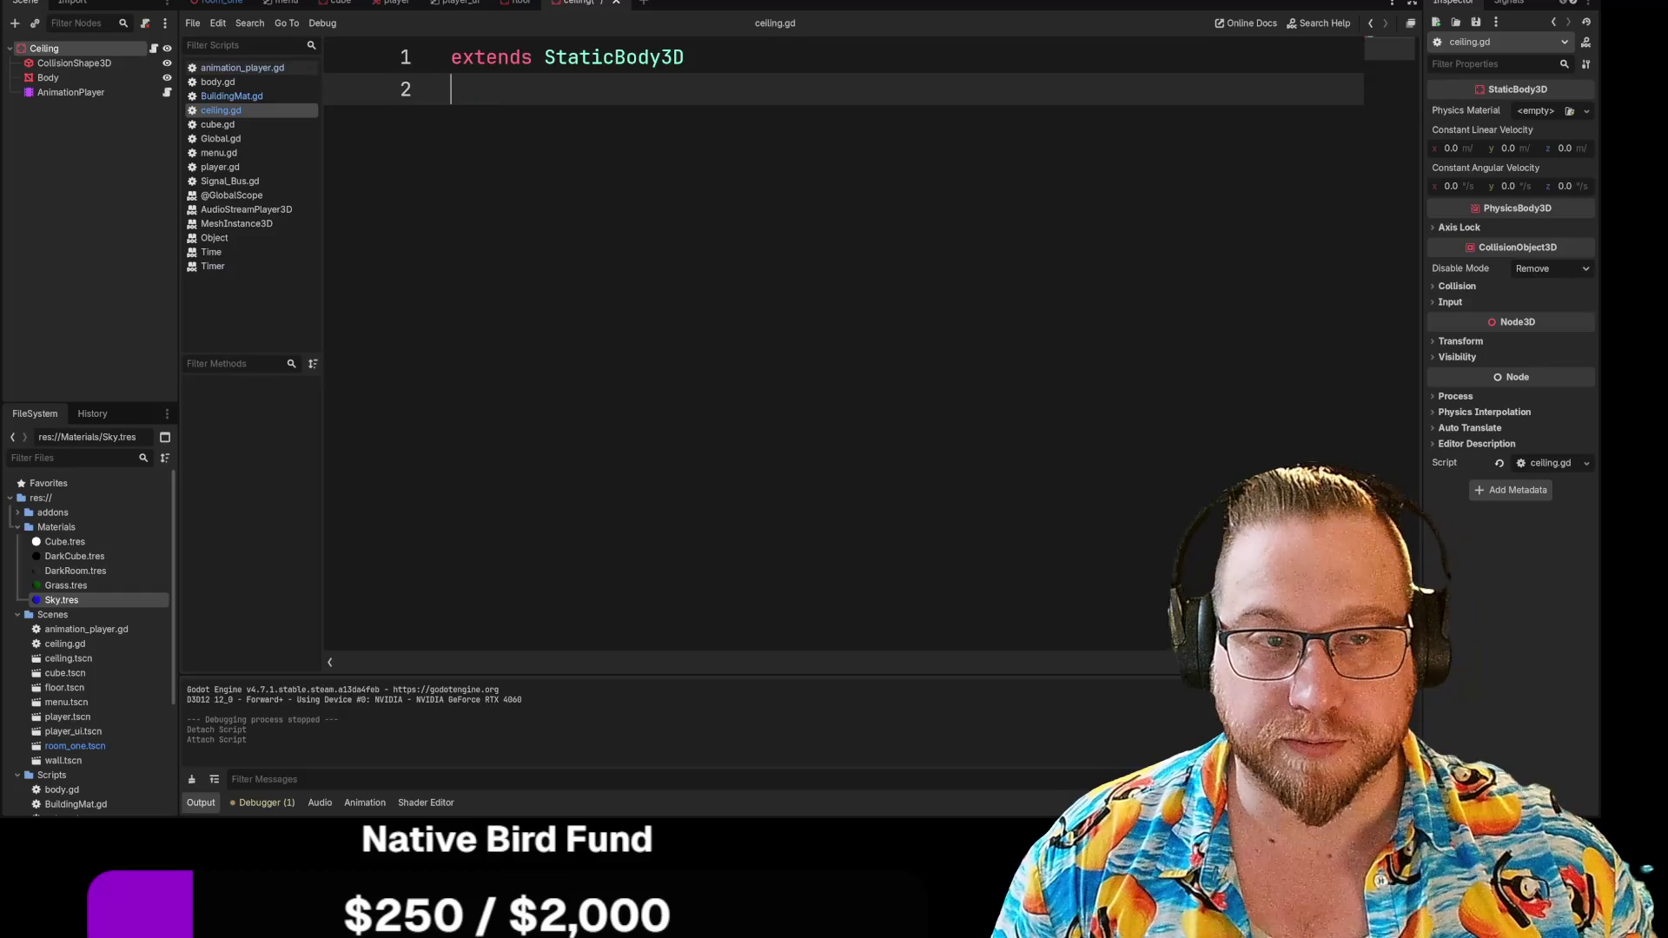
Replace ceiling.gd's contents with the pasted Cube/DarkRoom material-swap code and save it
{"action": "key", "text": "ctrl+a"}
{"action": "key", "text": "ctrl+v"}
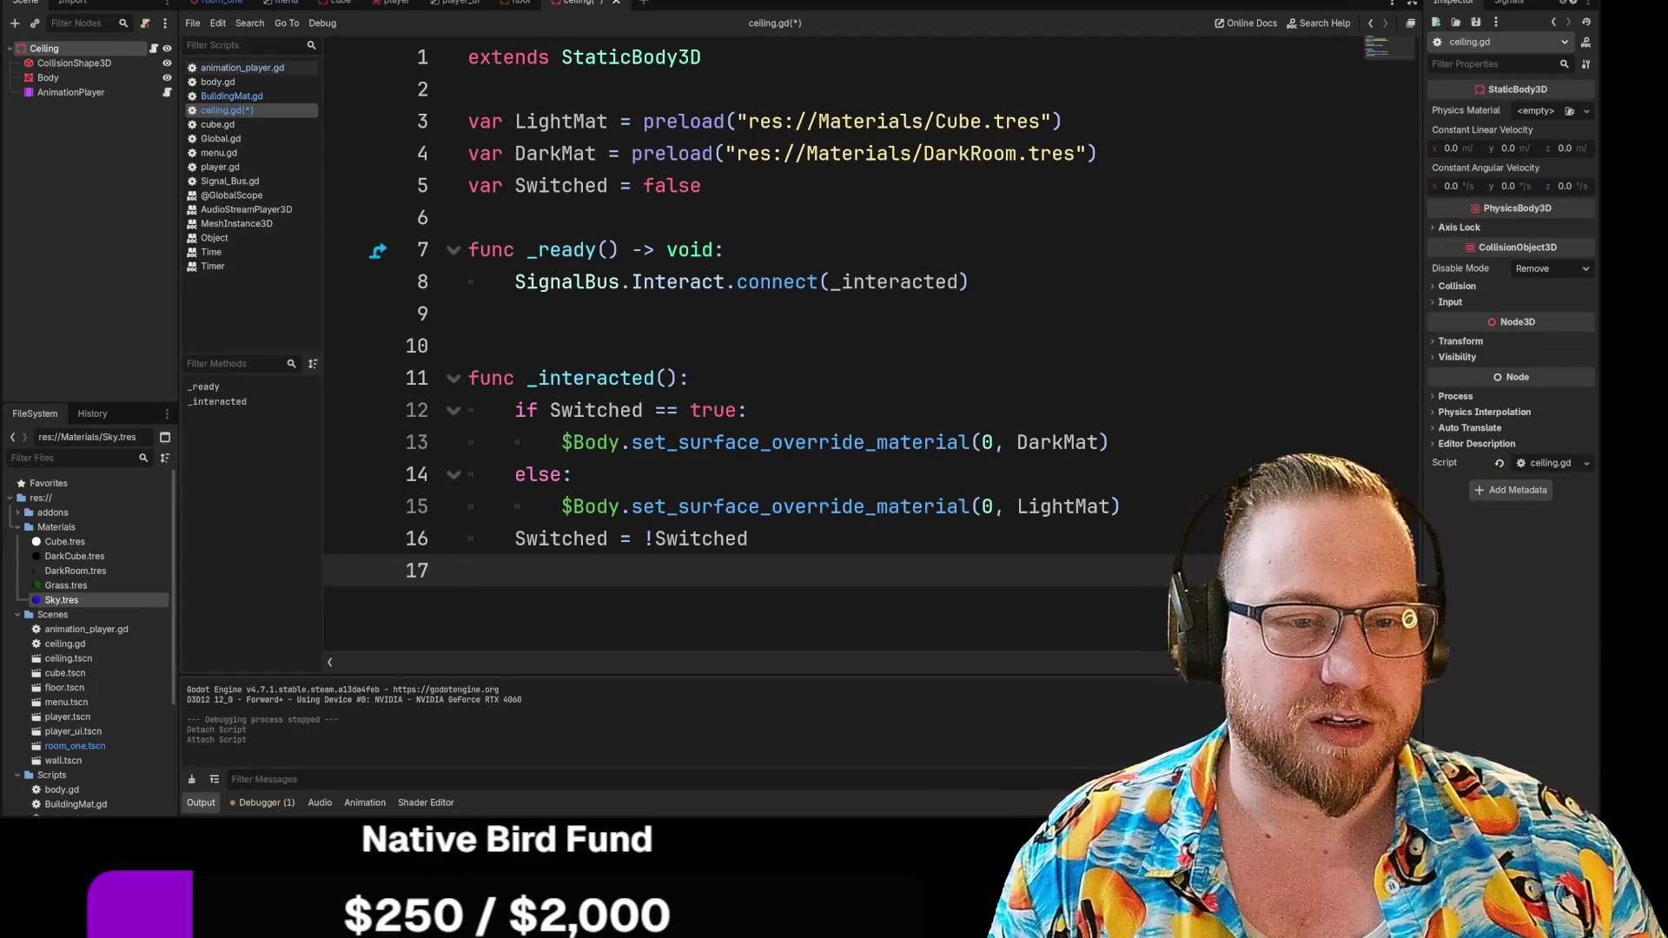
{"action": "left_click", "coordinate": [468, 346]}
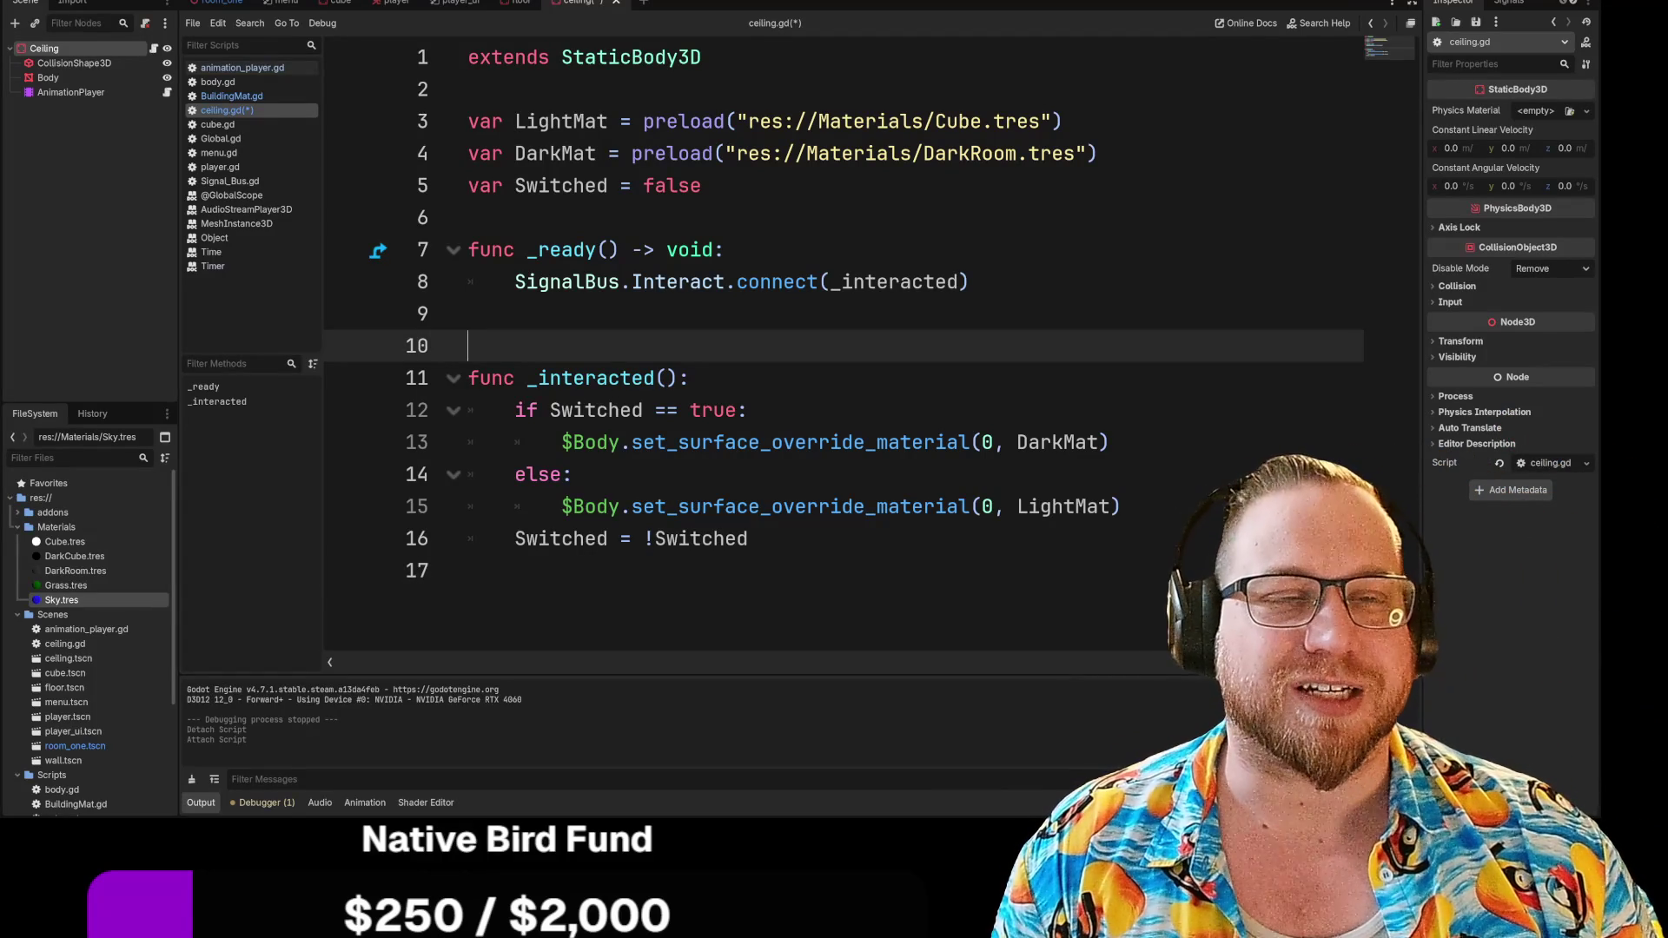
{"action": "right_click", "coordinate": [582, 15]}
{"action": "left_click", "coordinate": [621, 27]}
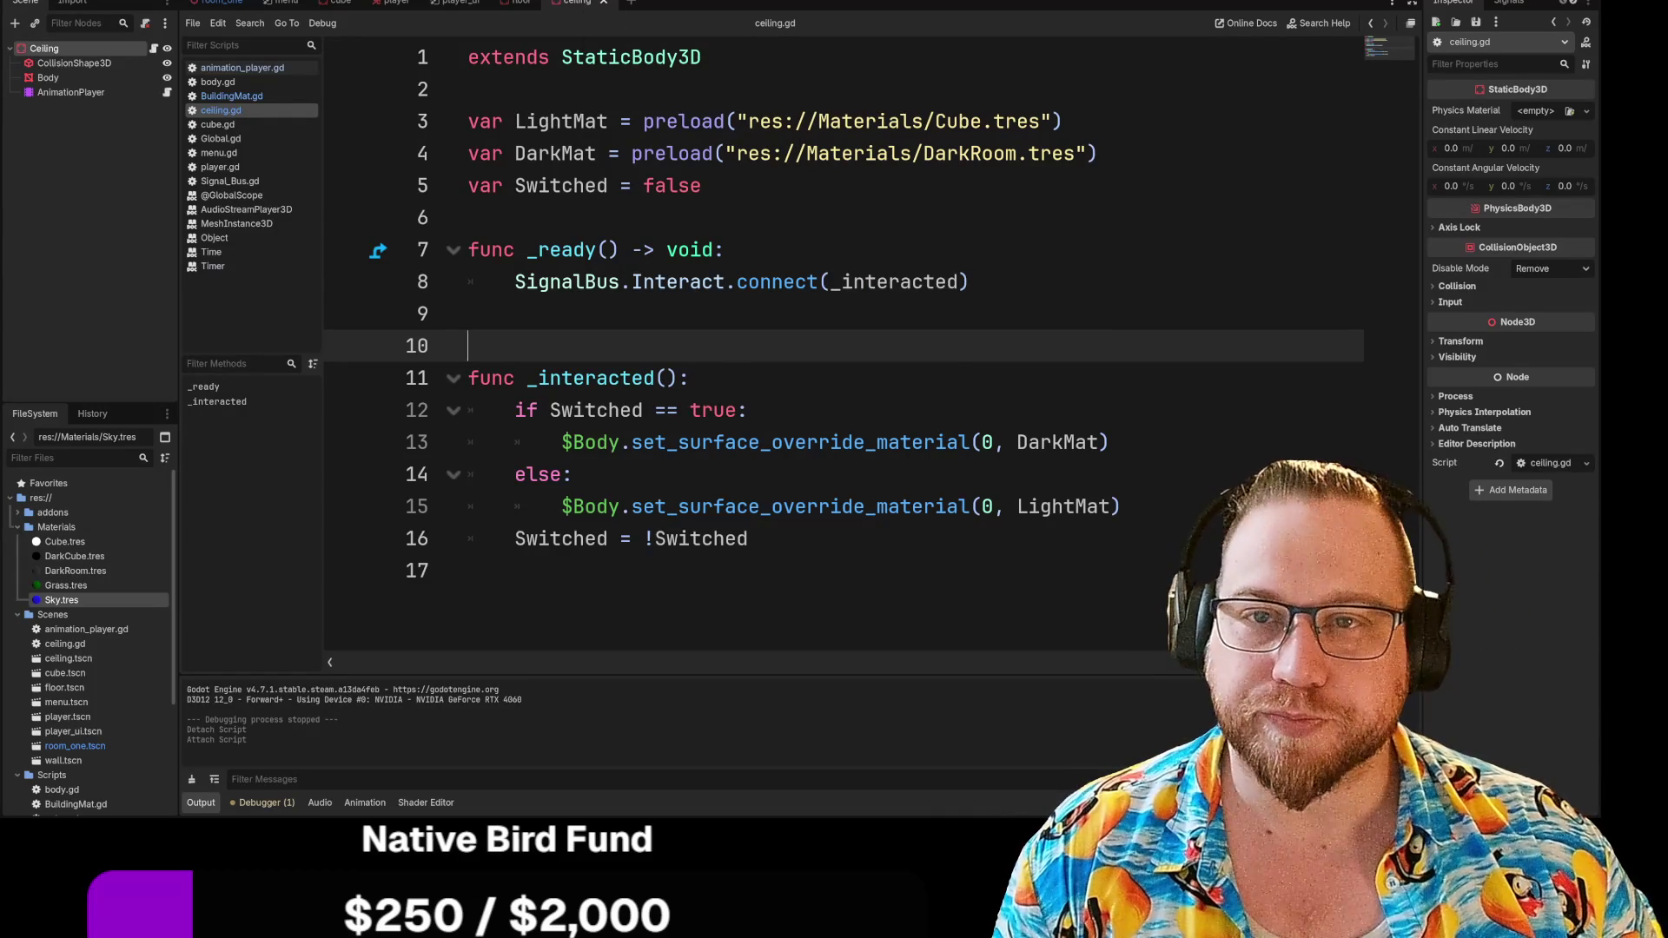
{"action": "left_click", "coordinate": [25, 3]}
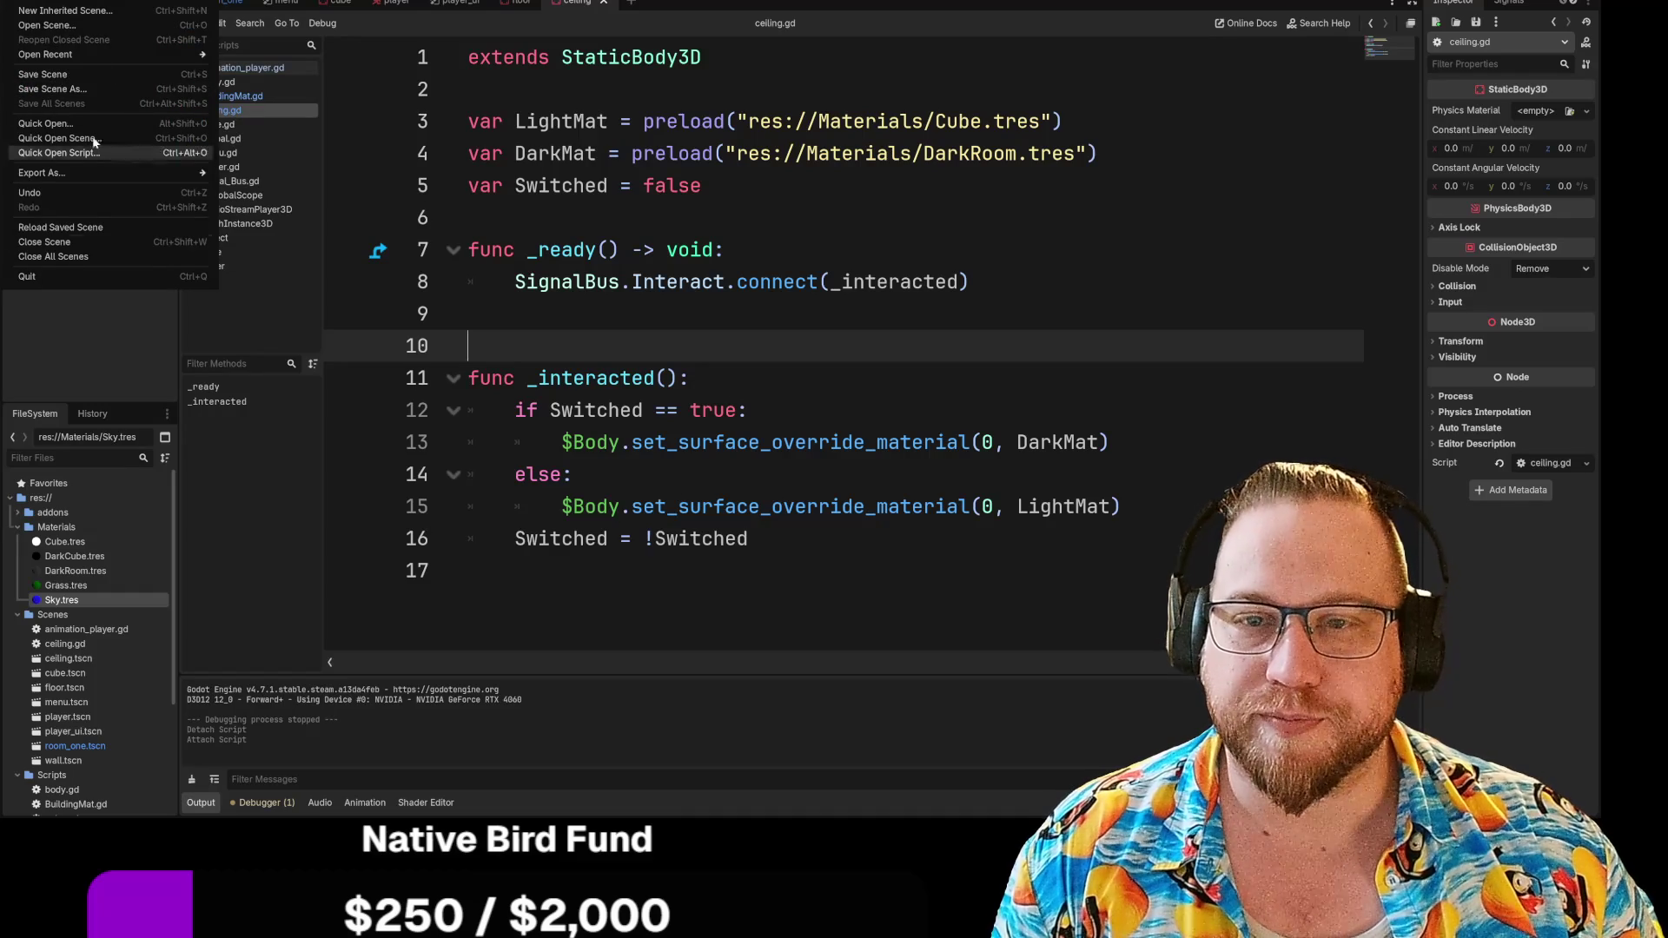
Dismiss the Scene menu and quit this project to the Project List
{"action": "key", "text": "Escape"}
{"action": "left_click", "coordinate": [65, 1]}
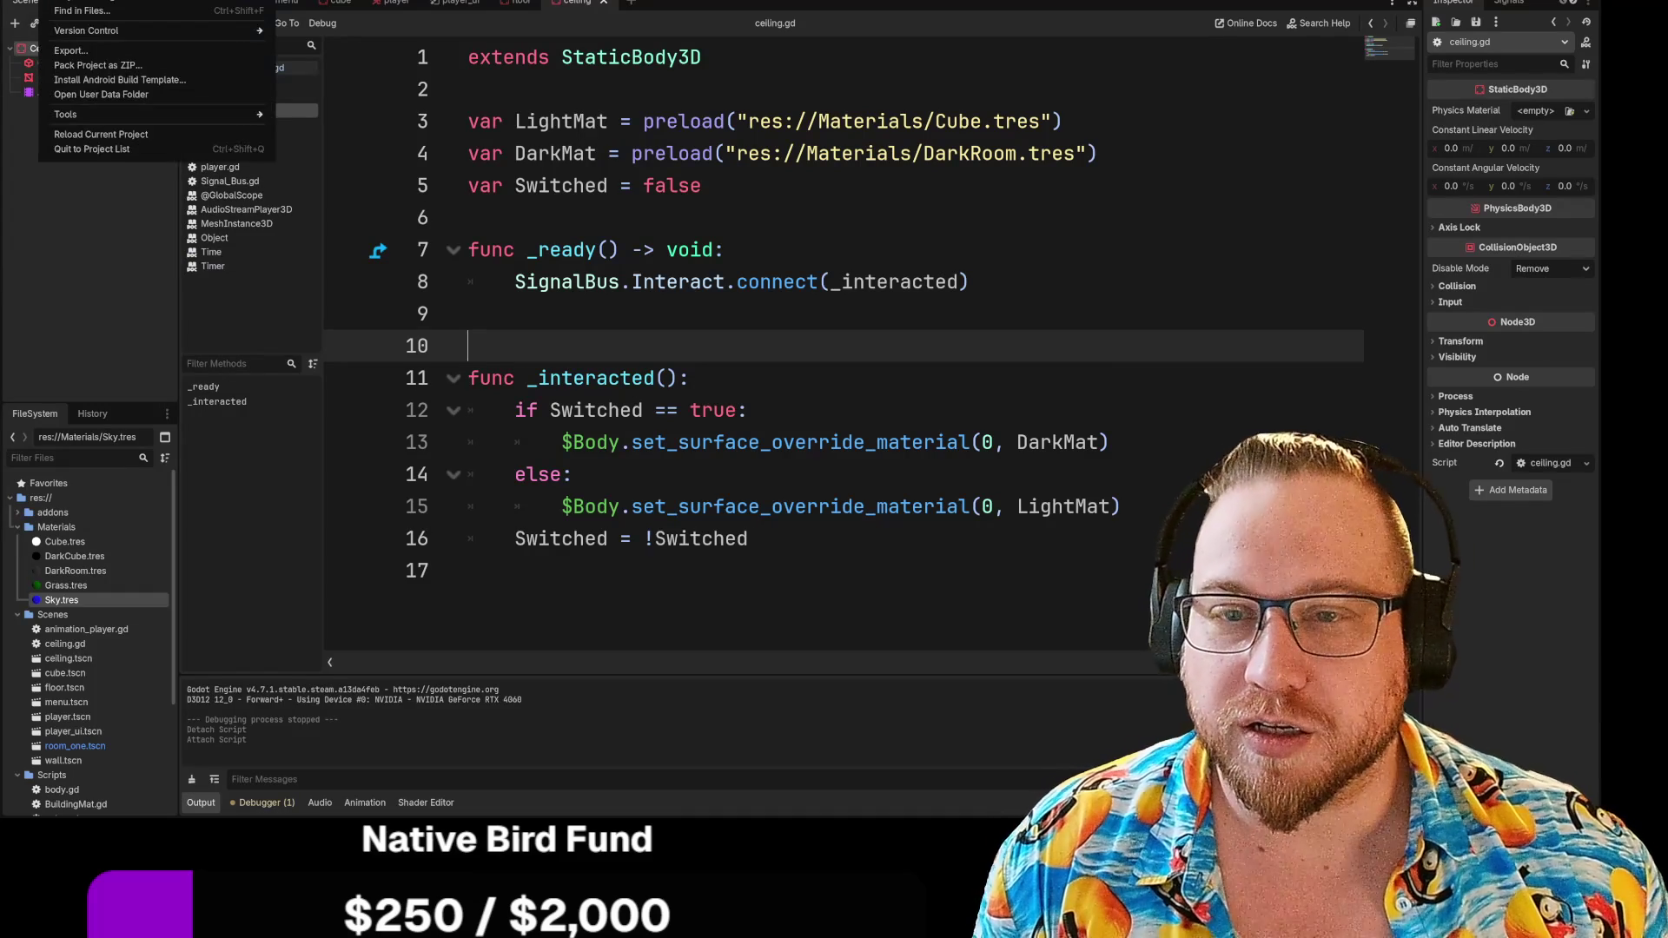
{"action": "left_click", "coordinate": [102, 151]}
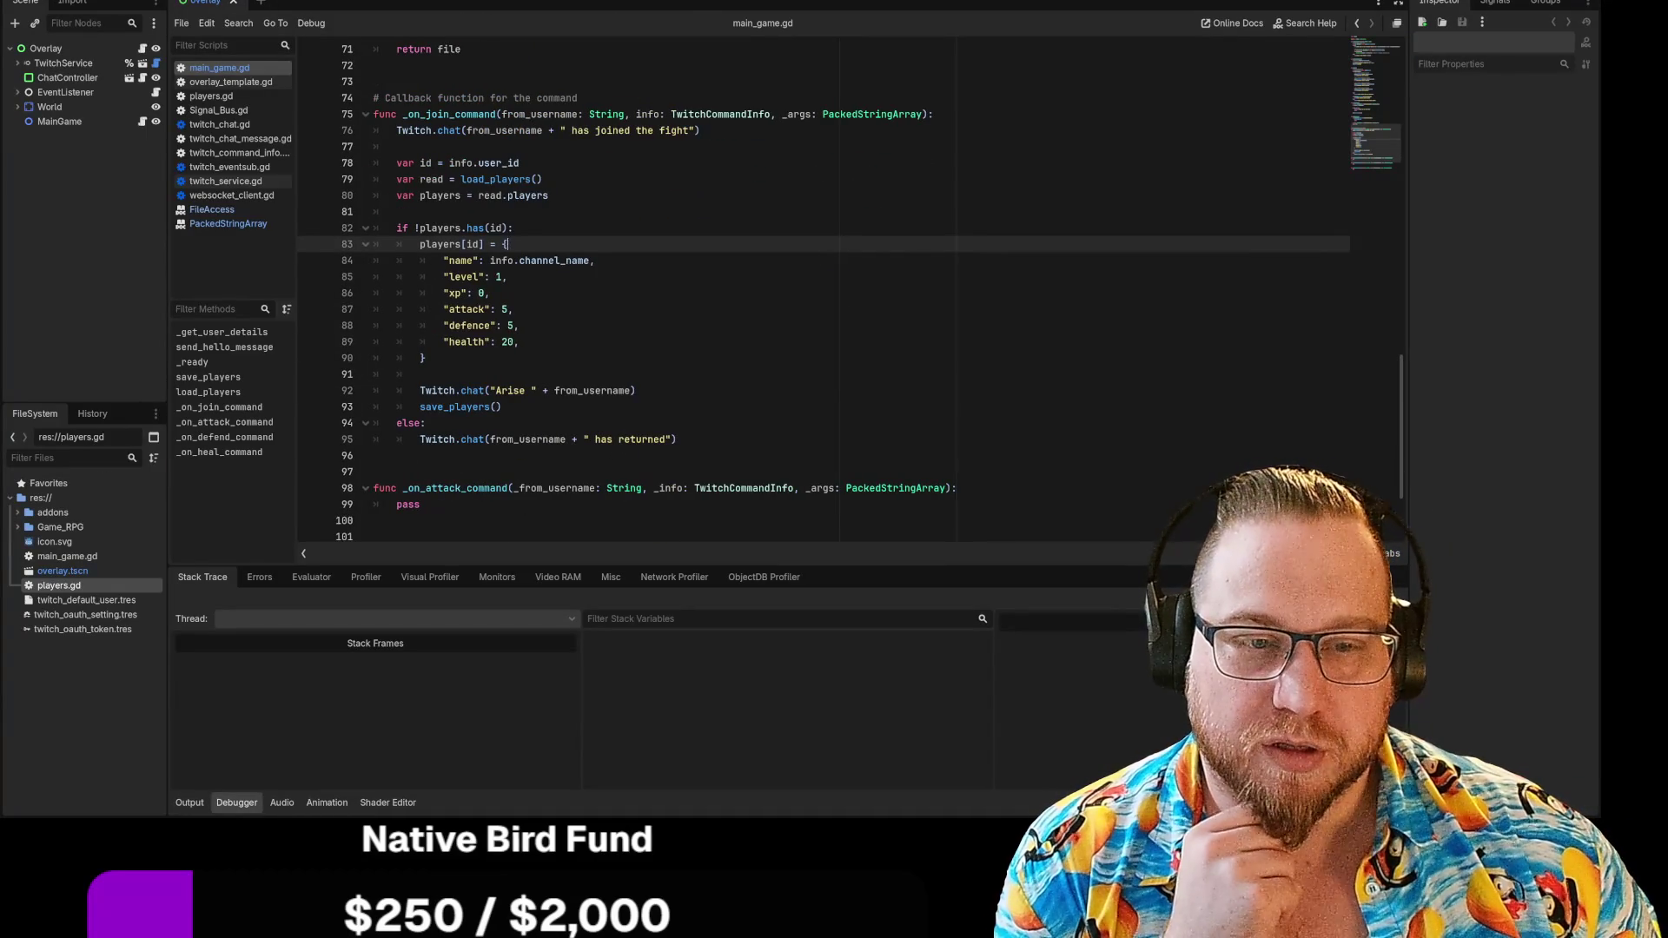
Lower the code/debugger splitter for more editor room and run TwitchGame with F5
{"action": "scroll", "coordinate": [825, 295], "scroll_direction": "down", "scroll_amount": 2}
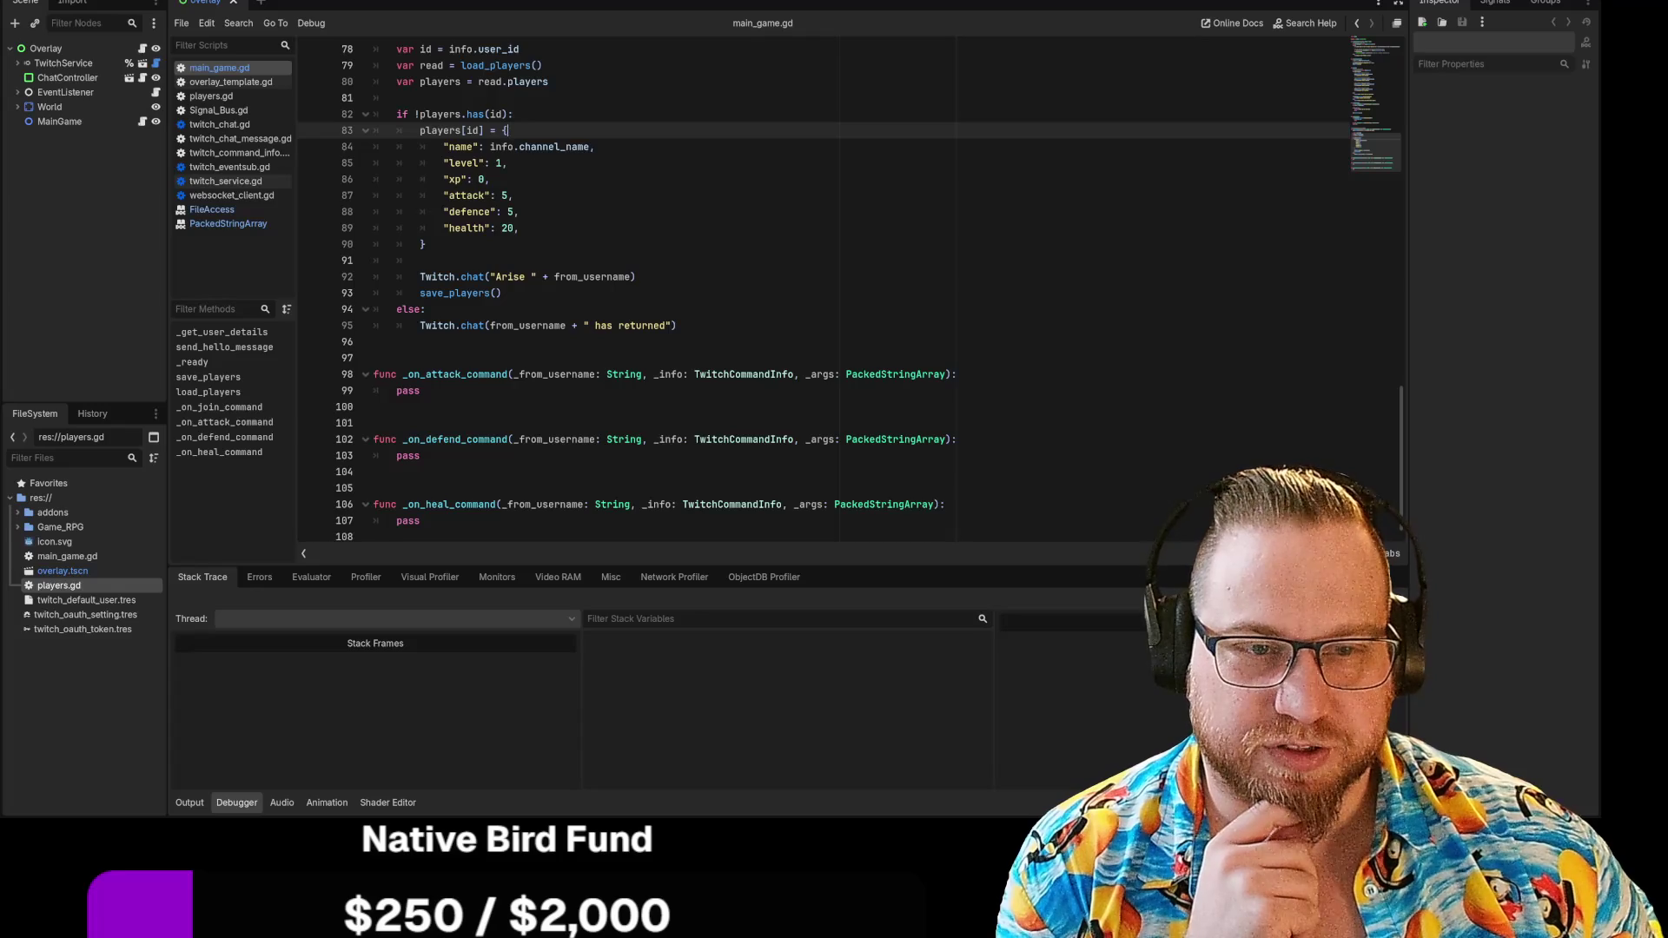
{"action": "scroll", "coordinate": [825, 287], "scroll_direction": "up", "scroll_amount": 1}
{"action": "scroll", "coordinate": [1035, 540], "scroll_direction": "up", "scroll_amount": 1}
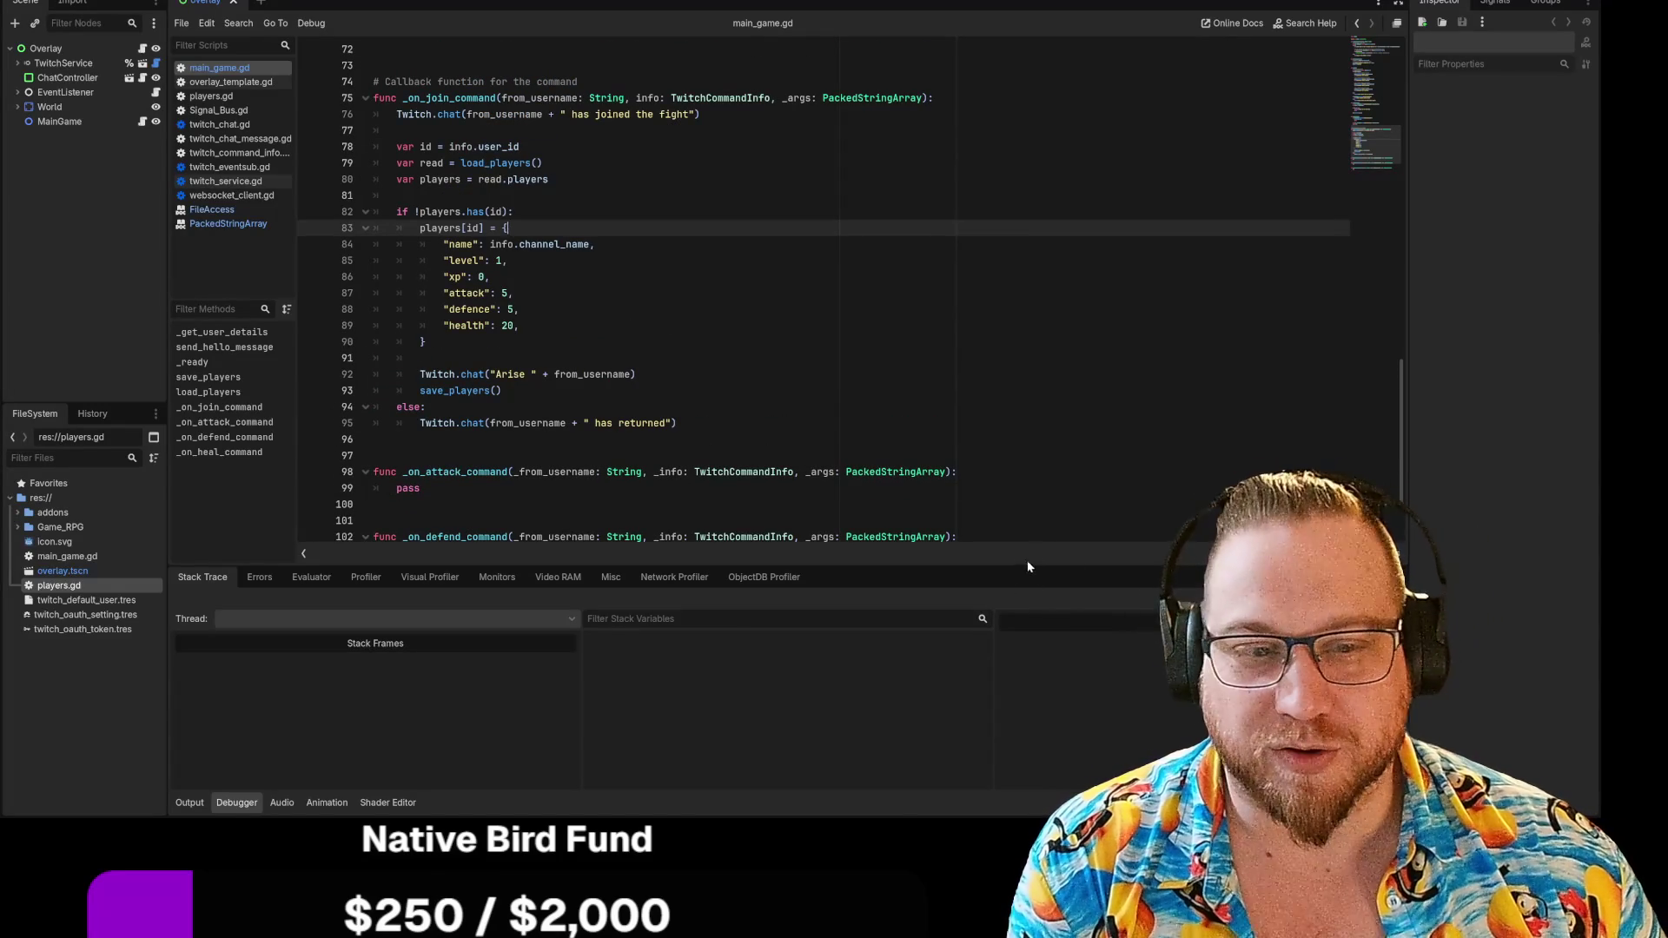
{"action": "left_click_drag", "start_coordinate": [1041, 575], "coordinate": [1041, 643]}
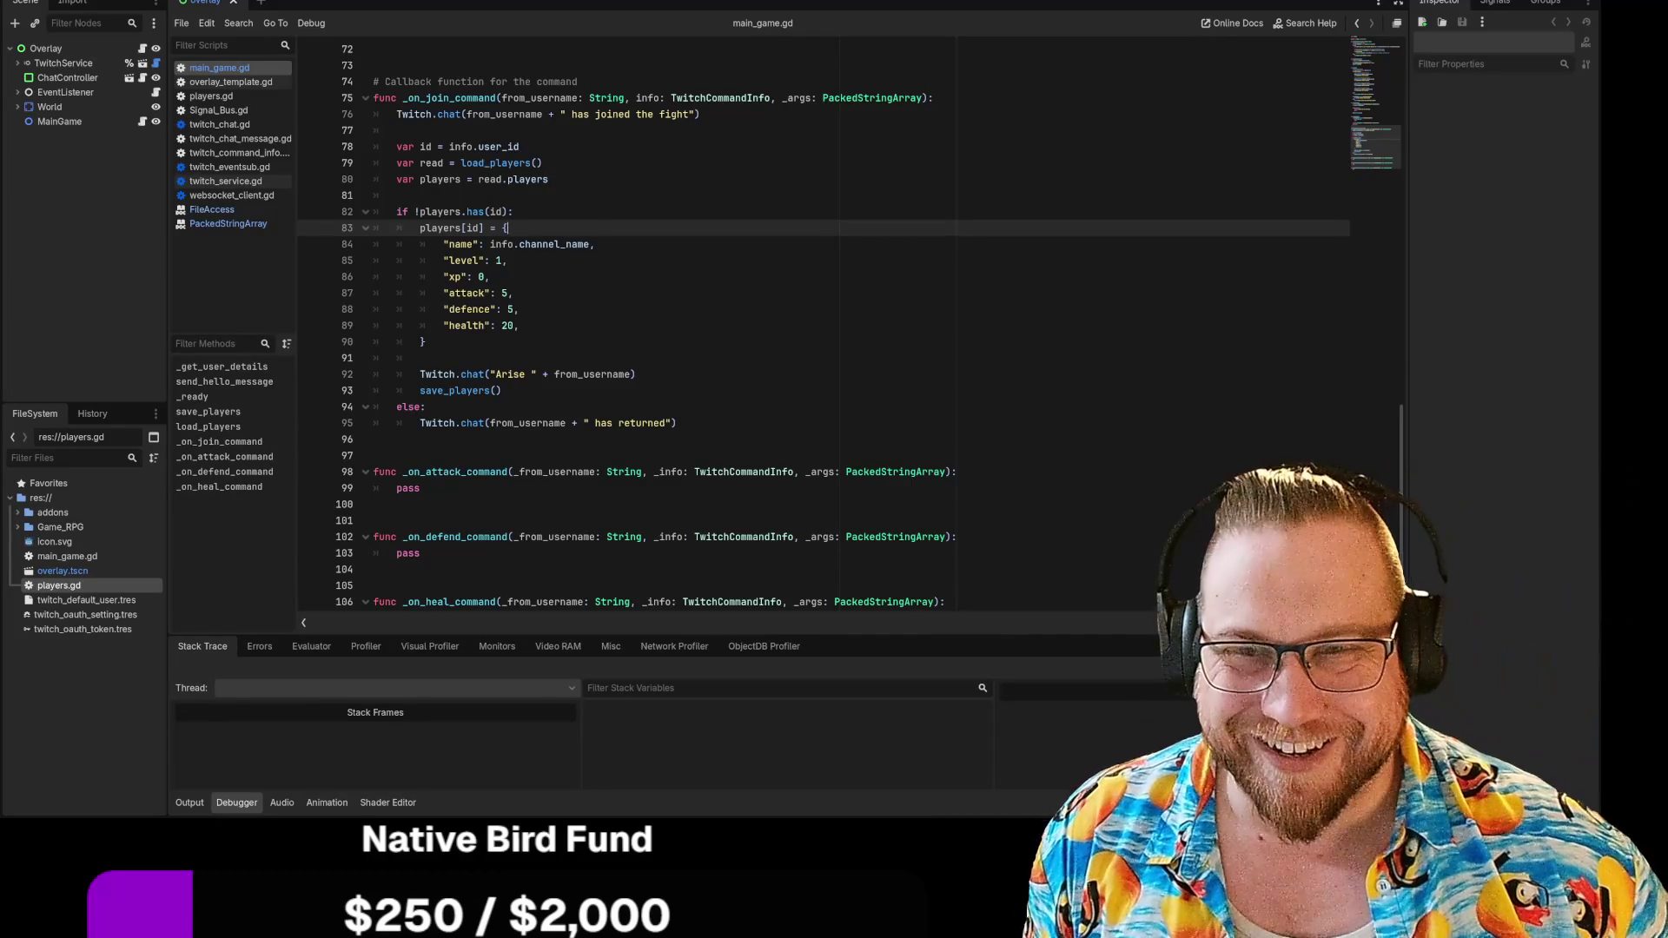
{"action": "key", "text": "F5"}
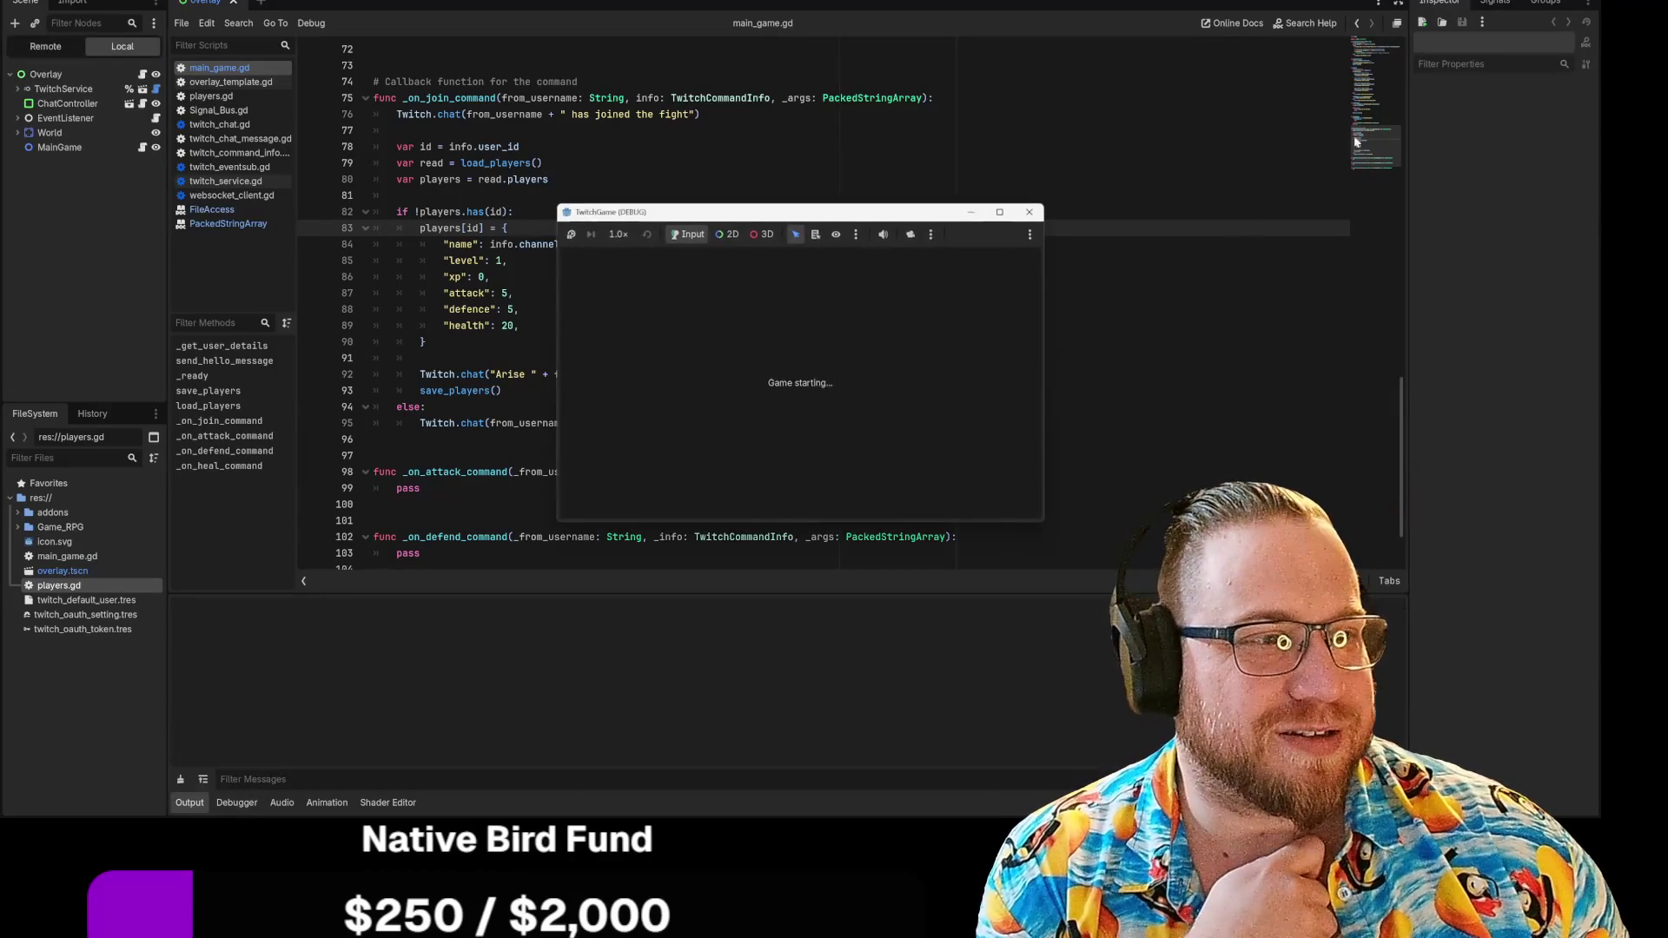
Move the TwitchGame window to the top-left, enlarge it, and place the chat panel on the left
{"action": "mouse_move", "coordinate": [808, 217]}
{"action": "left_mouse_down"}
{"action": "mouse_move", "coordinate": [580, 148]}
{"action": "mouse_move", "coordinate": [257, 3]}
{"action": "left_mouse_up"}
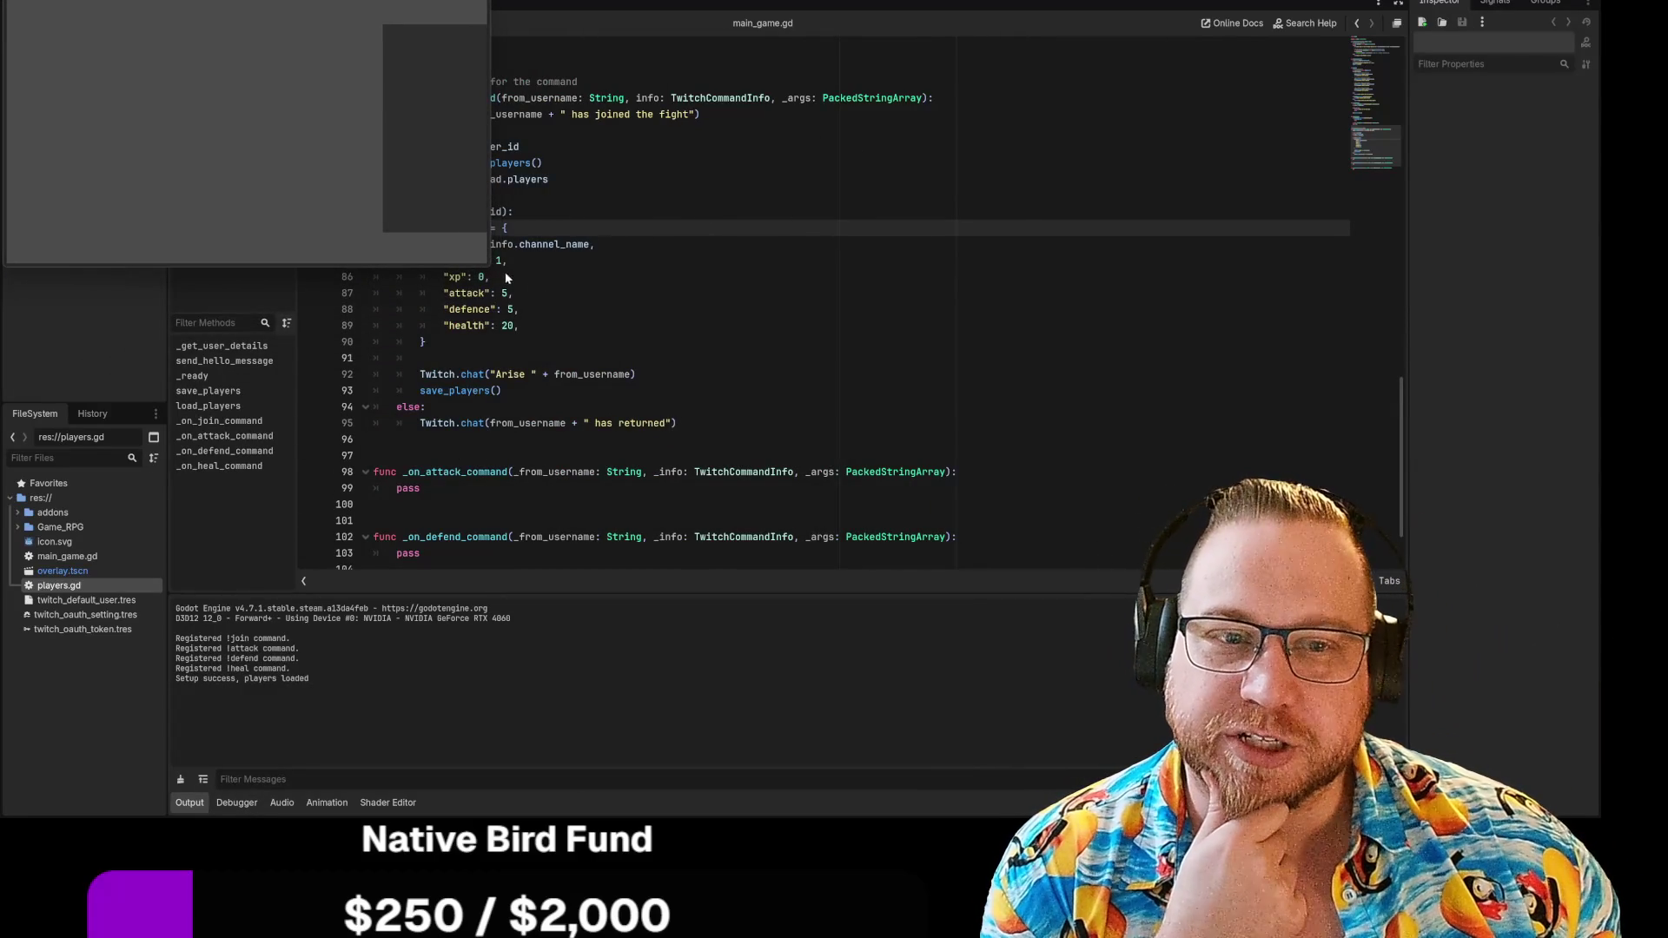
{"action": "mouse_move", "coordinate": [488, 264]}
{"action": "left_mouse_down"}
{"action": "mouse_move", "coordinate": [559, 353]}
{"action": "mouse_move", "coordinate": [1187, 754]}
{"action": "left_mouse_up"}
{"action": "mouse_move", "coordinate": [1096, 547]}
{"action": "left_mouse_down"}
{"action": "mouse_move", "coordinate": [365, 335]}
{"action": "mouse_move", "coordinate": [231, 390]}
{"action": "left_mouse_up"}
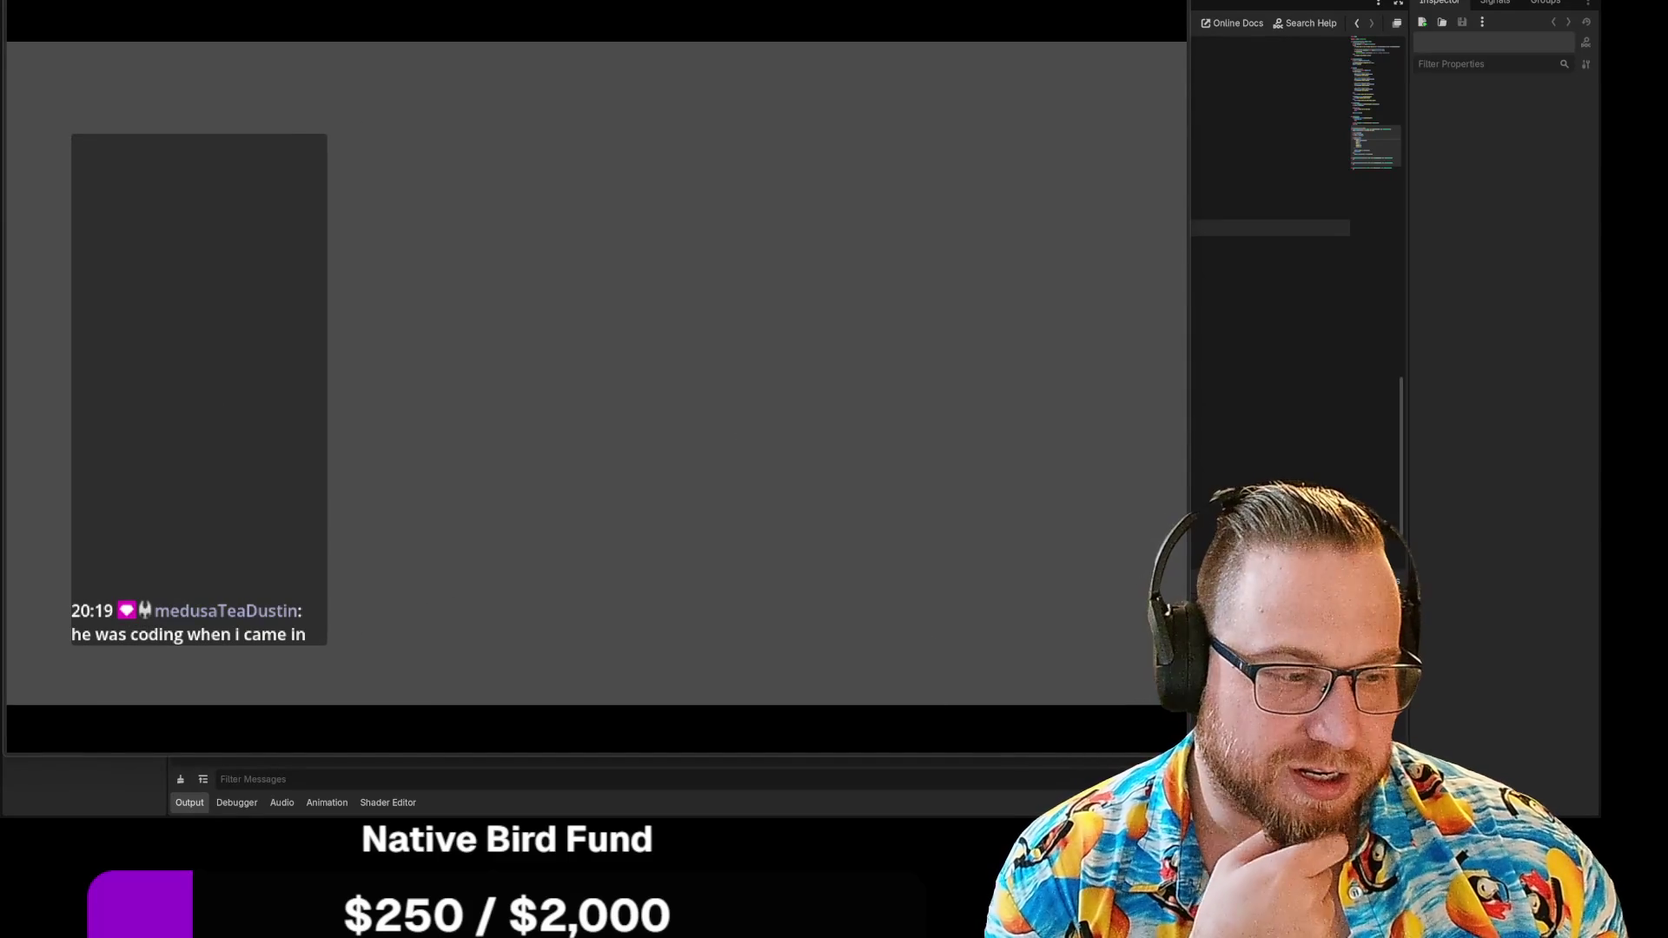
{"action": "mouse_move", "coordinate": [1187, 752]}
{"action": "left_mouse_down"}
{"action": "mouse_move", "coordinate": [1422, 748]}
{"action": "mouse_move", "coordinate": [1407, 749]}
{"action": "left_mouse_up"}
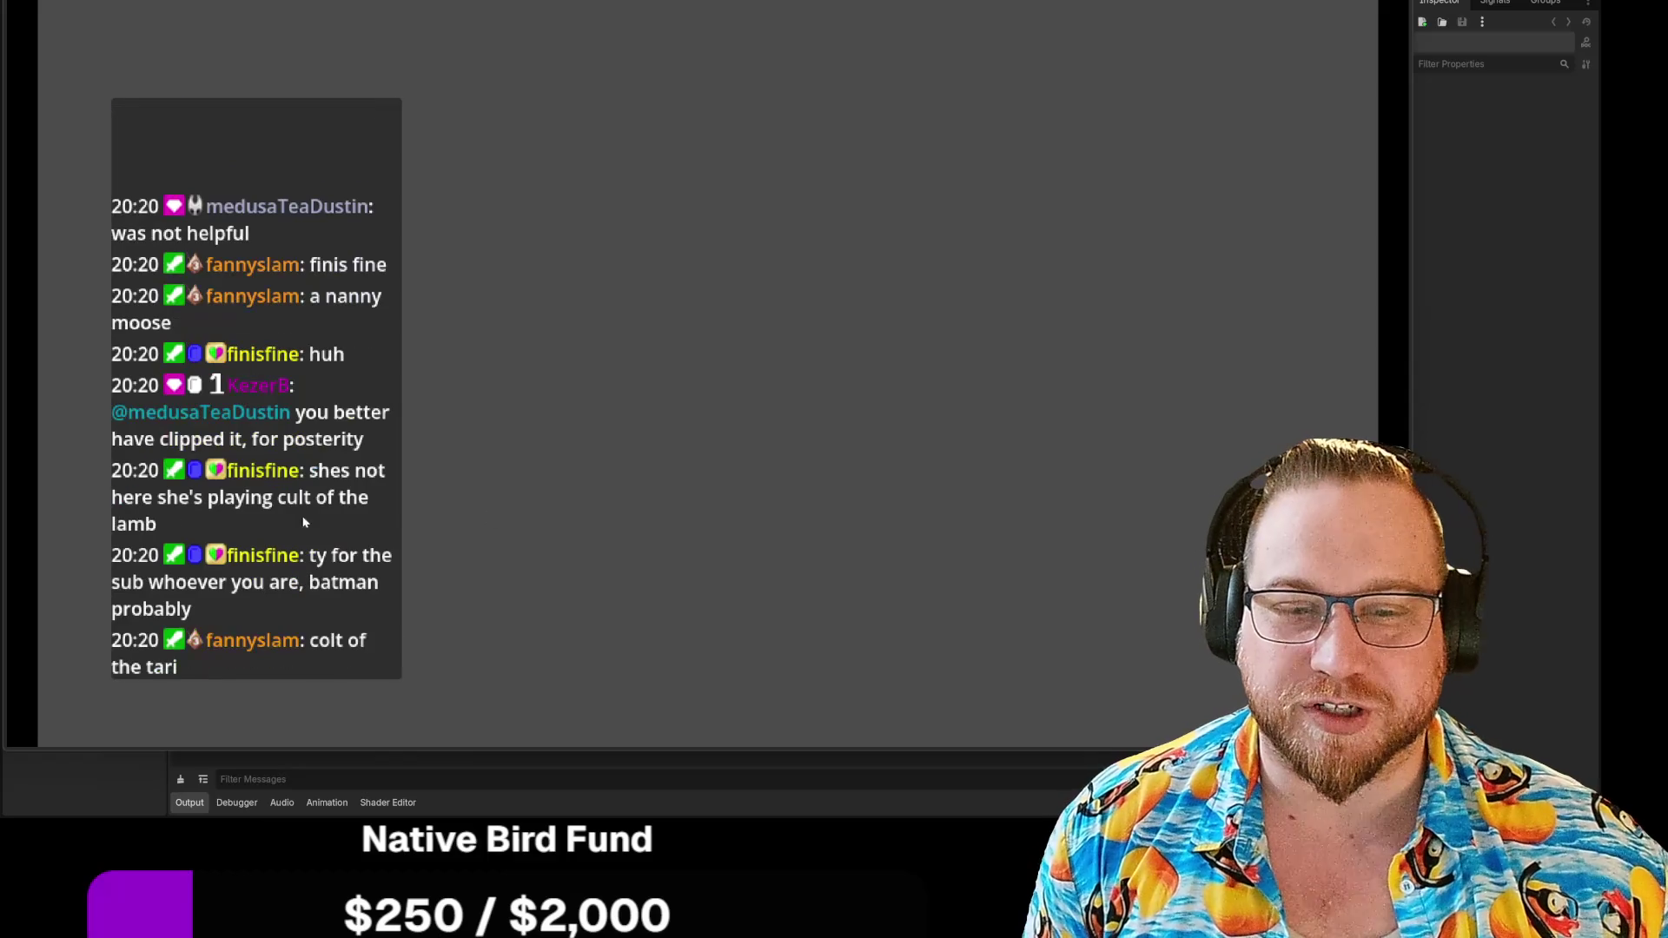
Nudge the overlay's chat panel up and a little to the right
{"action": "left_click_drag", "start_coordinate": [406, 106], "coordinate": [423, 80]}
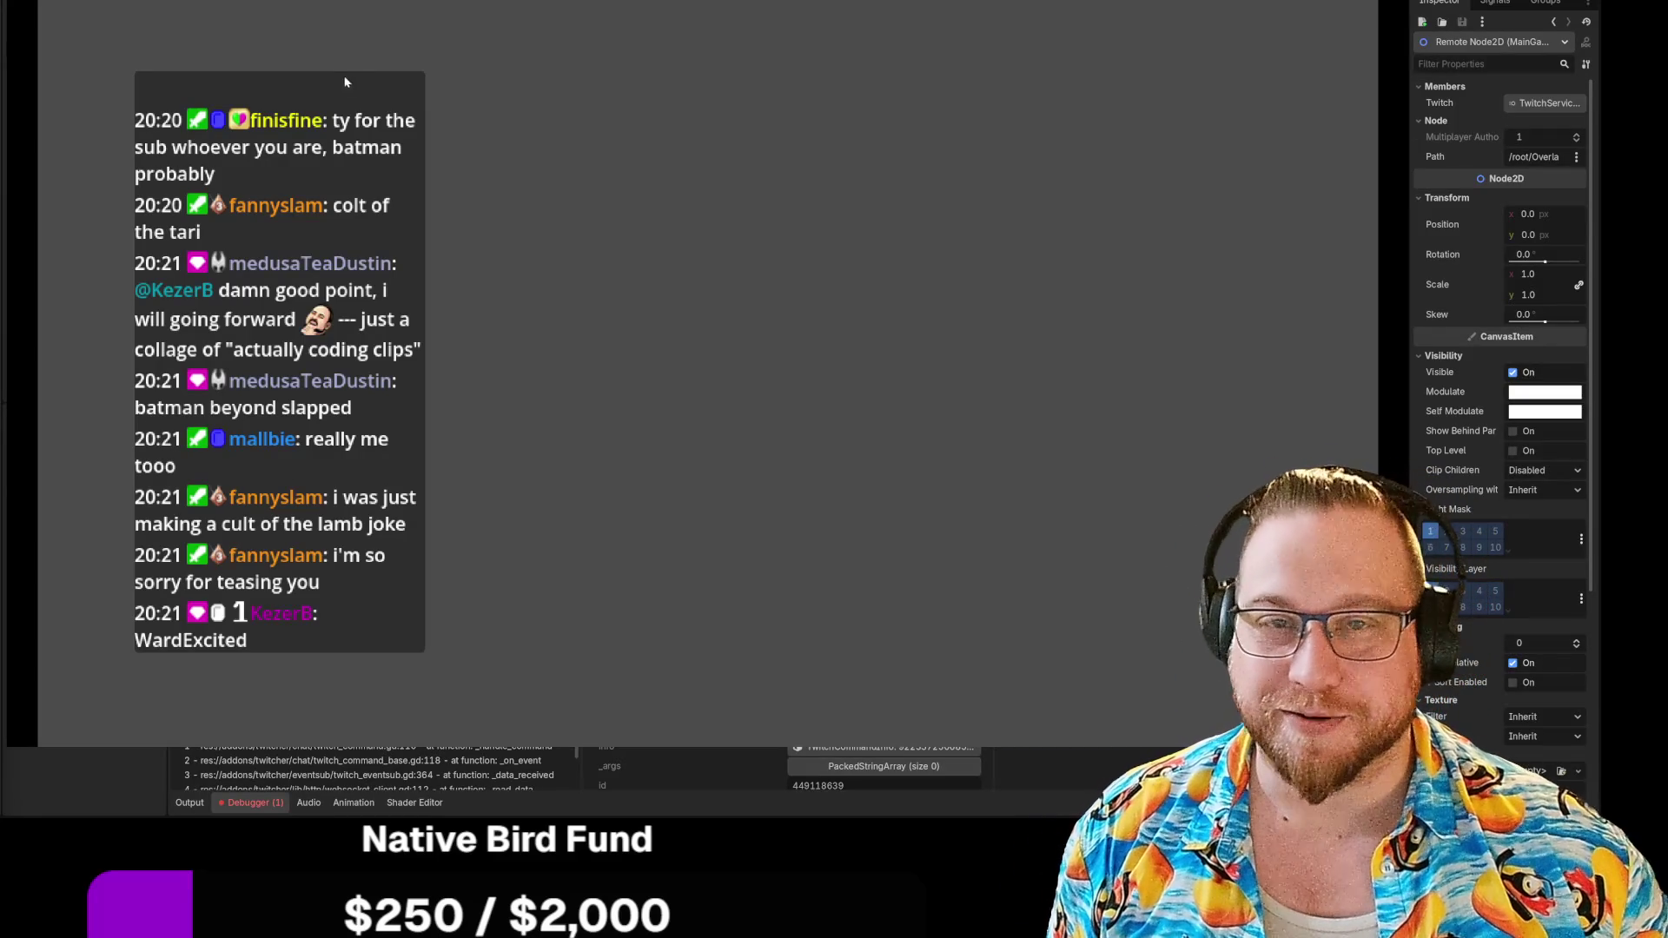
Stop the running TwitchGame debug session with F8
{"action": "key", "text": "F8"}
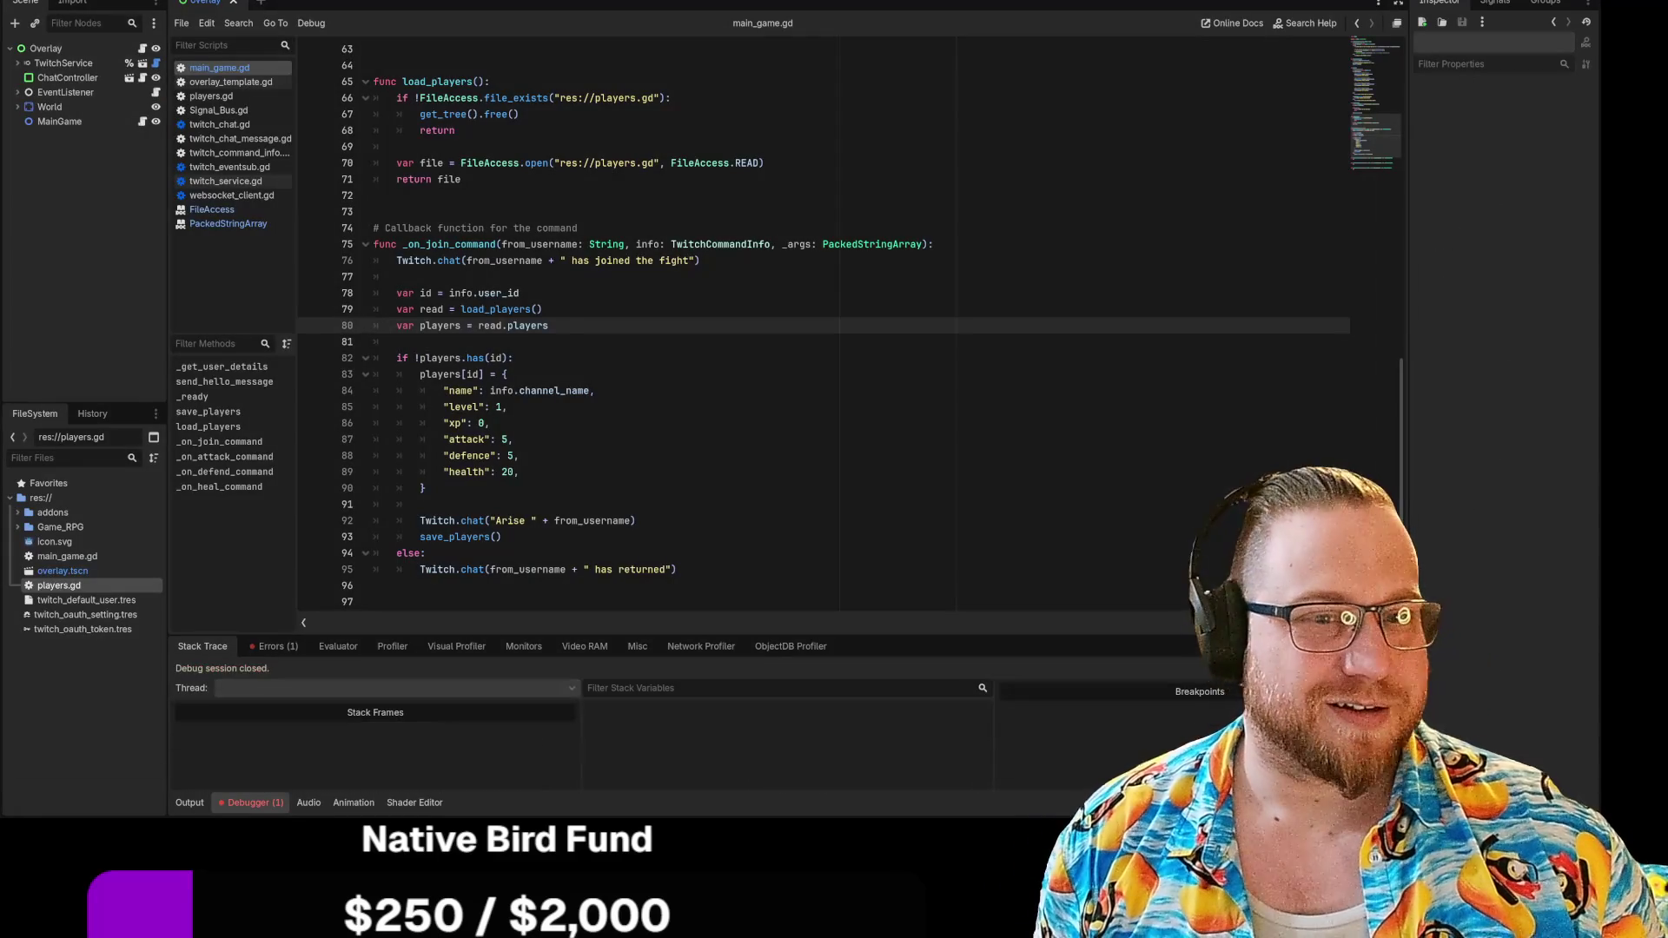
{"action": "scroll", "coordinate": [851, 326], "scroll_direction": "down", "scroll_amount": 4}
{"action": "scroll", "coordinate": [851, 326], "scroll_direction": "up", "scroll_amount": 2}
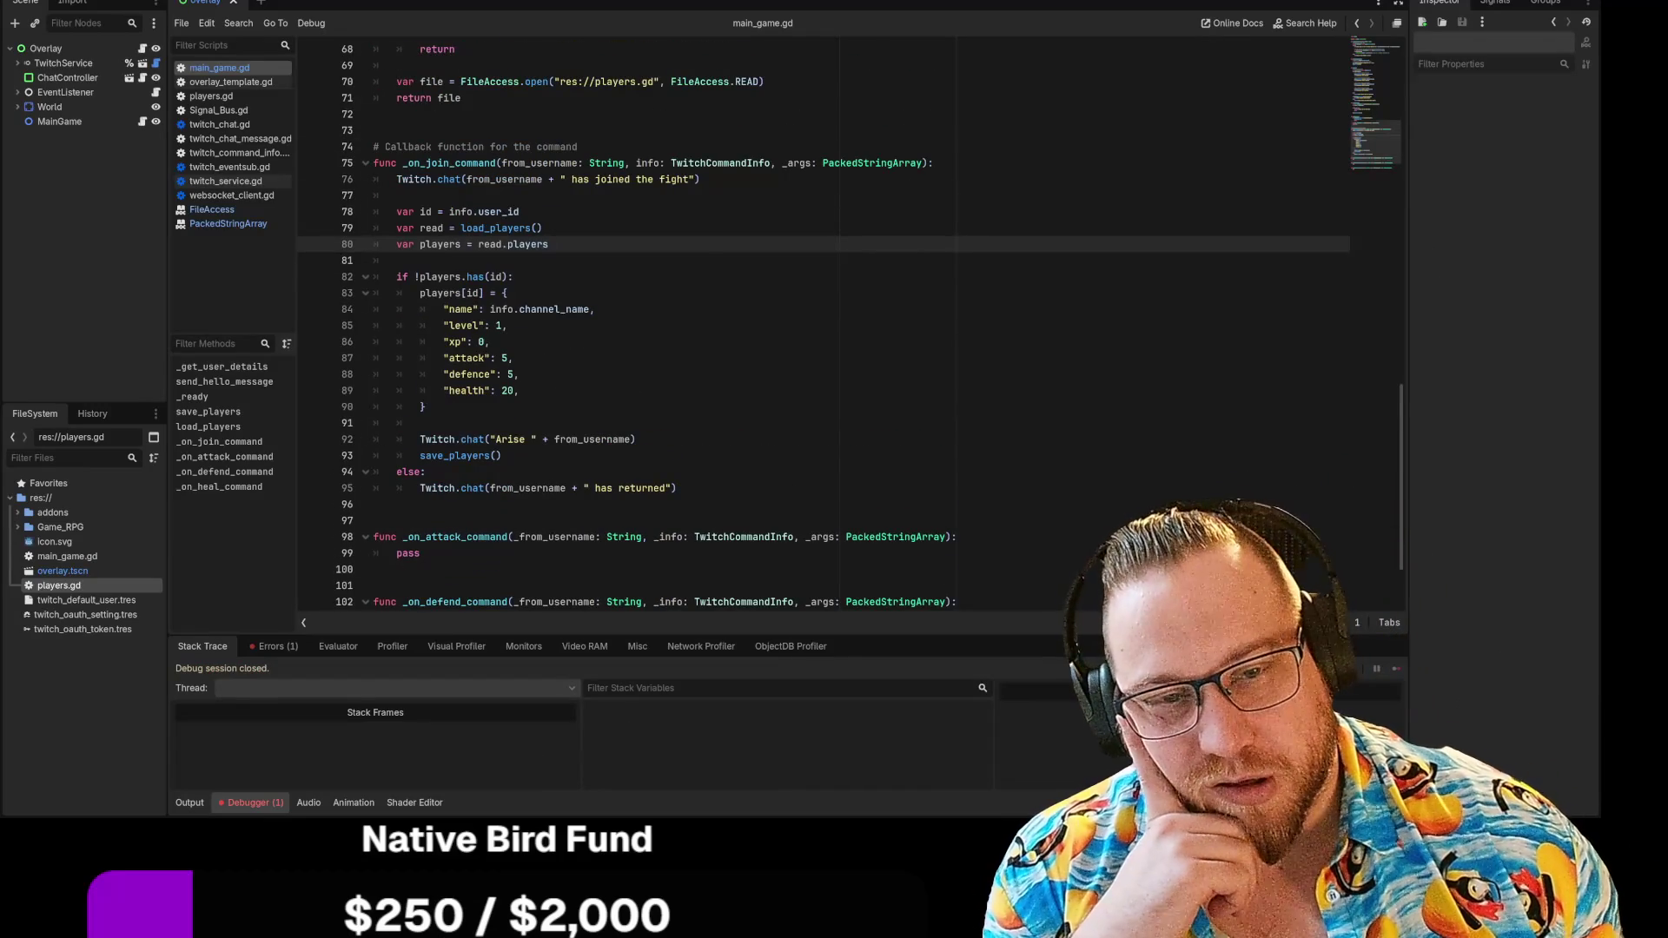
{"action": "scroll", "coordinate": [851, 326], "scroll_direction": "down", "scroll_amount": 2}
Select and review the new-player join code on lines 78–89 of main_game.gd
{"action": "left_click_drag", "start_coordinate": [397, 114], "coordinate": [518, 293]}
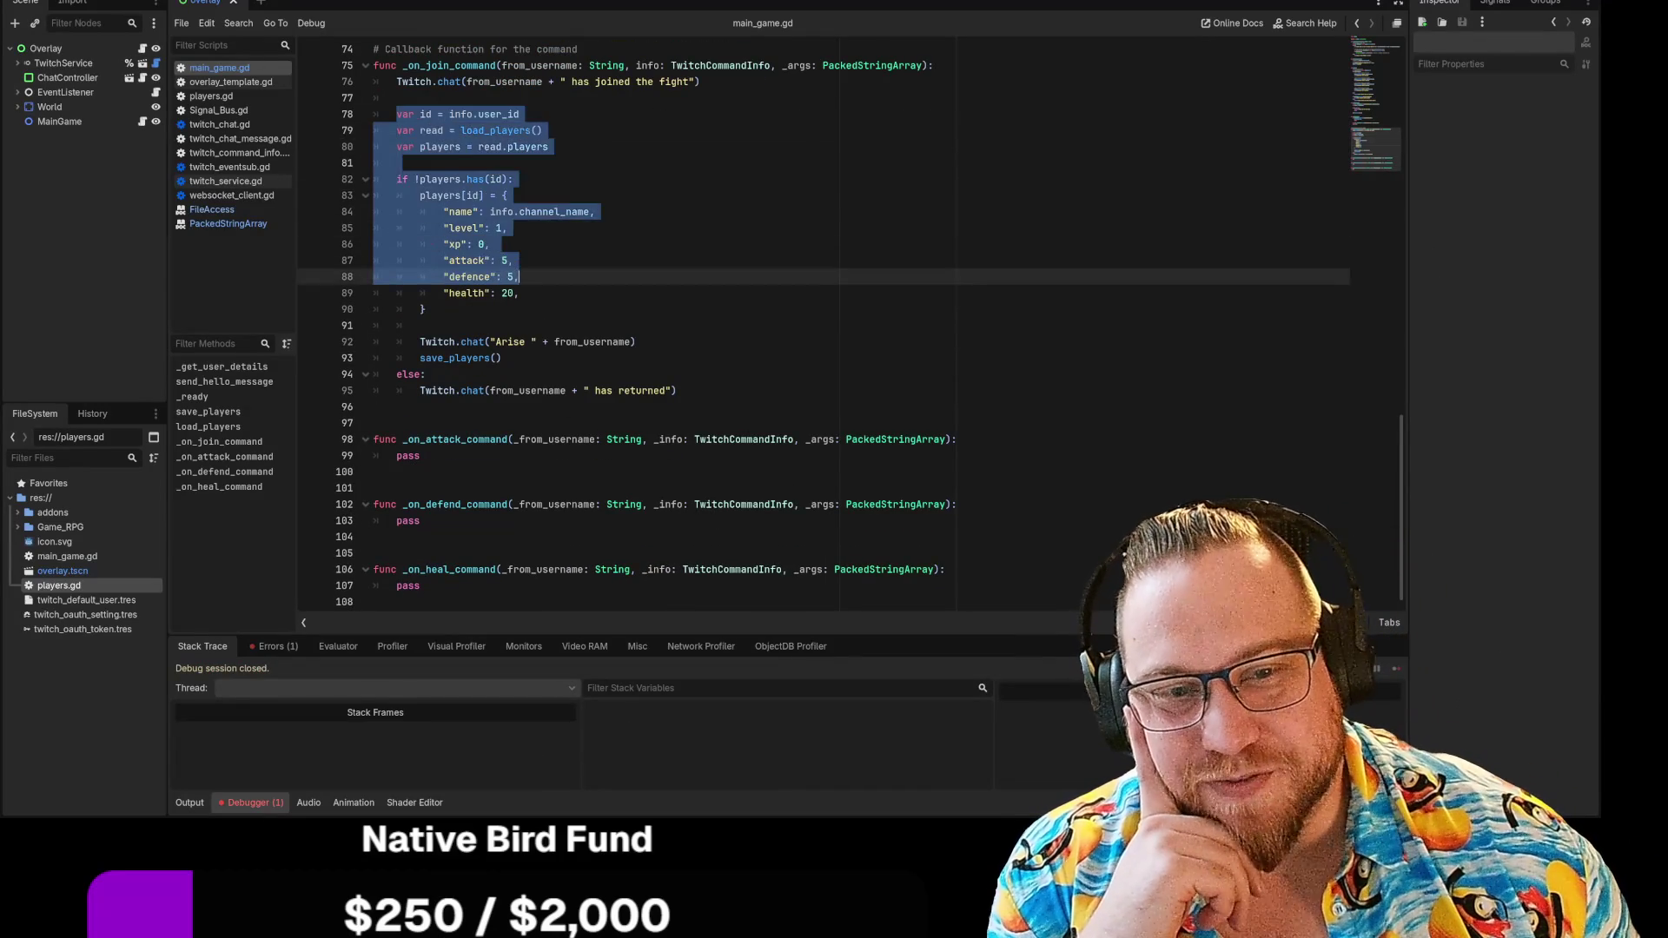
{"action": "left_click", "coordinate": [425, 310]}
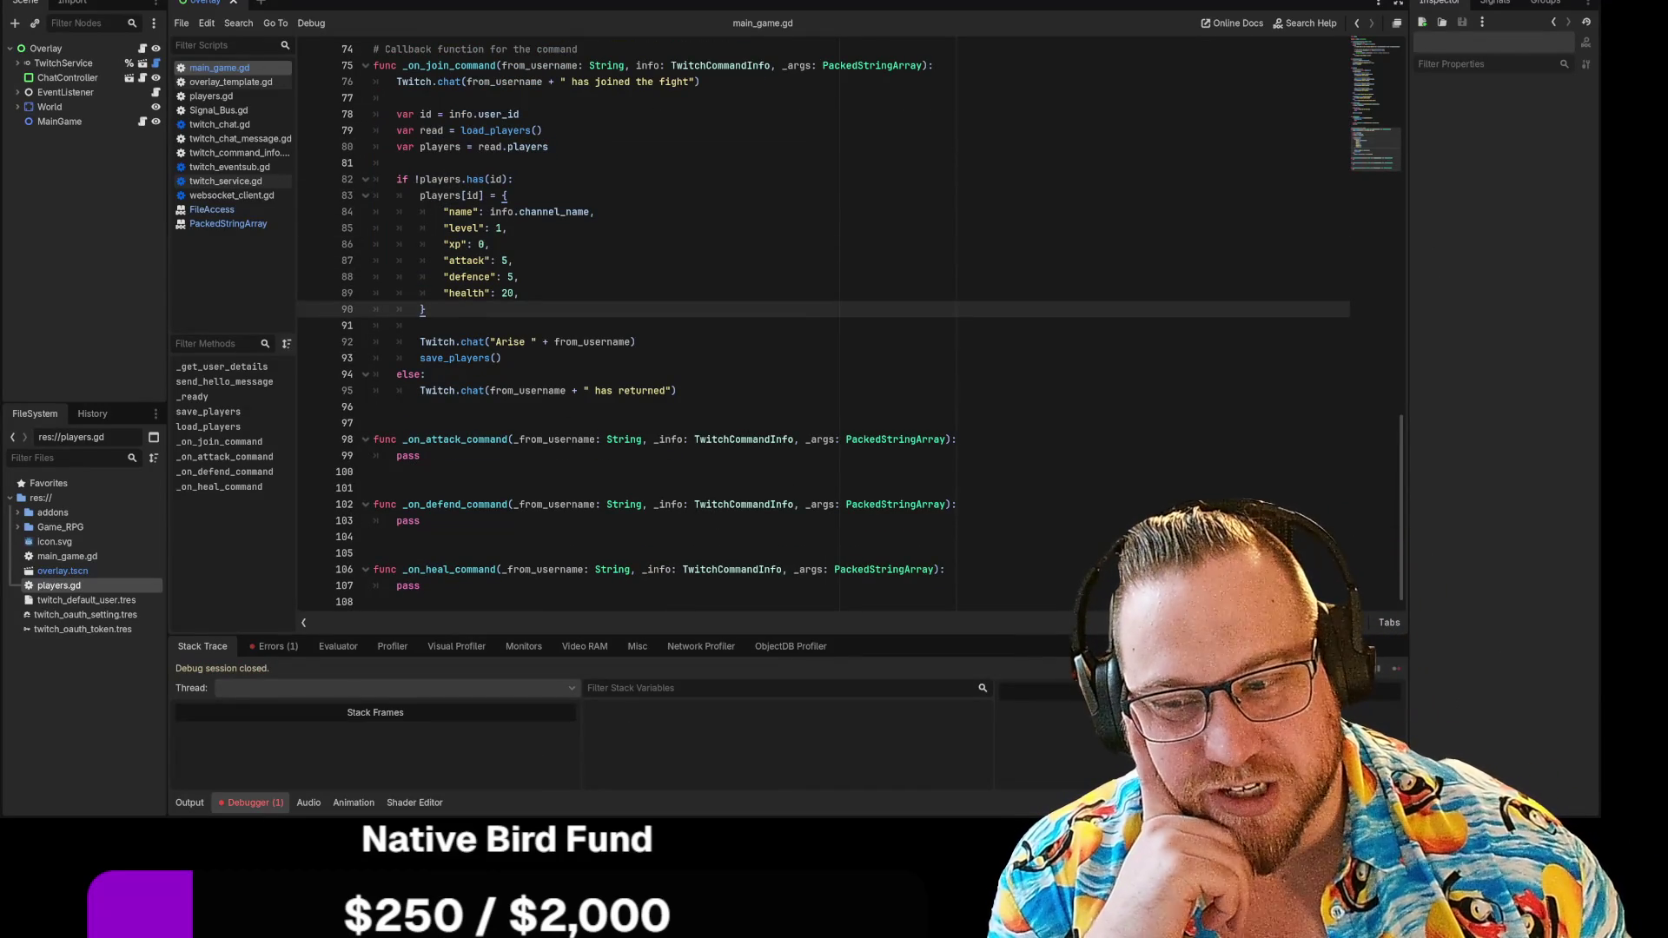
{"action": "scroll", "coordinate": [756, 326], "scroll_direction": "up", "scroll_amount": 12}
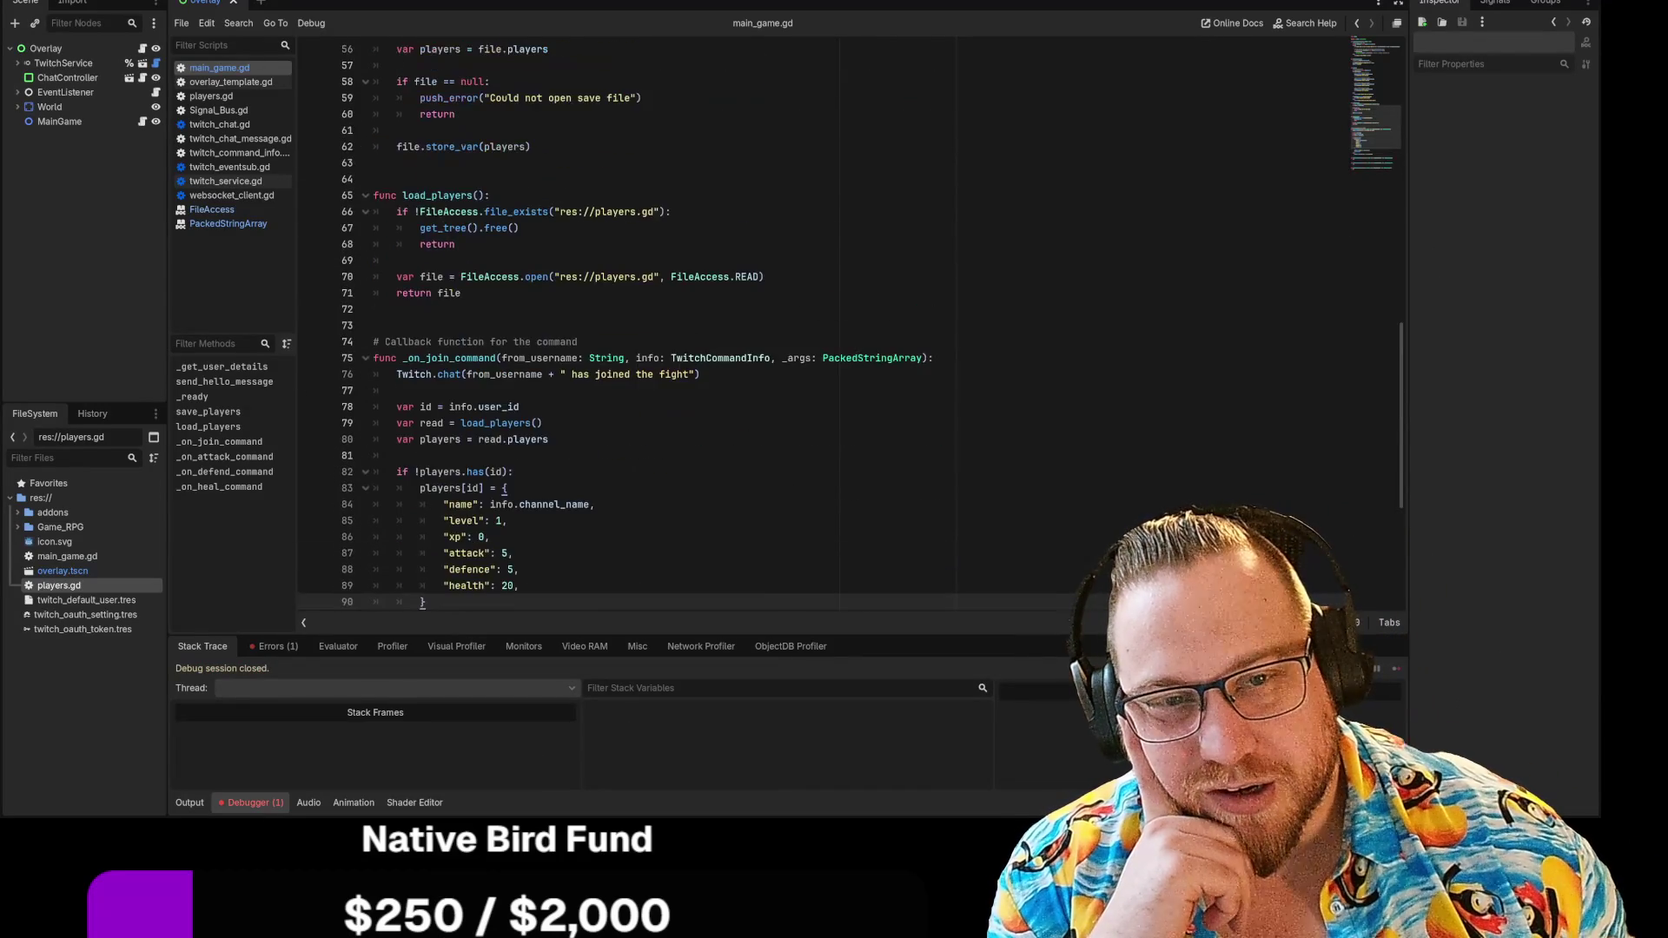
{"action": "scroll", "coordinate": [851, 325], "scroll_direction": "down", "scroll_amount": 12}
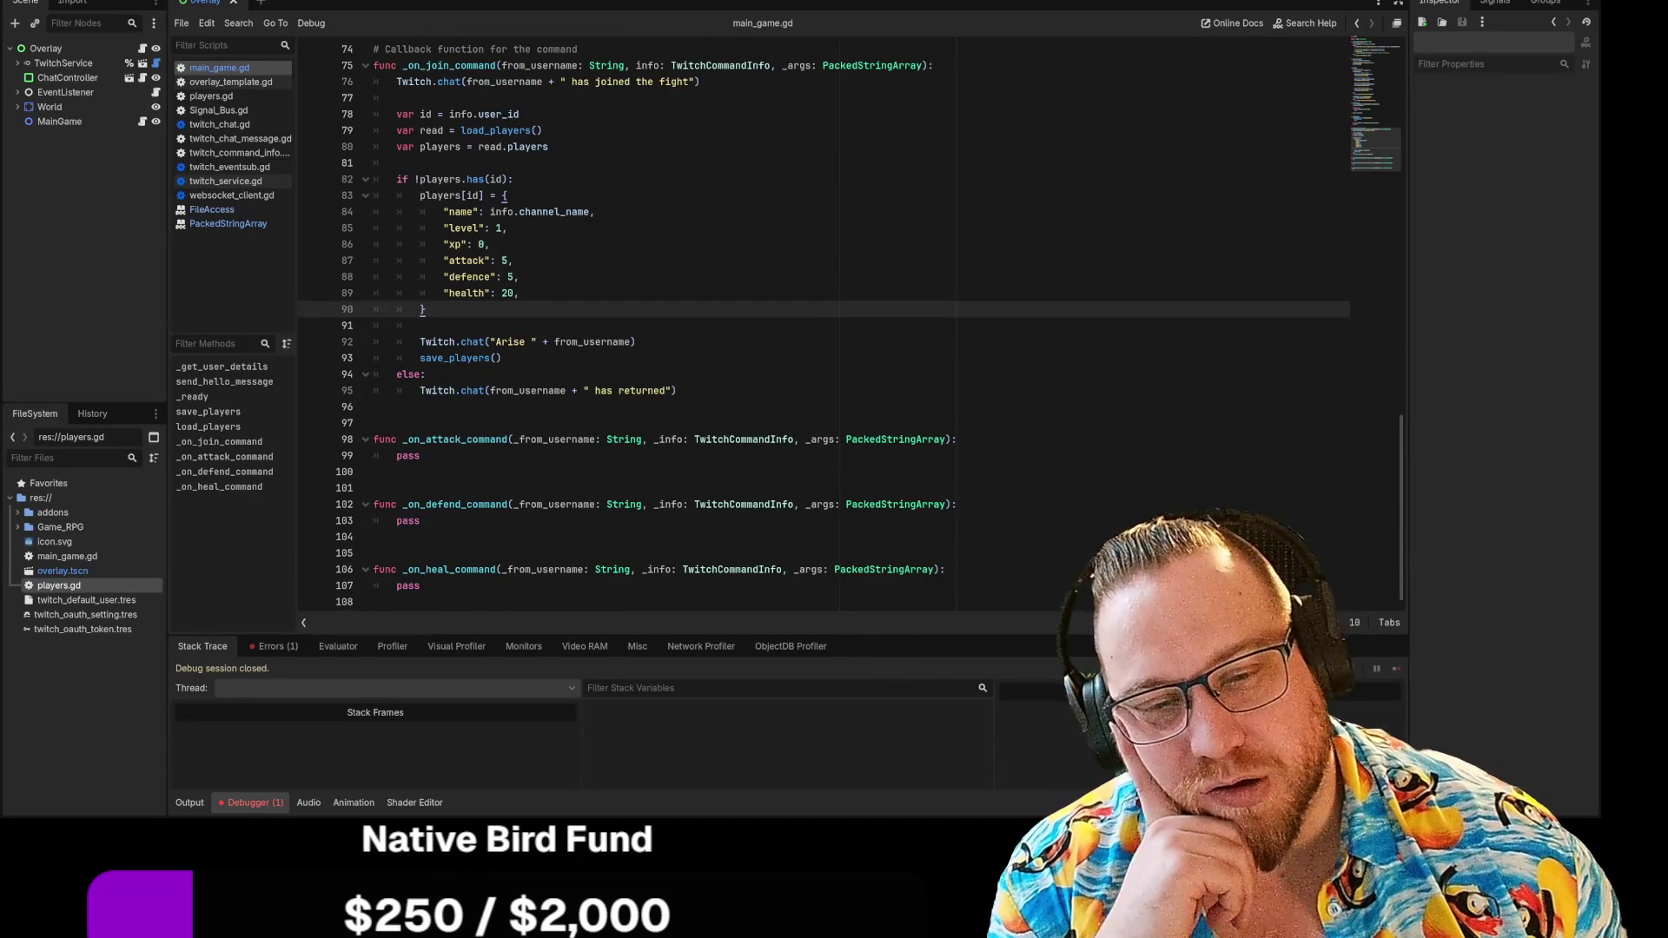
{"action": "scroll", "coordinate": [755, 326], "scroll_direction": "up", "scroll_amount": 20}
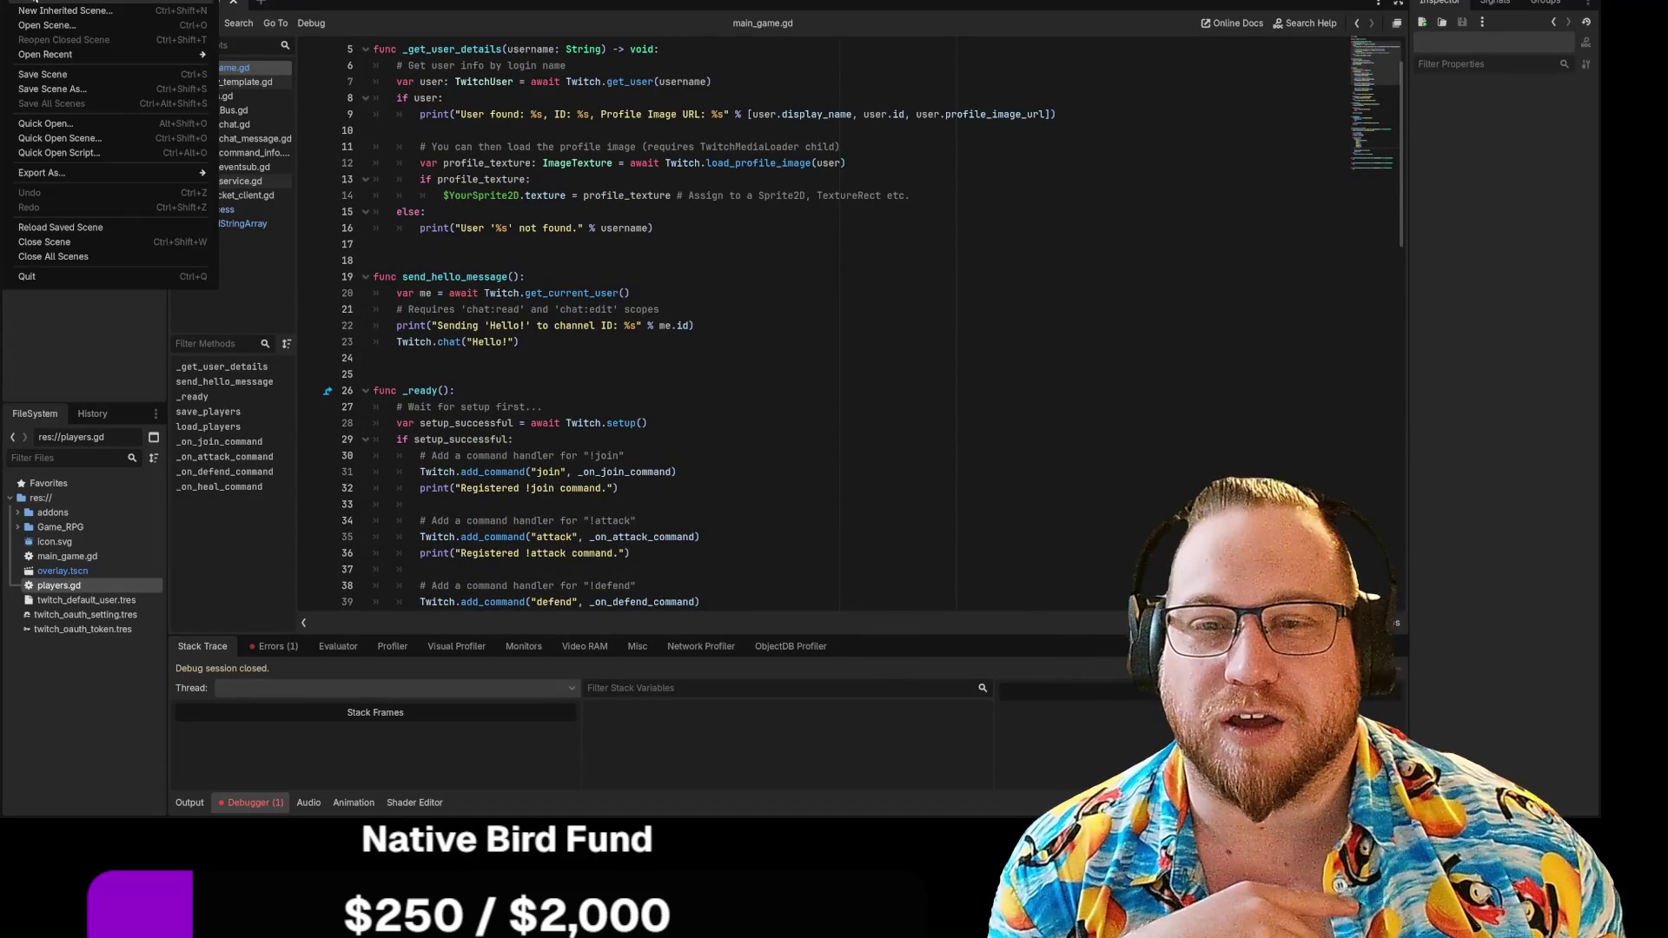
Close TwitchGame using Project > Quit to Project List
{"action": "mouse_move", "coordinate": [61, 2]}
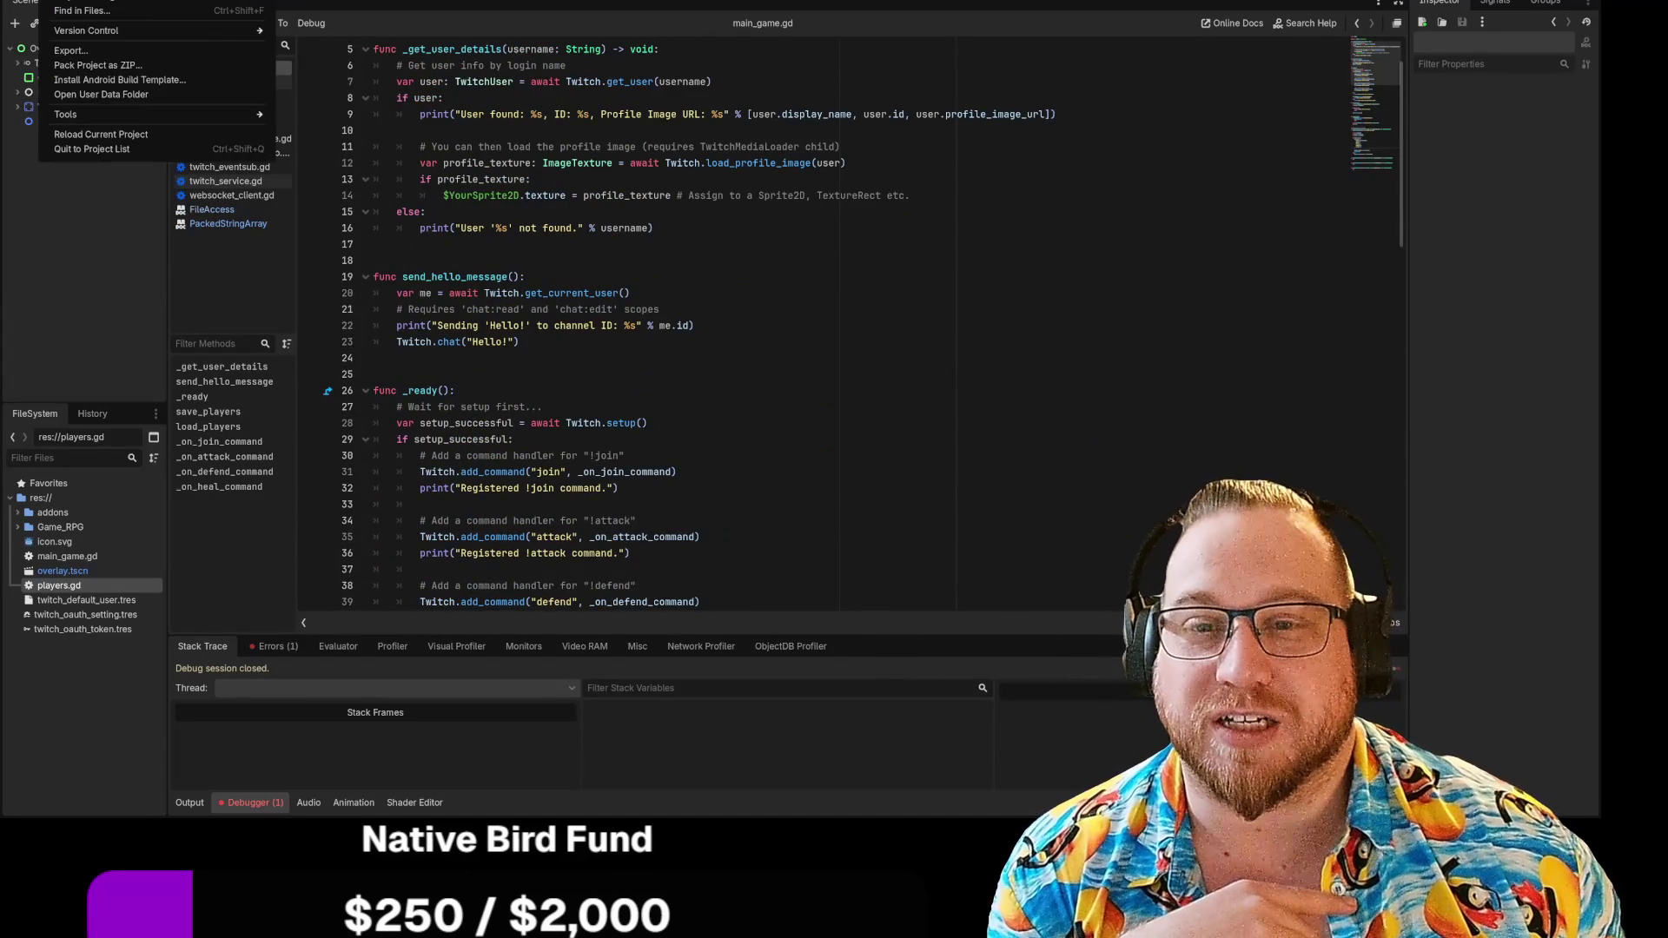
{"action": "left_click", "coordinate": [107, 149]}
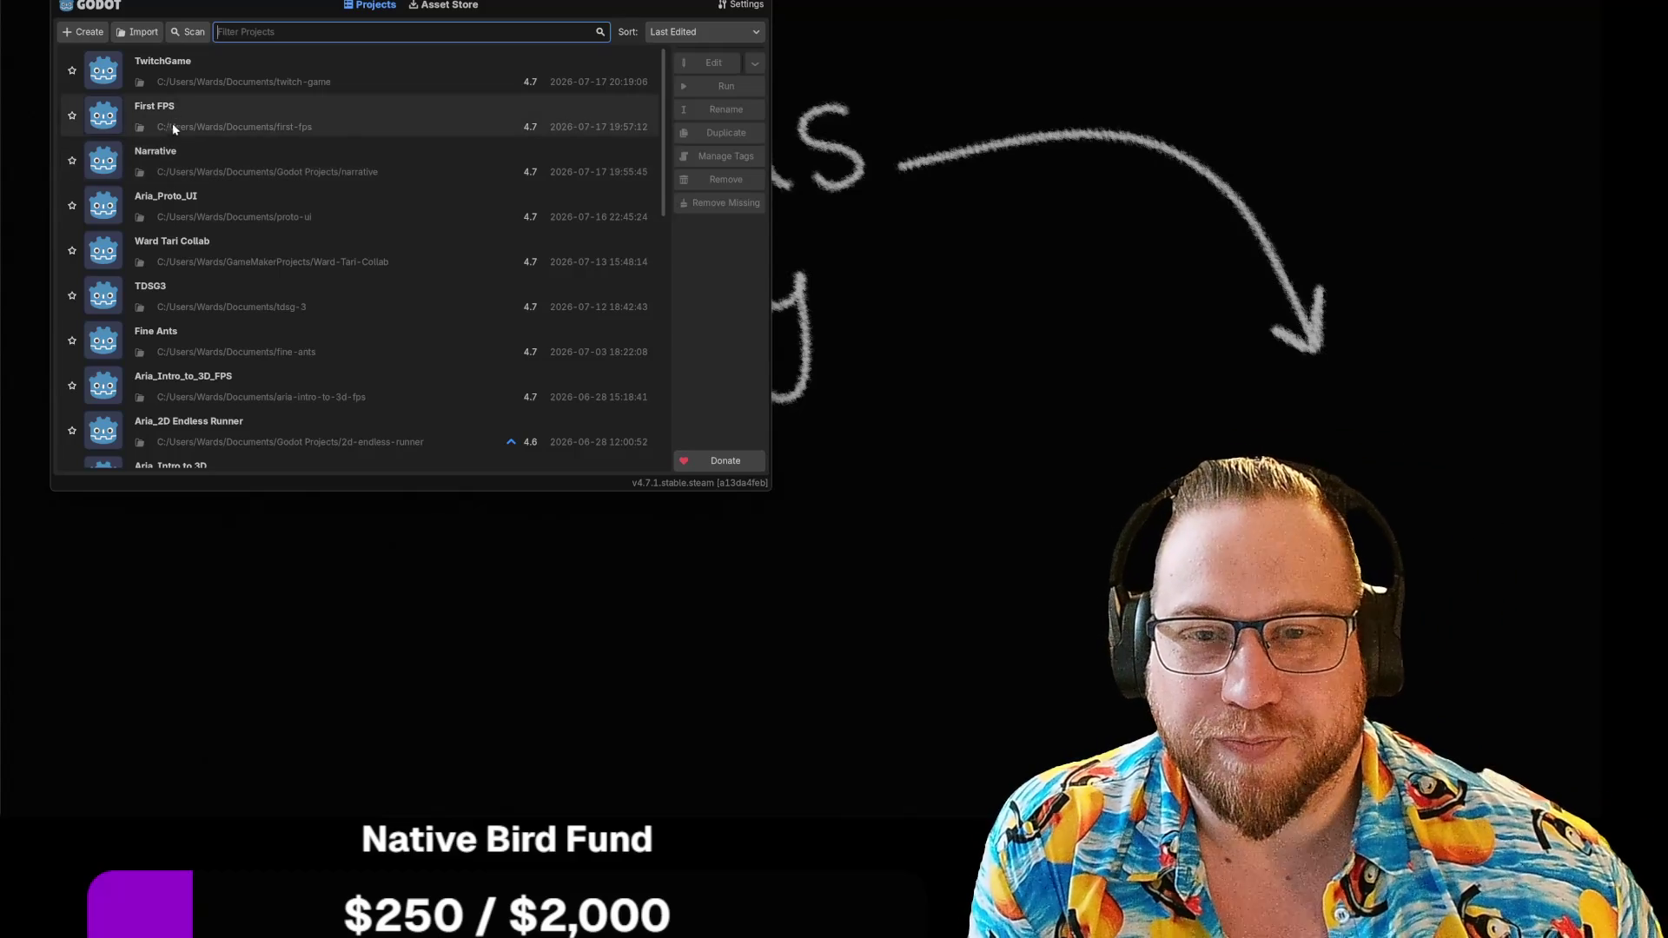
Open the Narrative project, which shows ceiling.gd in the script editor
{"action": "double_click", "coordinate": [204, 159]}
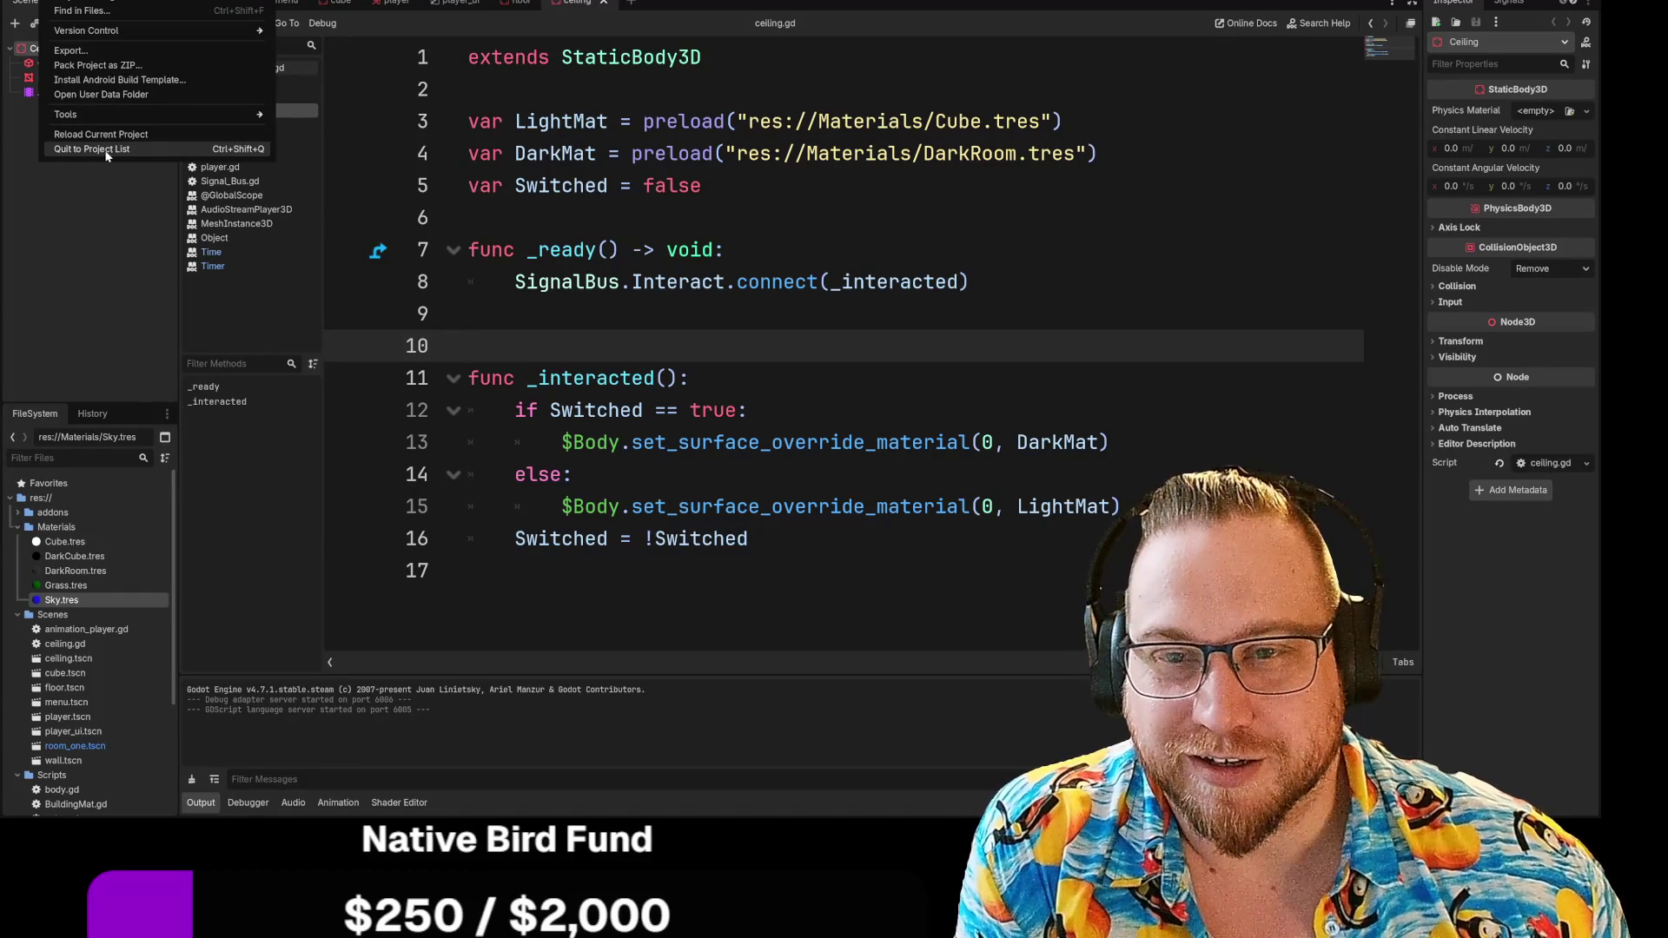
Quit to the project list, inspect Narrative's context menu, then reopen Narrative
{"action": "left_click", "coordinate": [104, 150]}
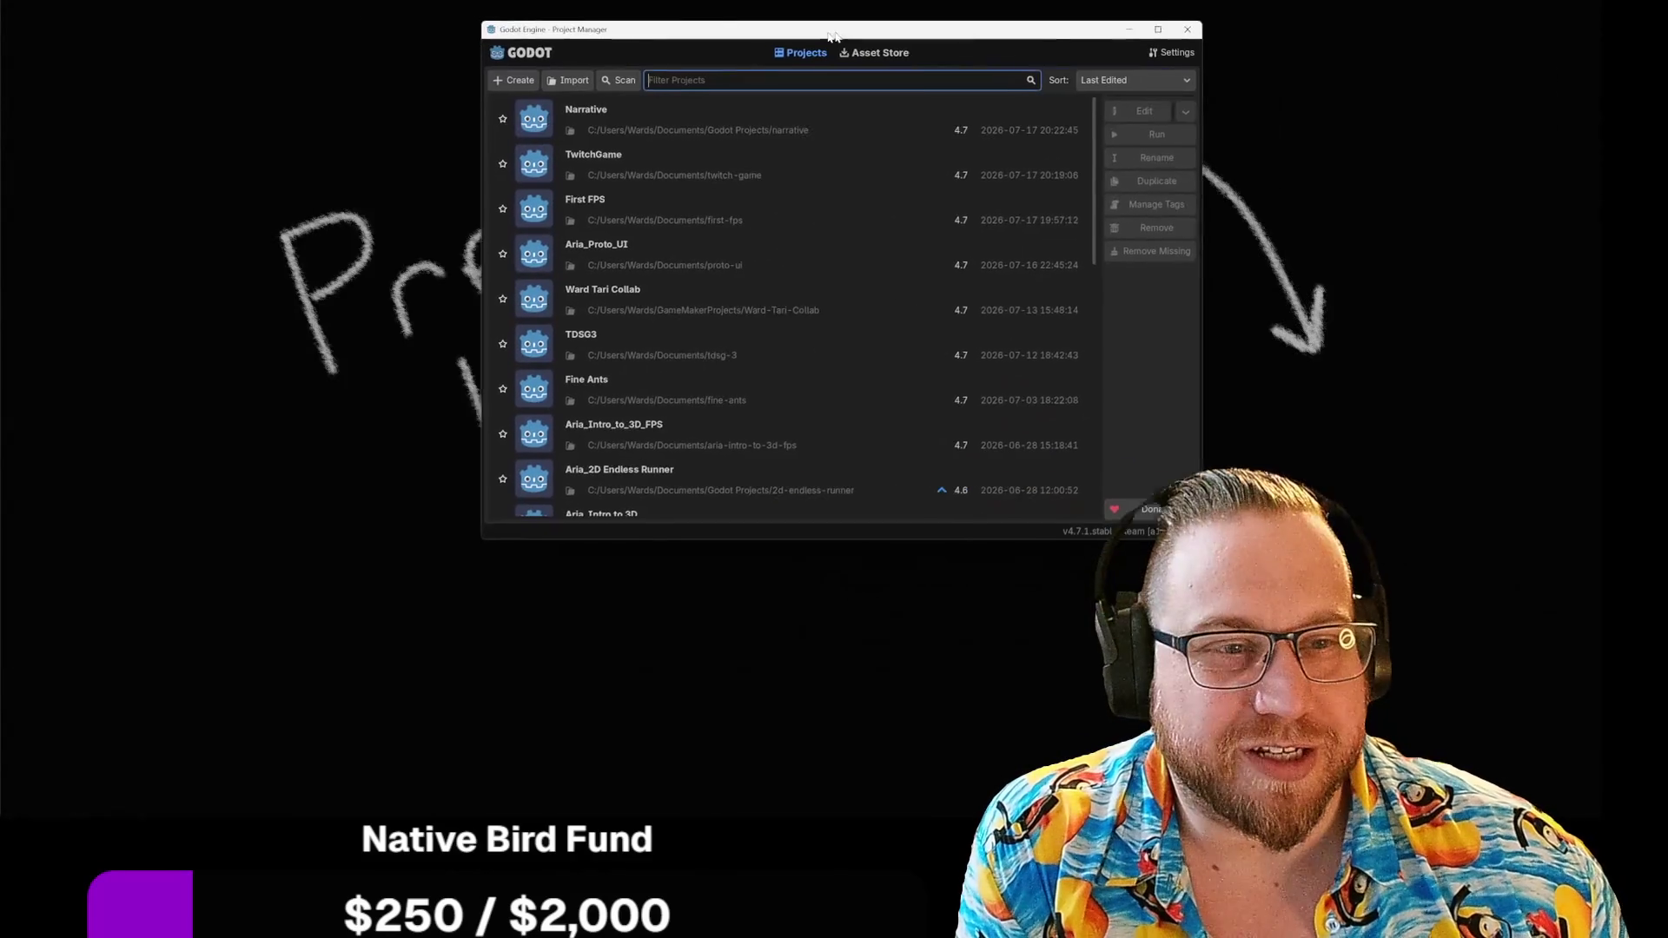
{"action": "right_click", "coordinate": [408, 118]}
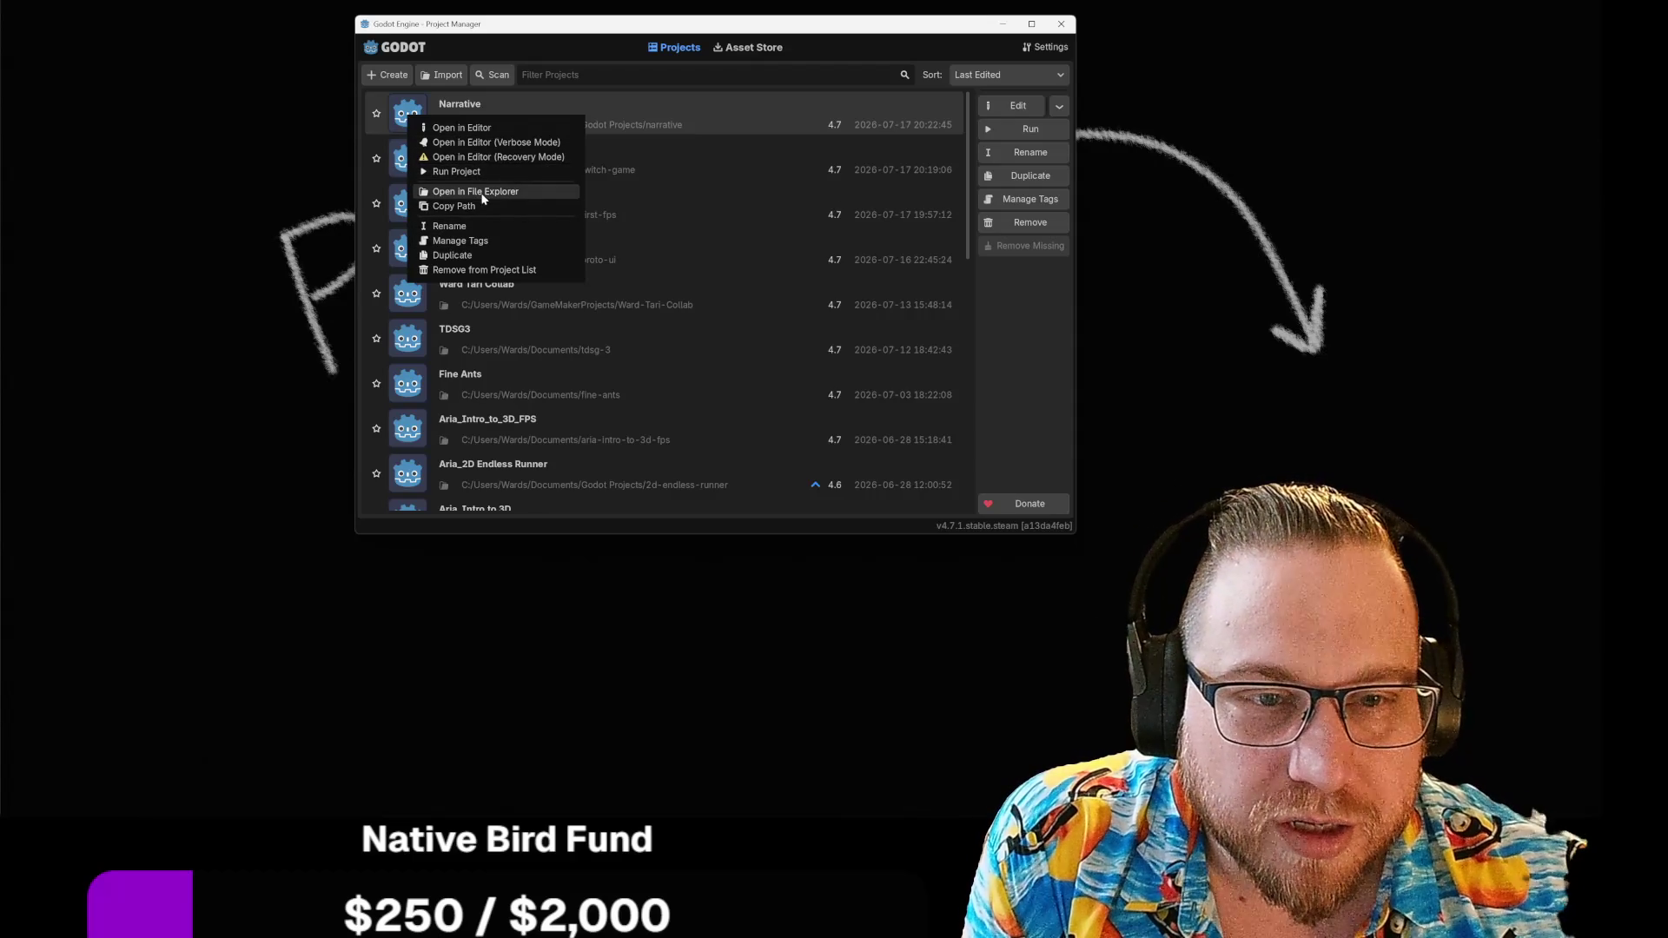
{"action": "left_click", "coordinate": [1054, 335]}
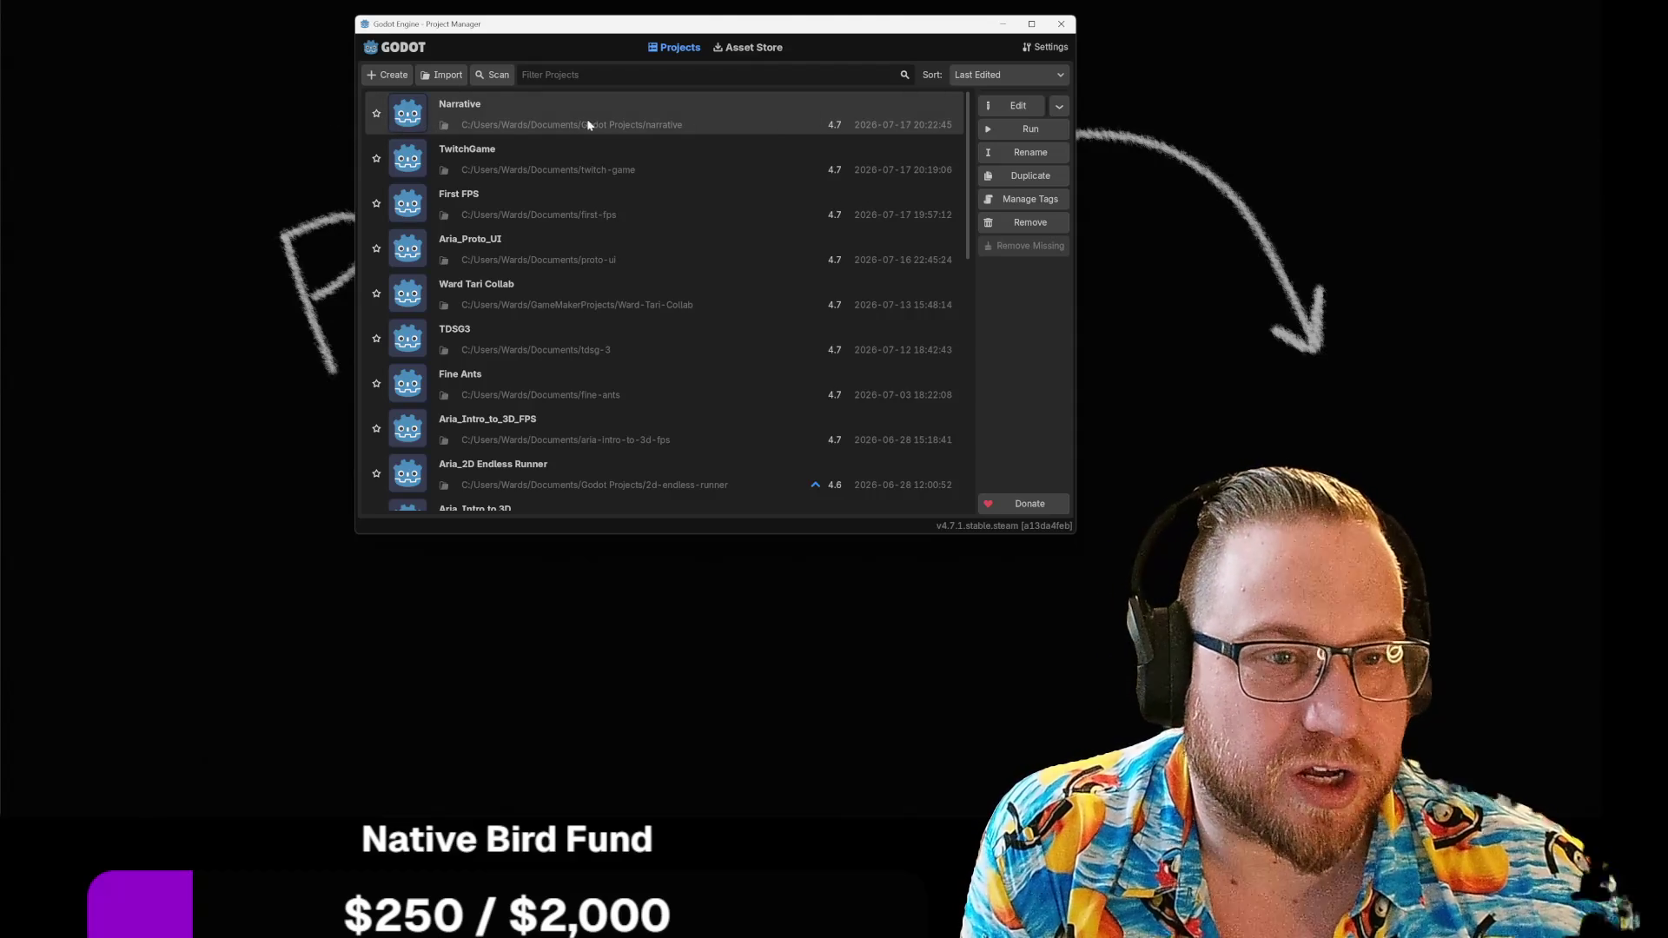
{"action": "double_click", "coordinate": [542, 121]}
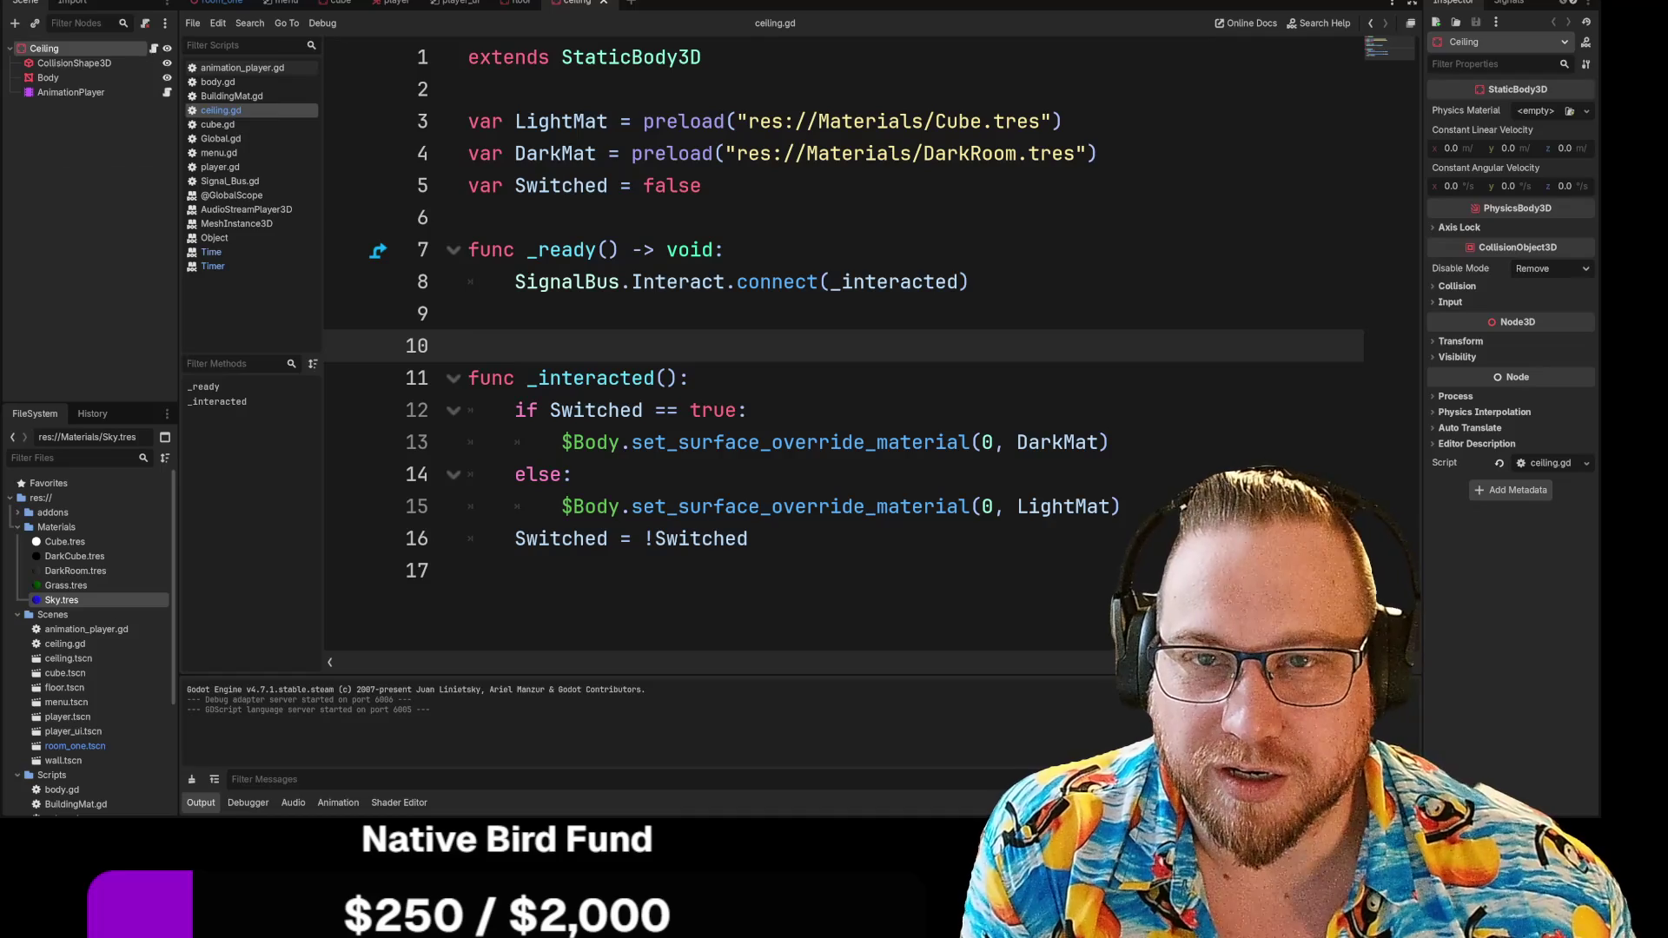
{"action": "left_click", "coordinate": [66, 0]}
{"action": "left_click", "coordinate": [83, 3]}
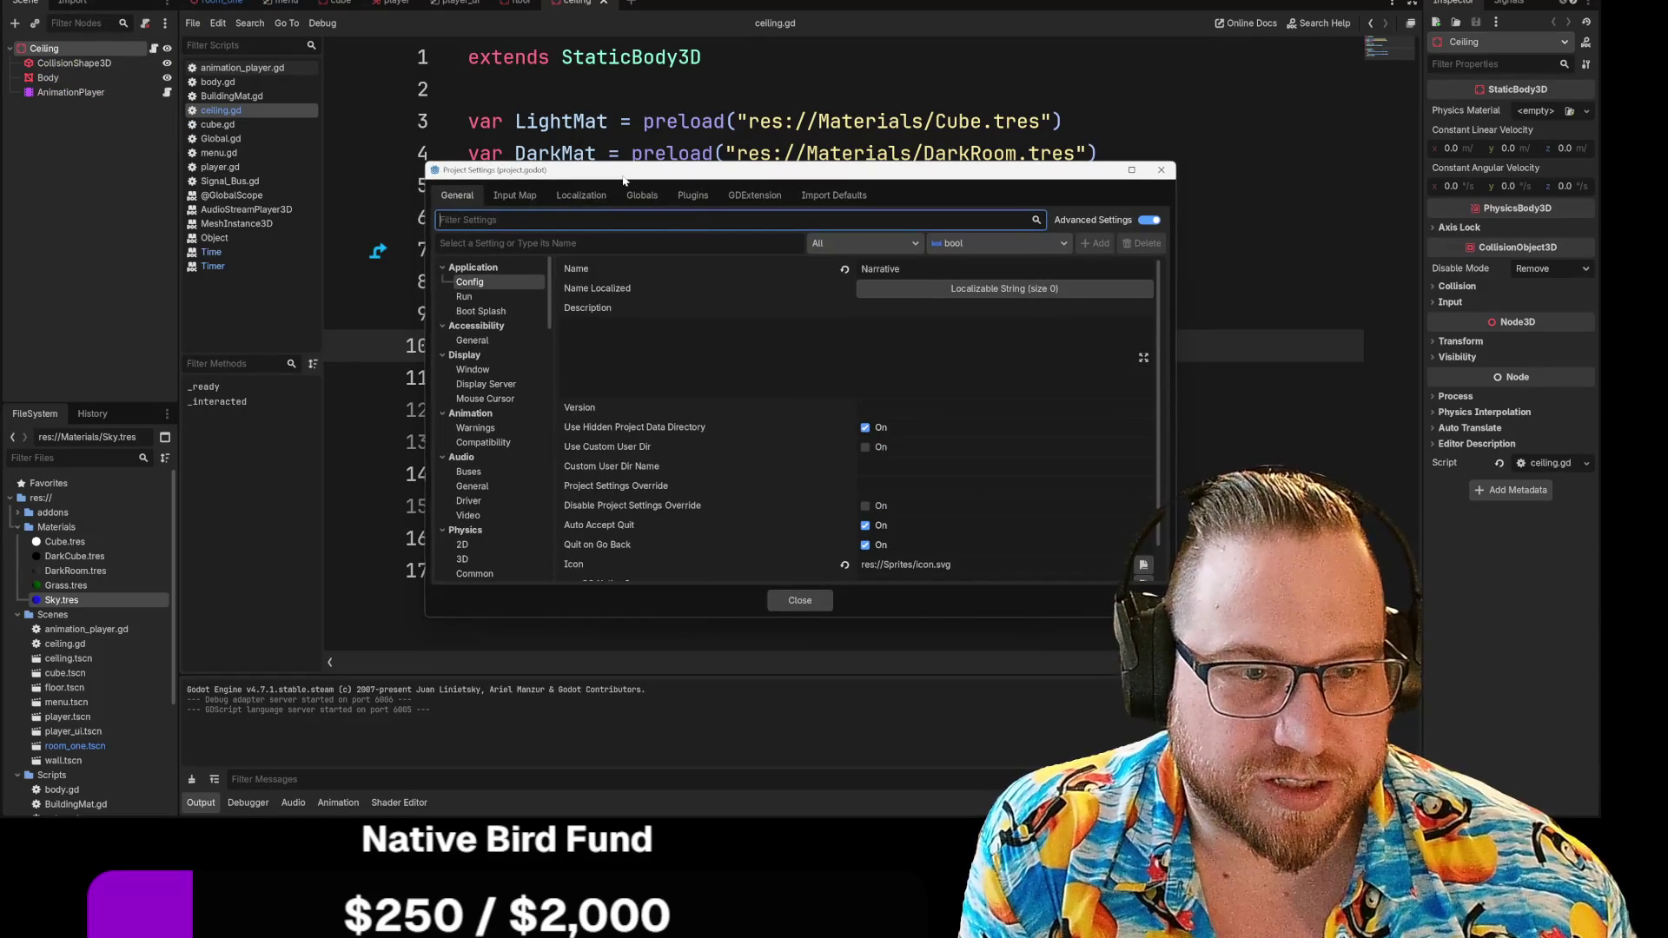
{"action": "left_click_drag", "start_coordinate": [623, 180], "coordinate": [513, 58]}
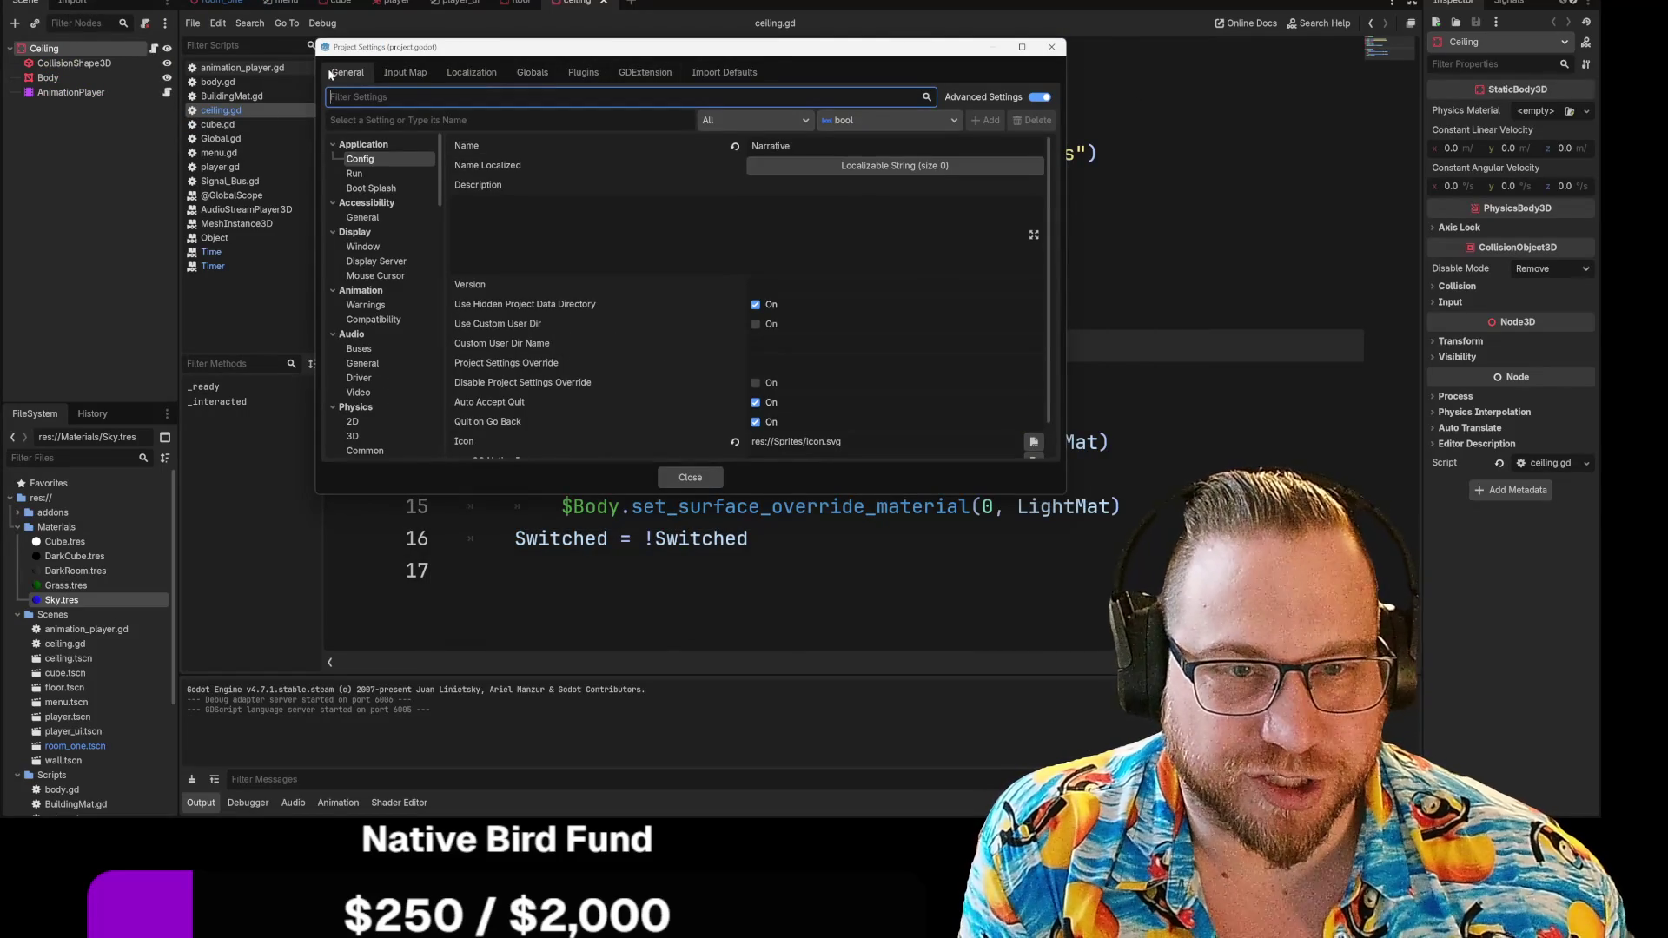
{"action": "left_click", "coordinate": [374, 174]}
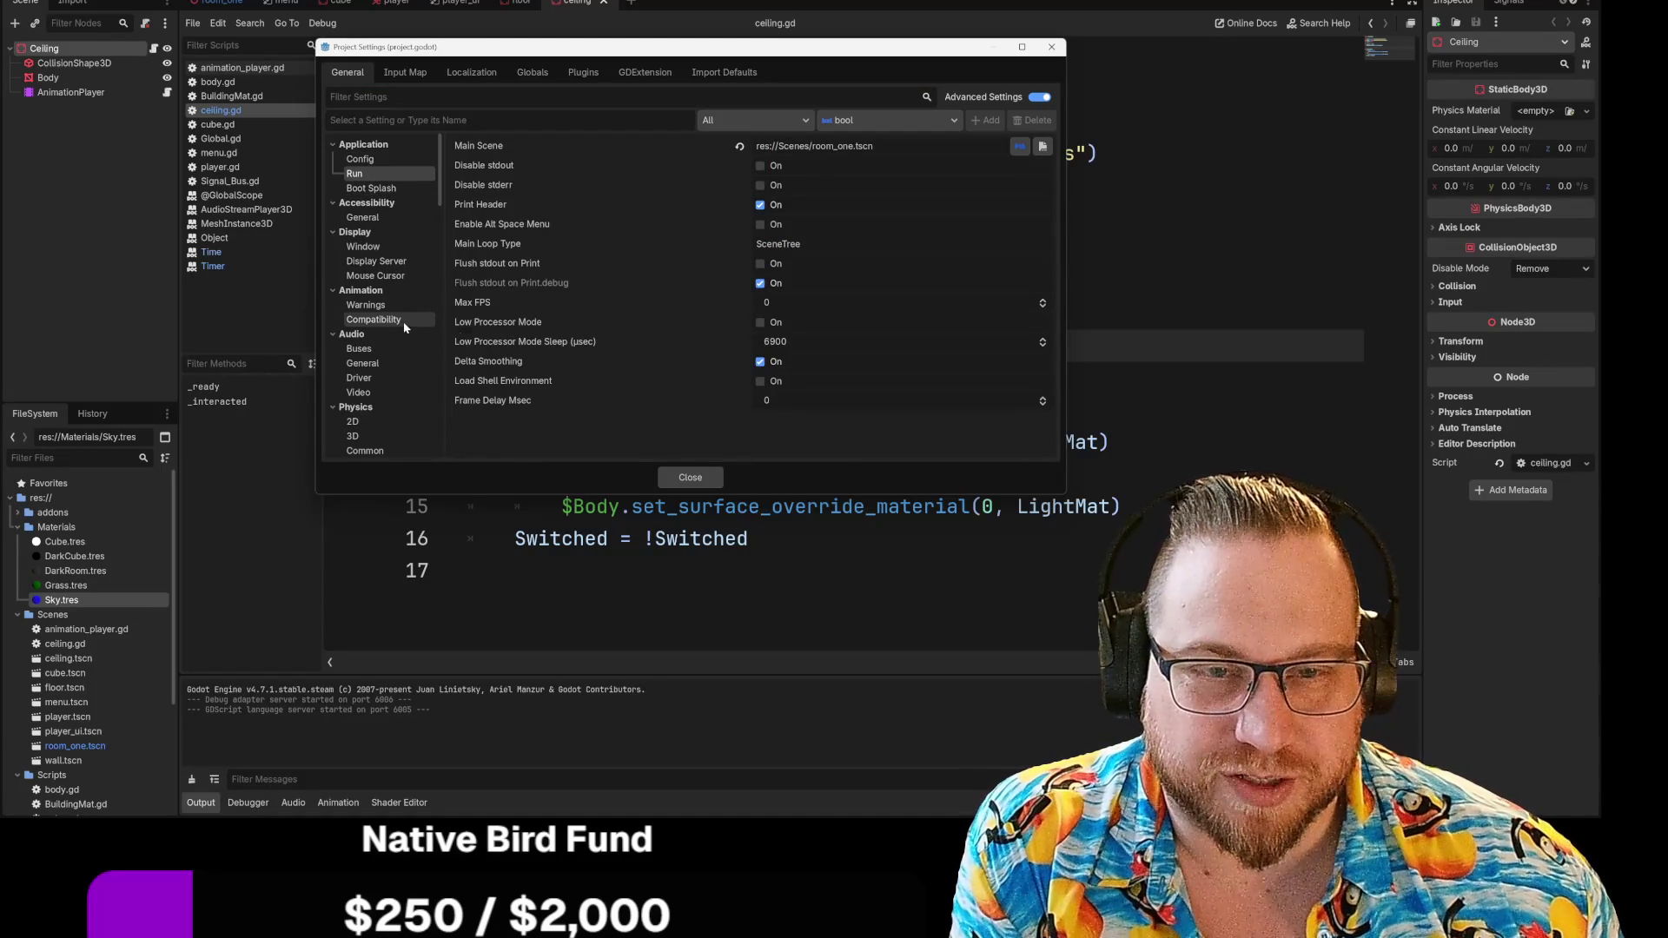
{"action": "left_click", "coordinate": [360, 159]}
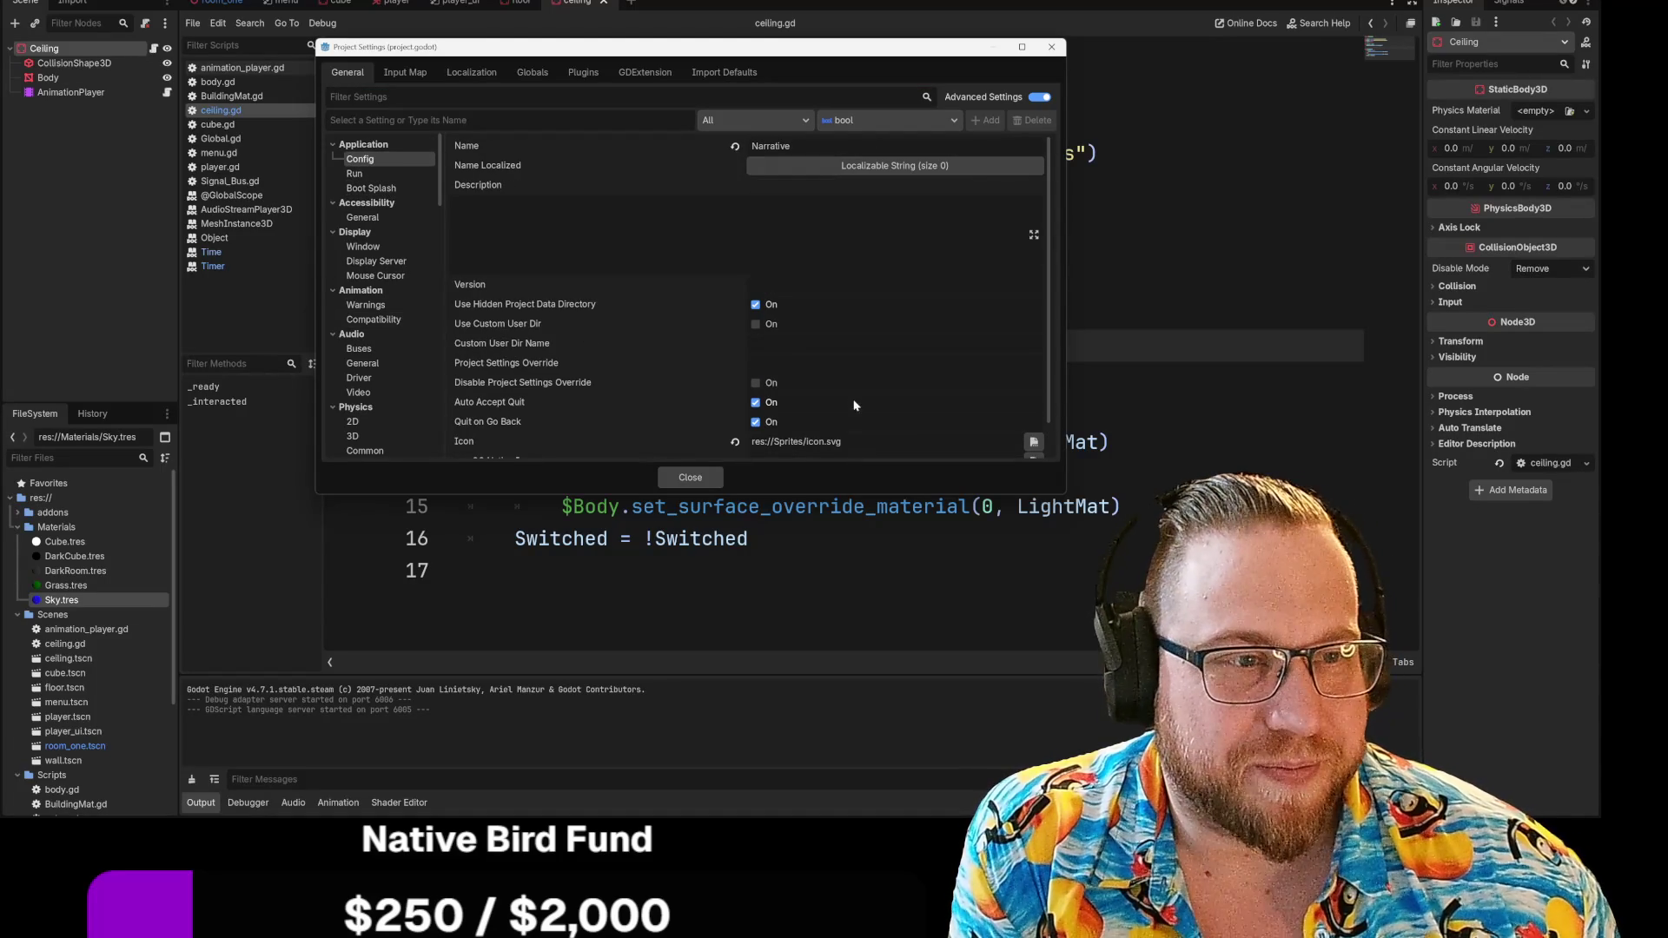
{"action": "scroll", "coordinate": [854, 405], "scroll_direction": "down", "scroll_amount": 1}
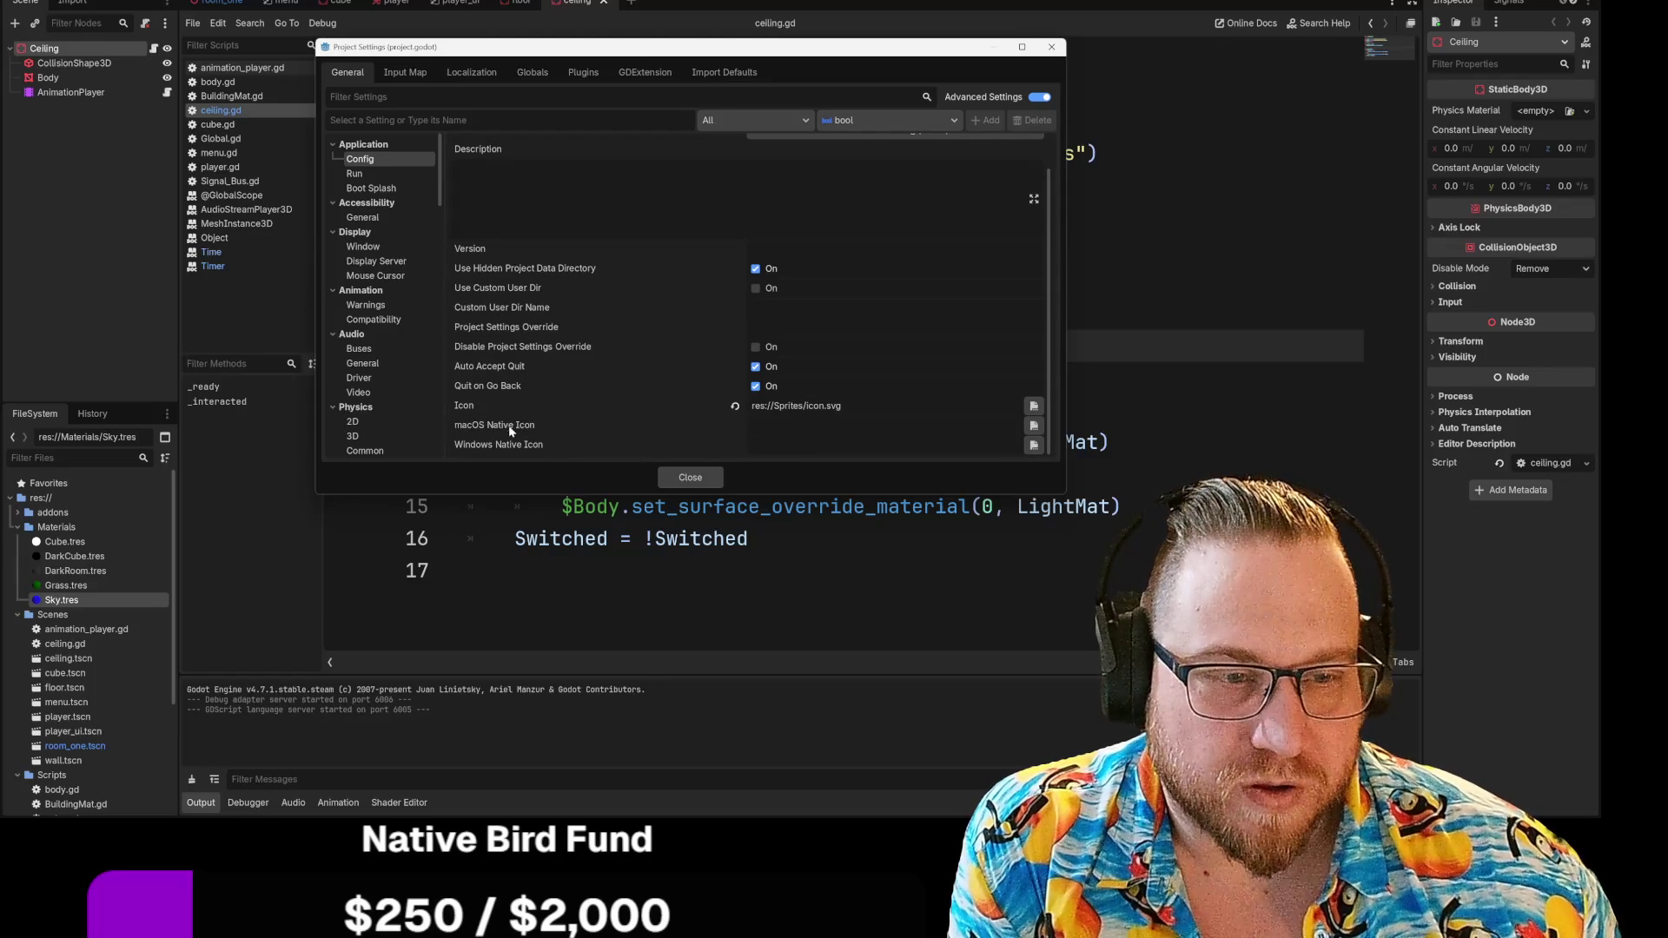
{"action": "left_click", "coordinate": [733, 407]}
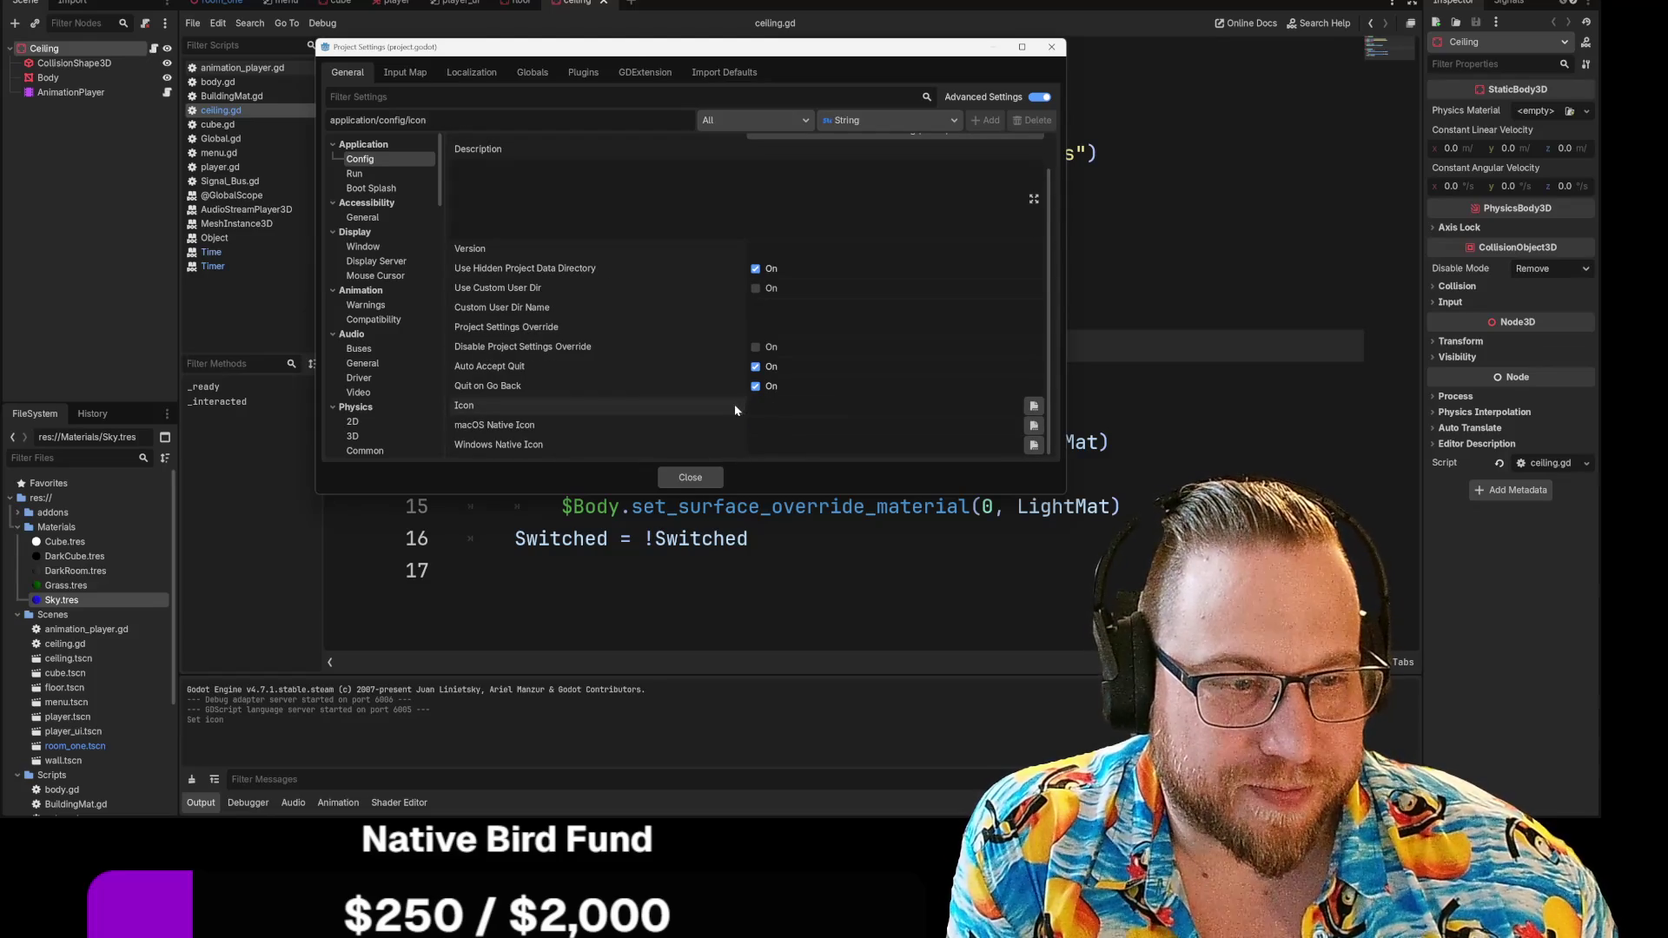
{"action": "left_click", "coordinate": [1034, 405]}
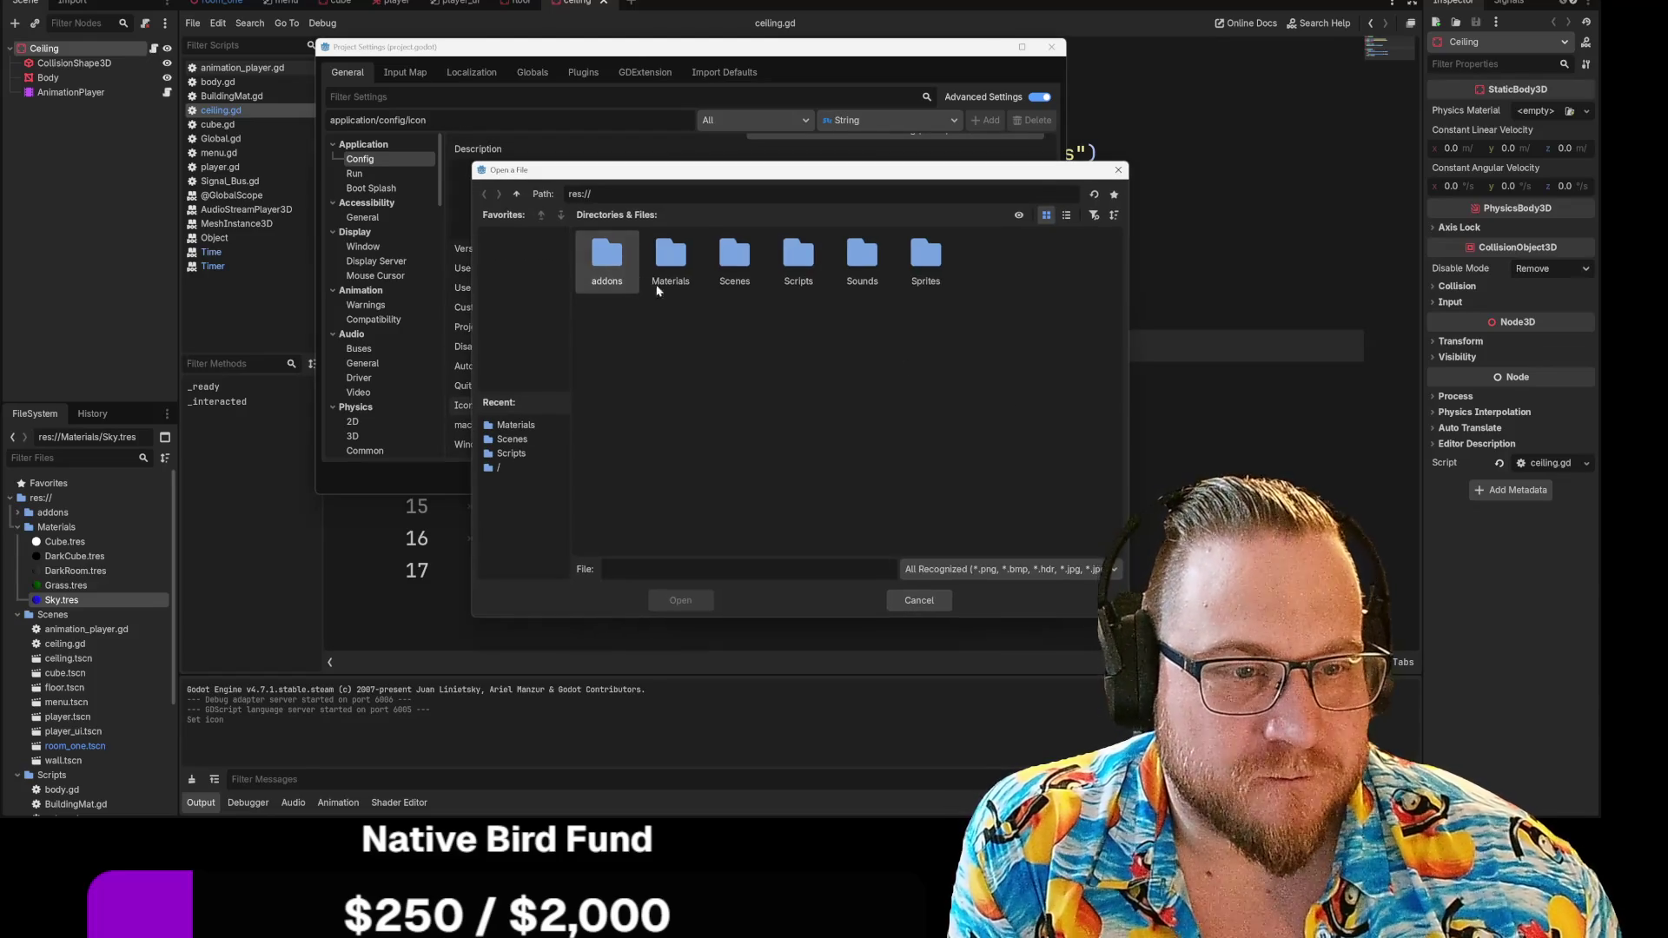
{"action": "key", "text": "Escape"}
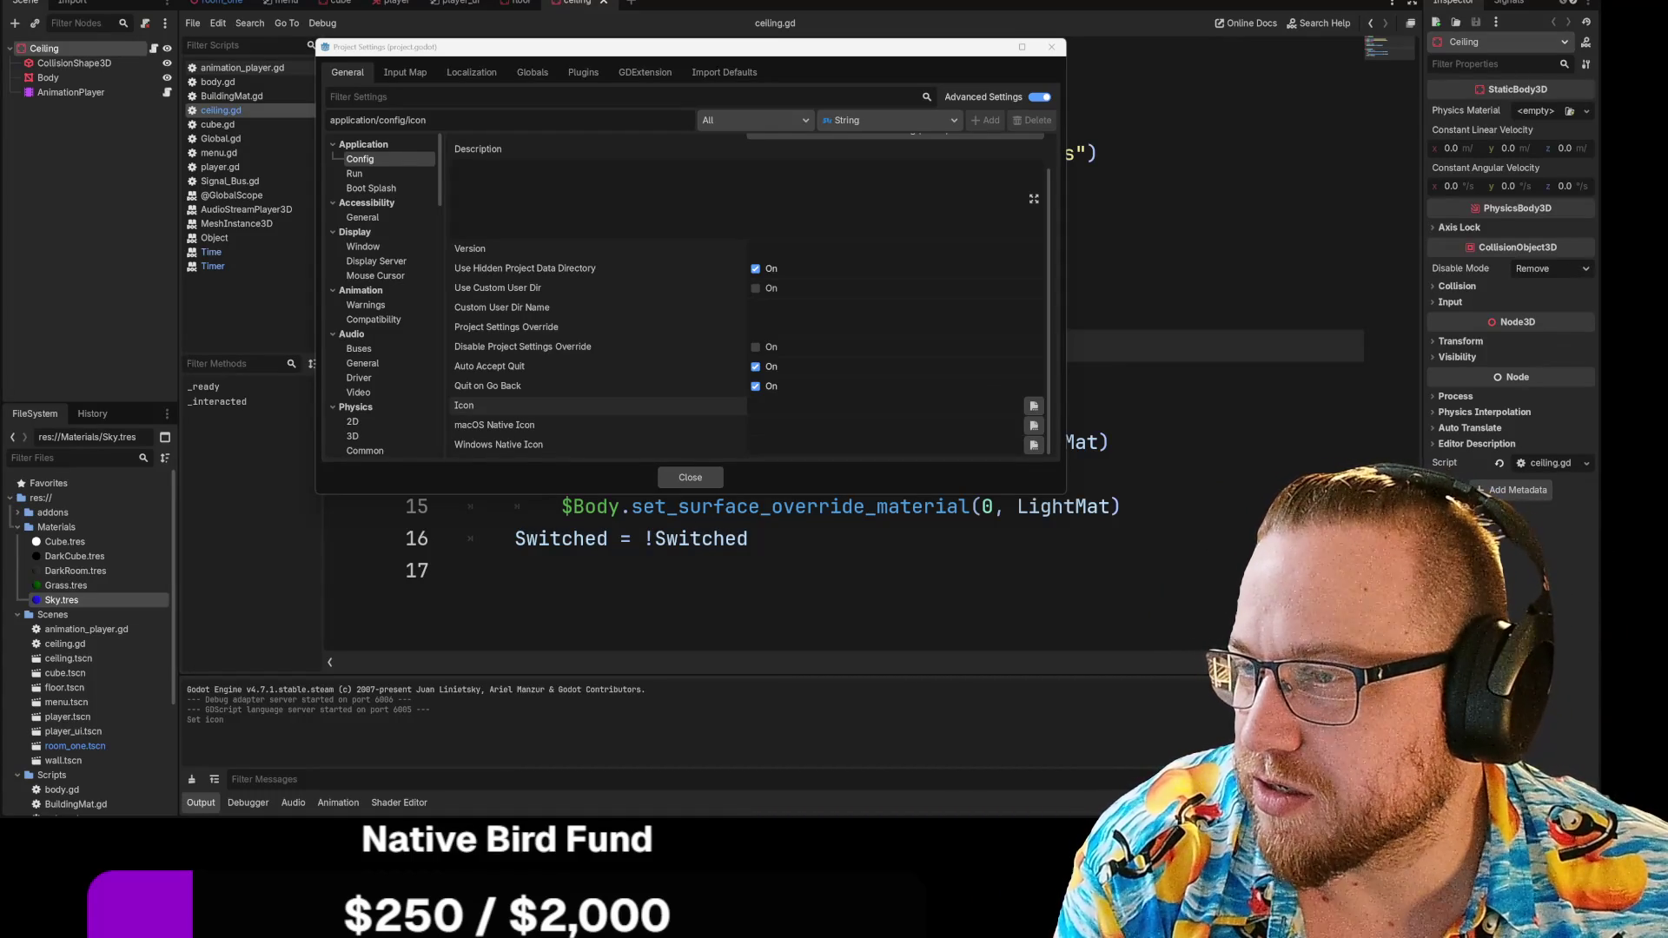
{"action": "key", "text": "ctrl+shift+x"}
{"action": "key", "text": "Escape"}
{"action": "scroll", "coordinate": [87, 677], "scroll_direction": "down", "scroll_amount": 5}
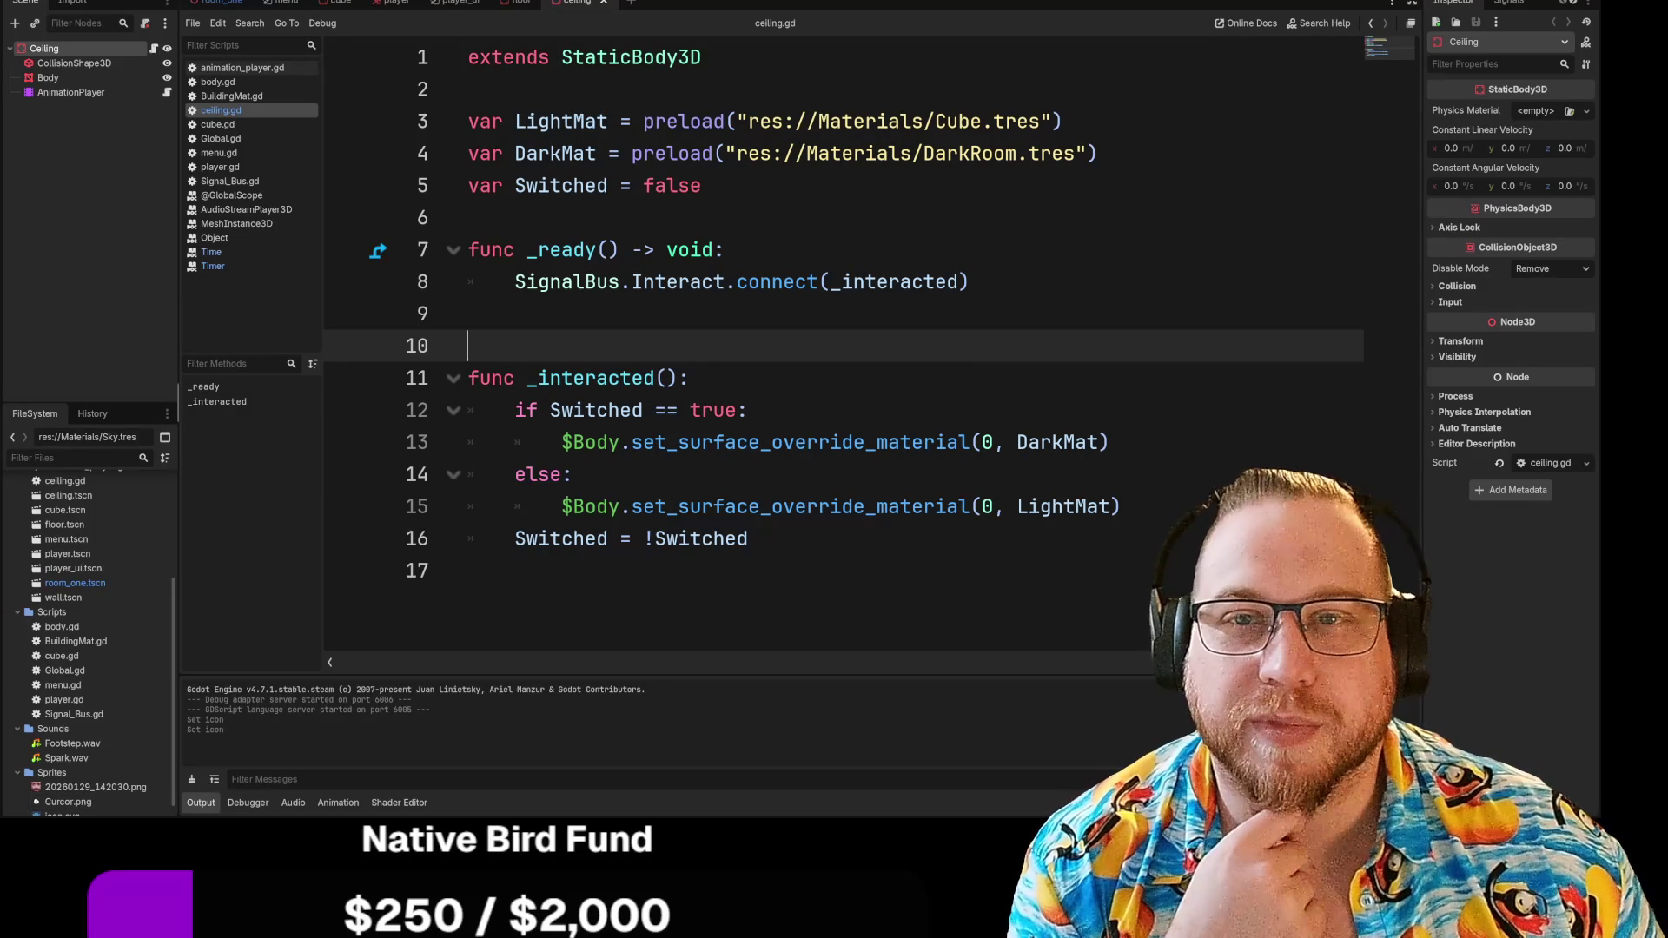
Set the Project Settings Icon to res://Sprites/20260129_142030.png
{"action": "left_click", "coordinate": [25, 3]}
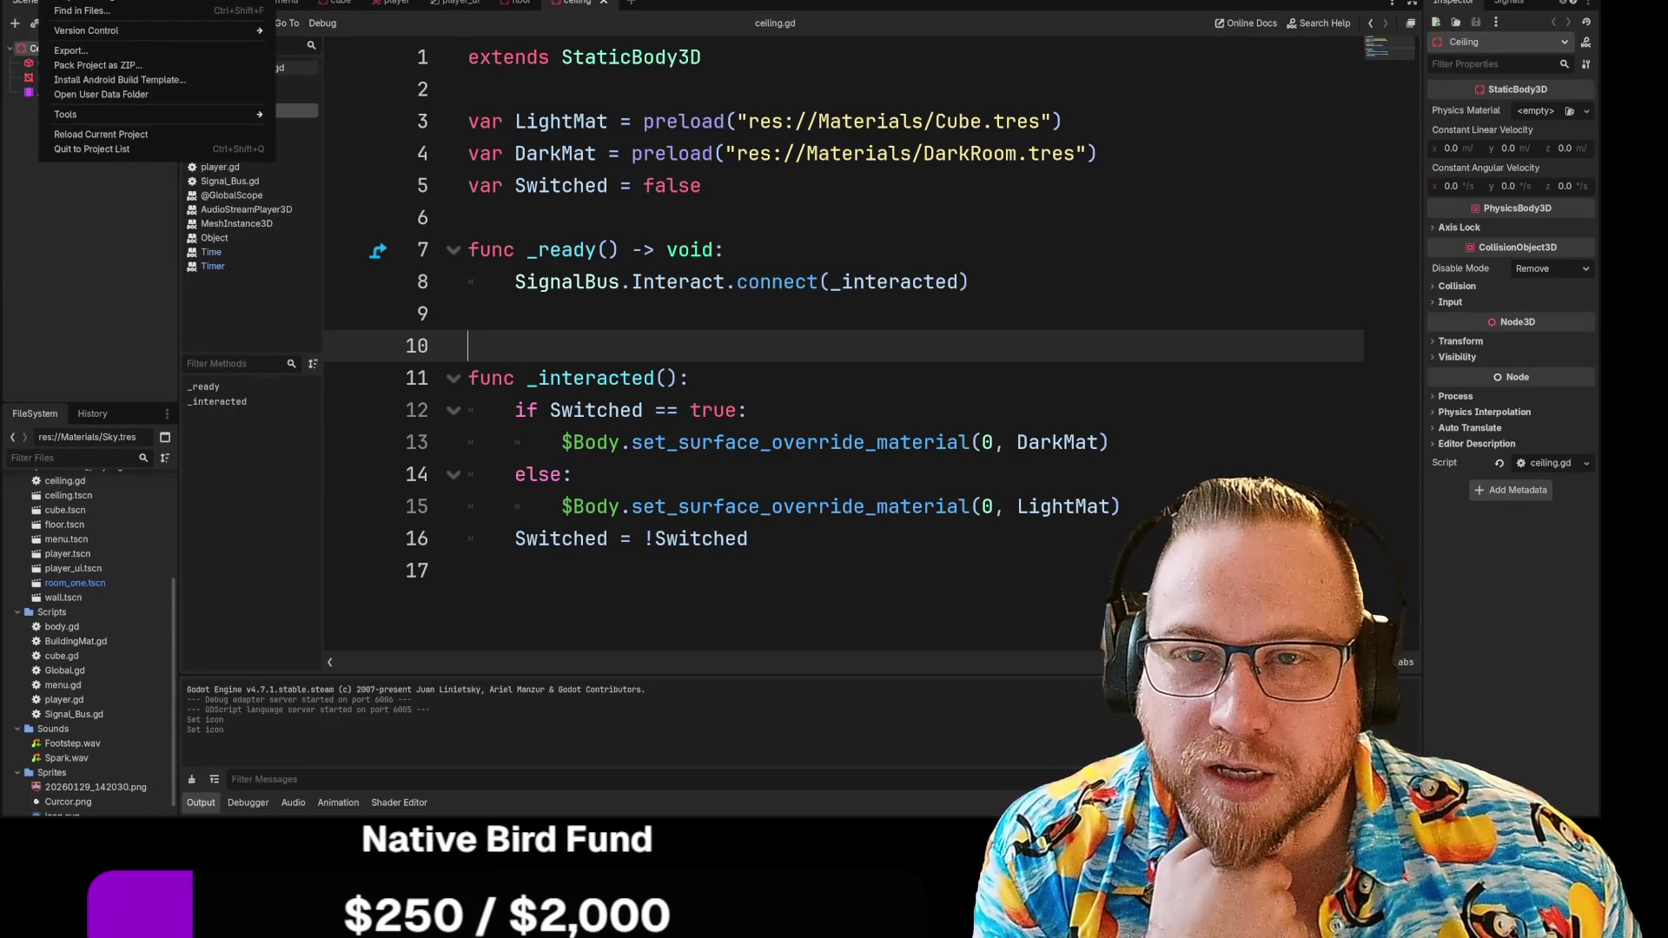
{"action": "left_click", "coordinate": [83, 10]}
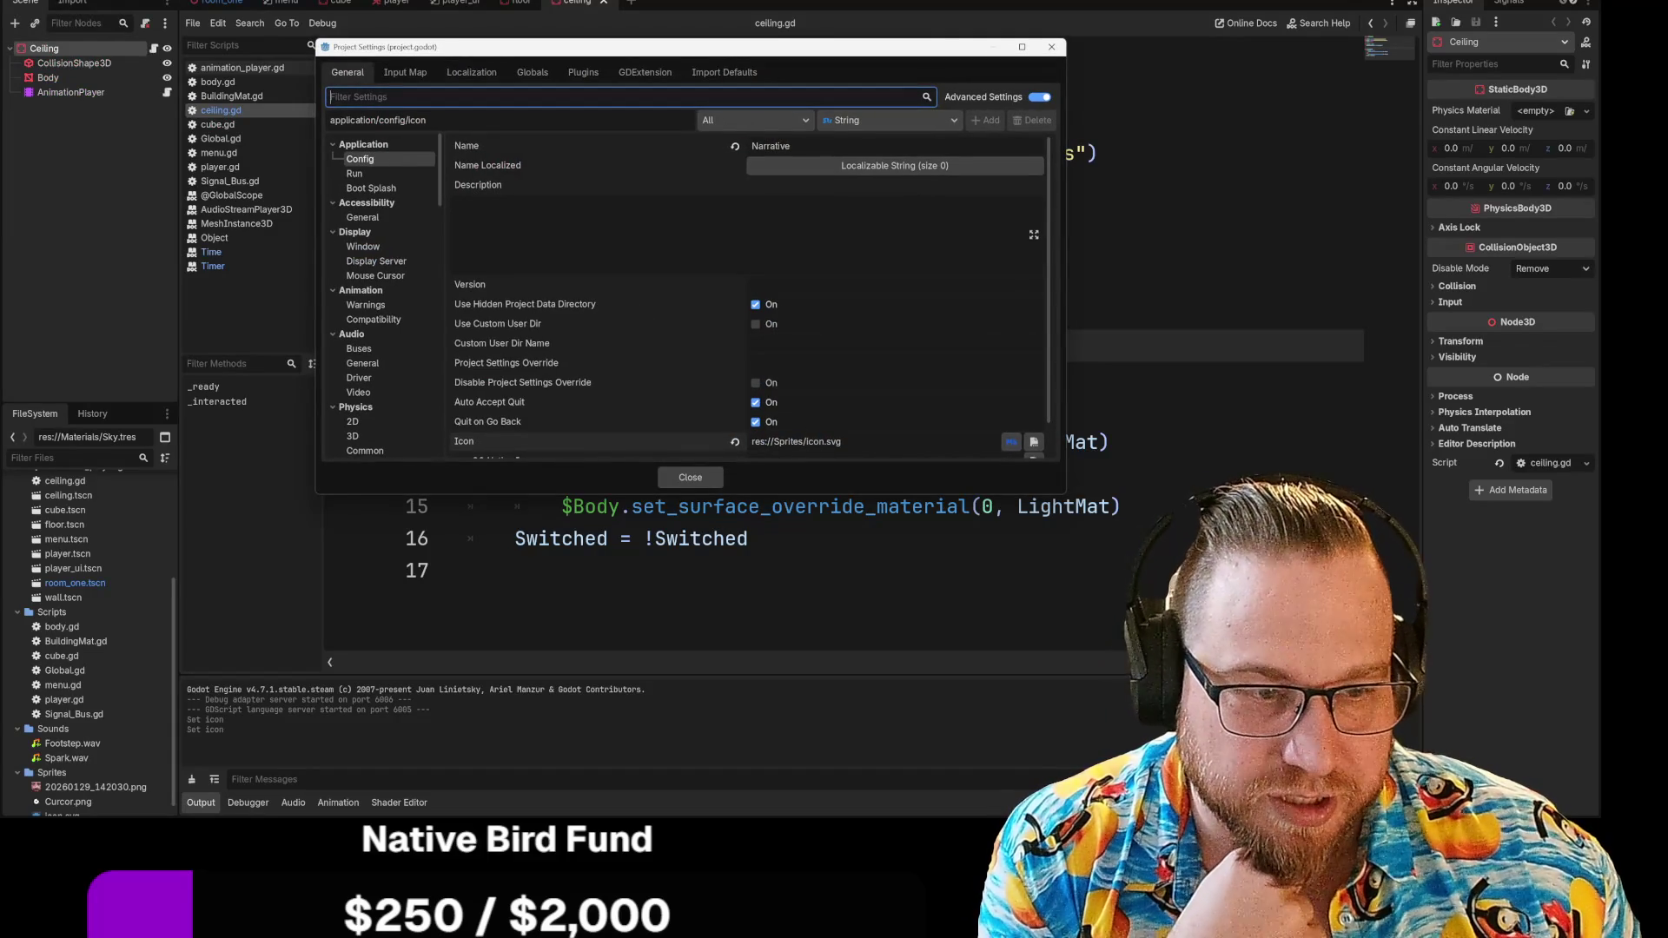
{"action": "left_click", "coordinate": [734, 441]}
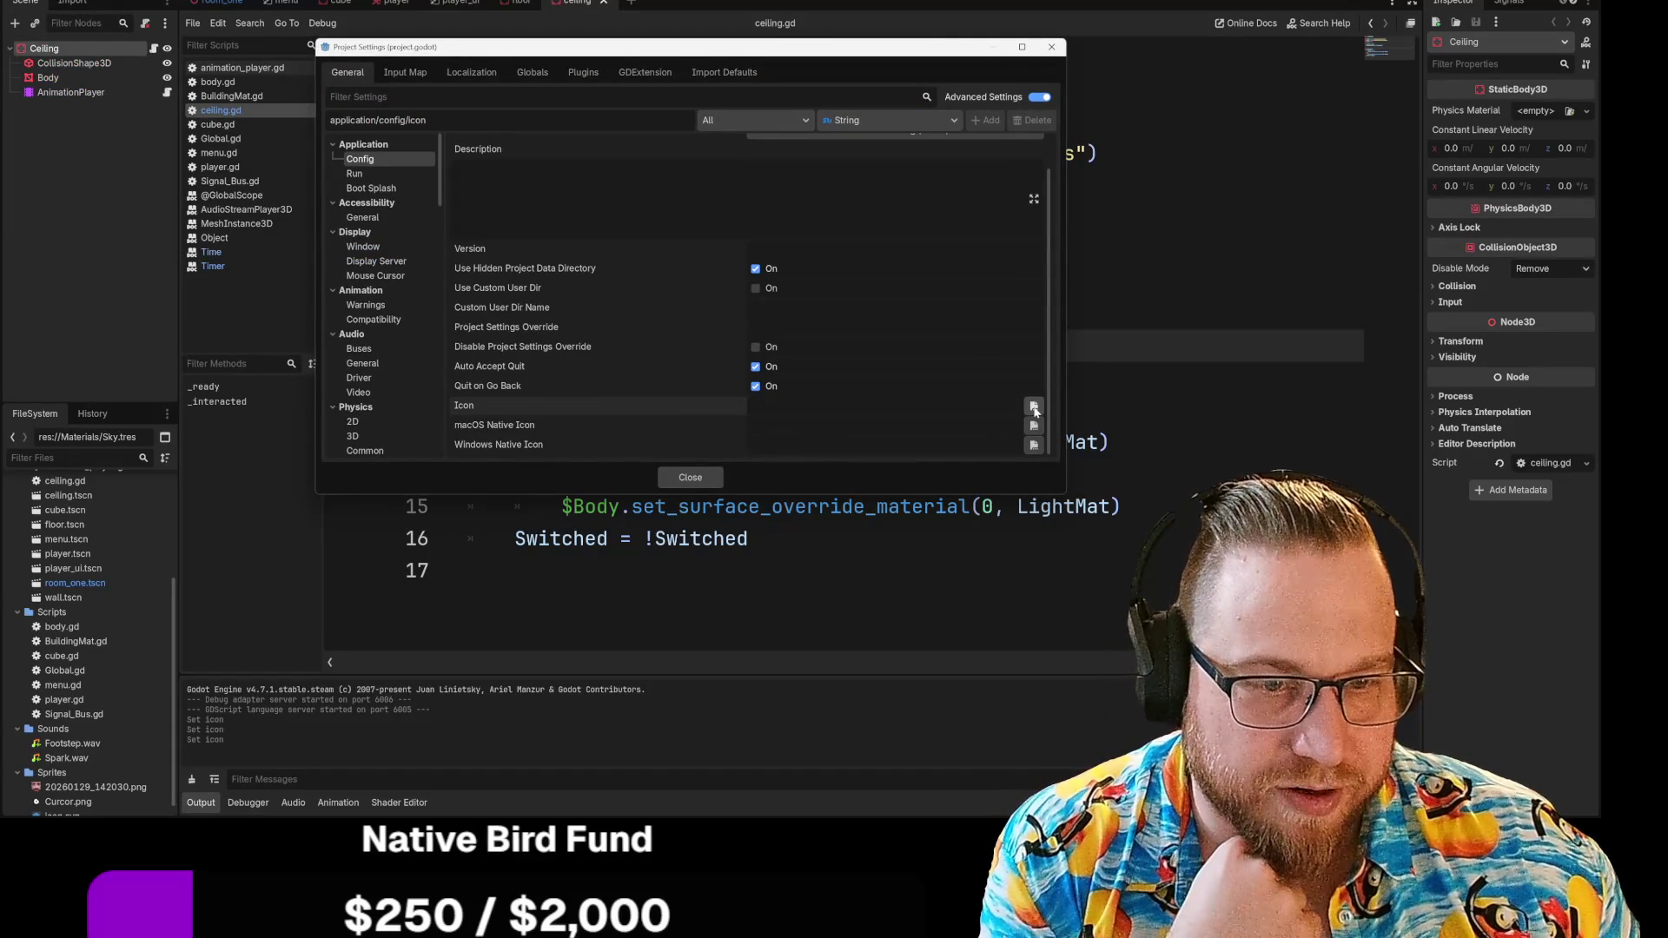
{"action": "left_click", "coordinate": [1033, 406]}
{"action": "double_click", "coordinate": [926, 261]}
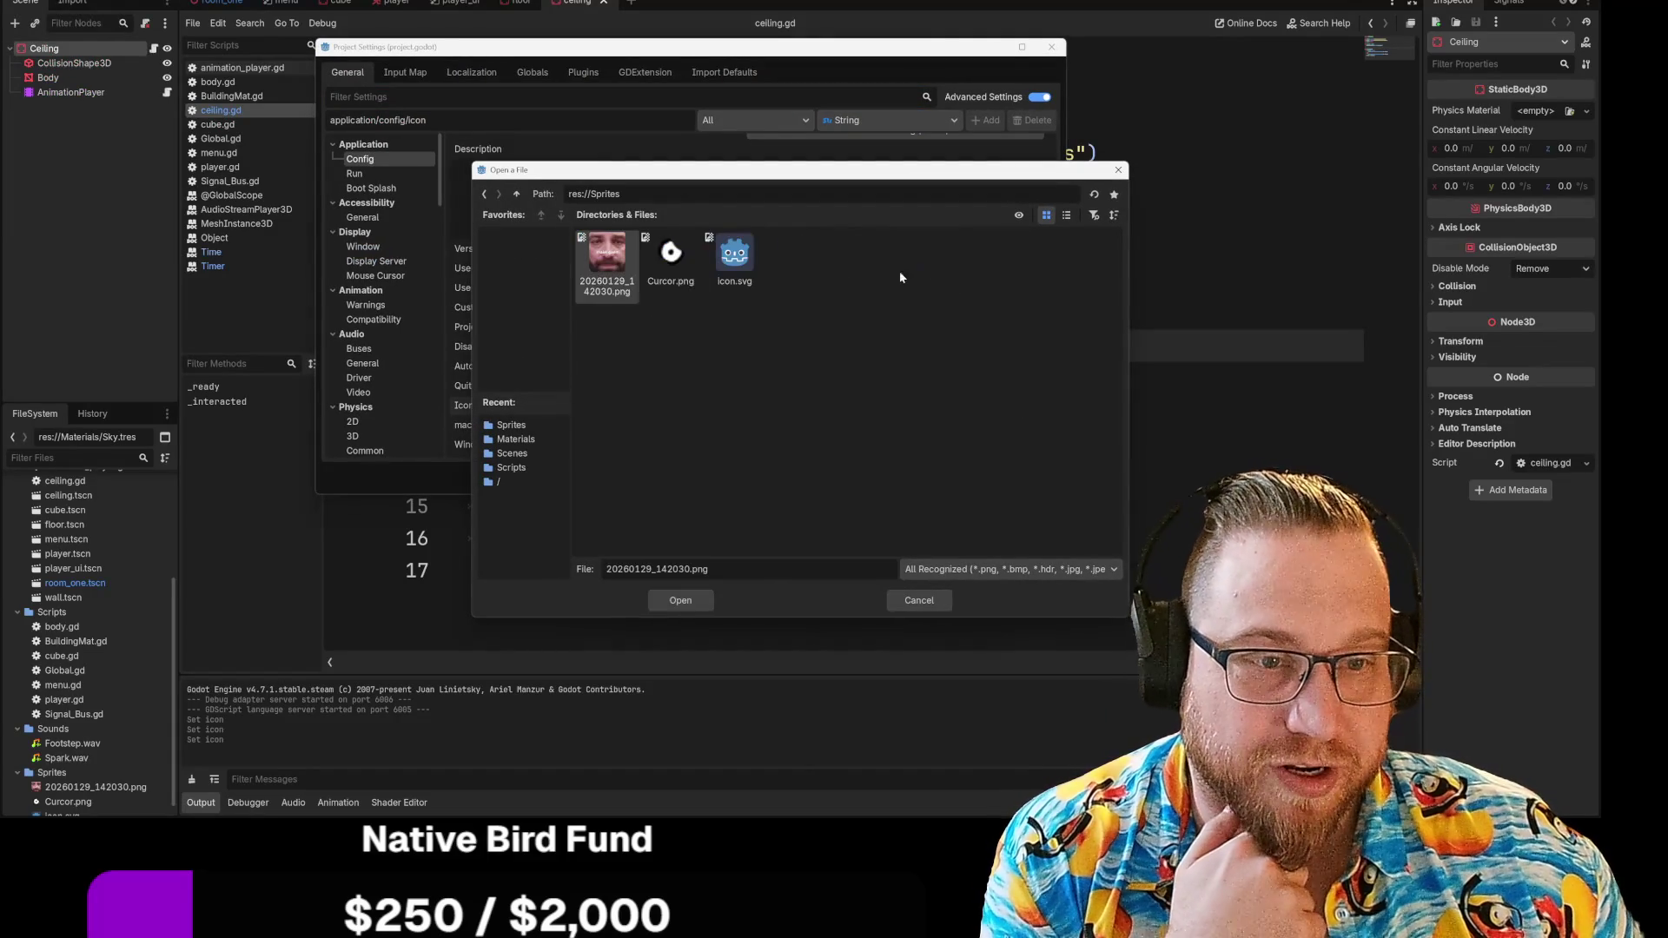
{"action": "left_click", "coordinate": [681, 600]}
Close Project Settings and quit to the Project Manager list
{"action": "left_click", "coordinate": [695, 477]}
{"action": "left_click", "coordinate": [86, 2]}
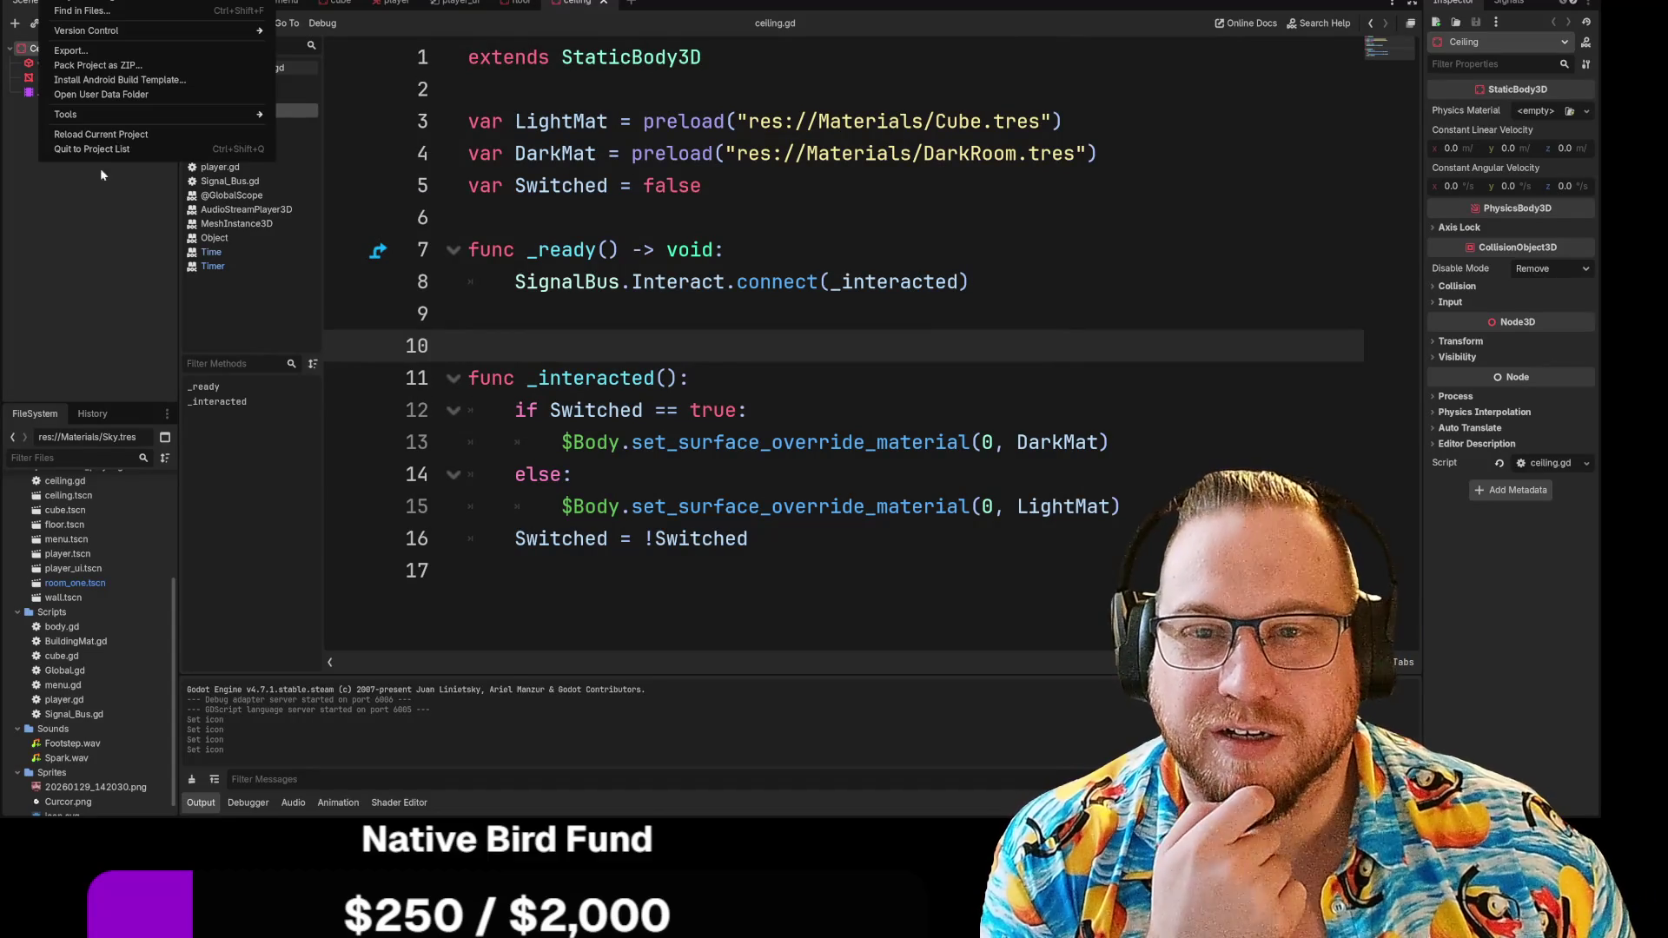
{"action": "left_click", "coordinate": [93, 149]}
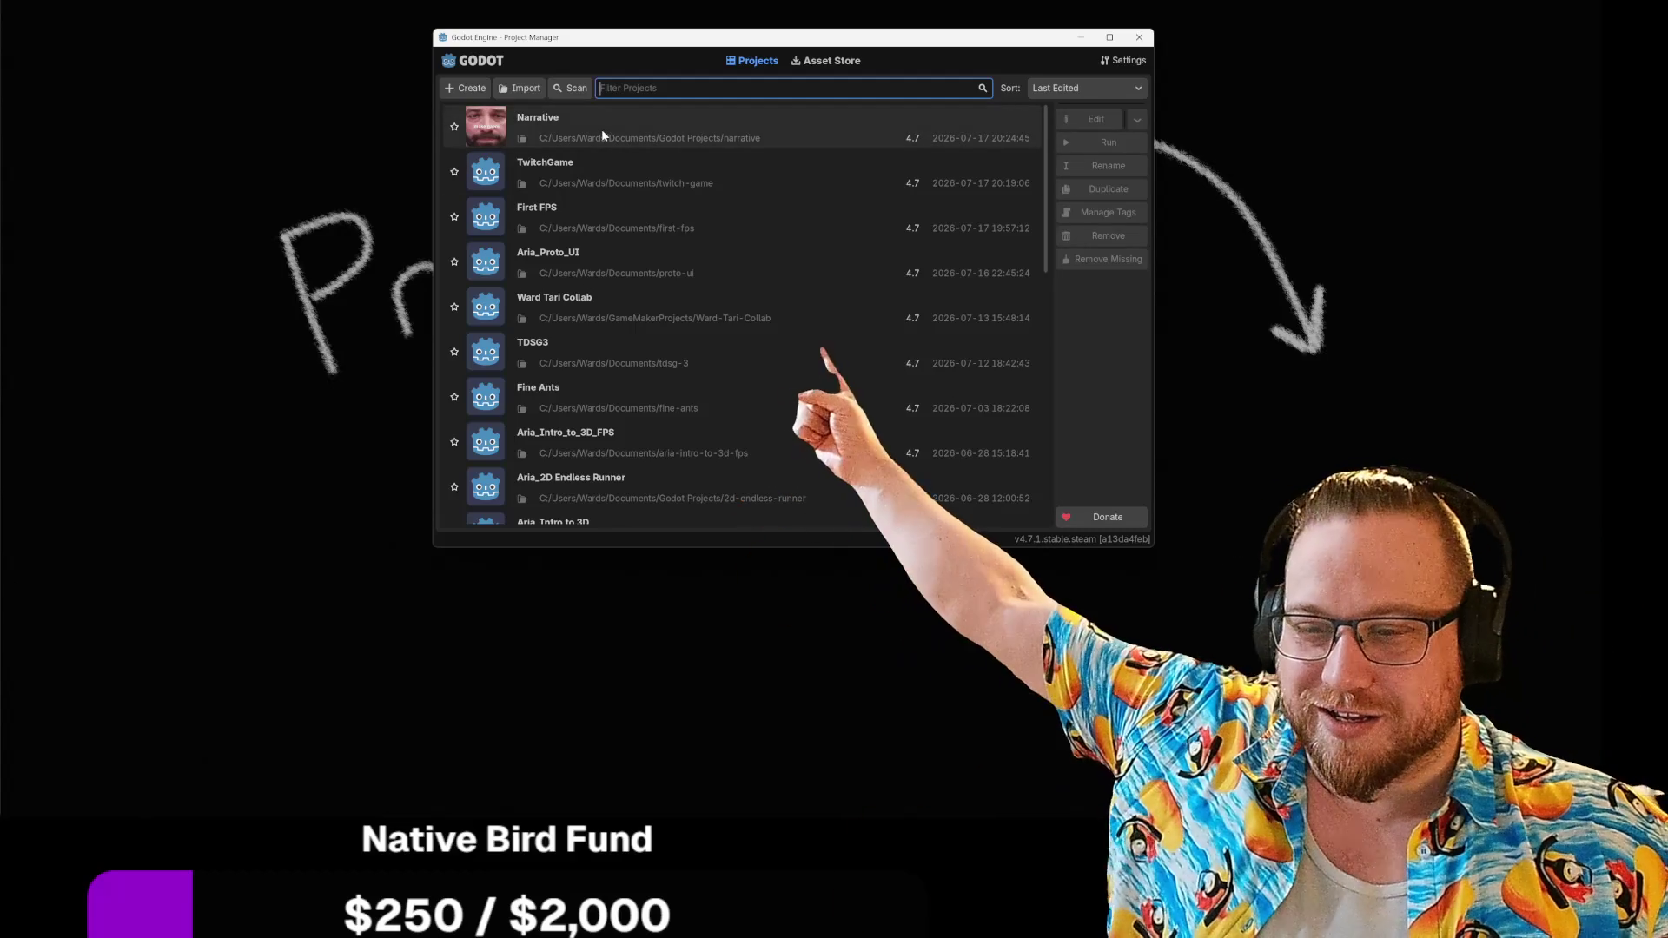
Shift the Project Manager window and open Narrative, now listed with its face icon
{"action": "mouse_move", "coordinate": [604, 42]}
{"action": "left_mouse_down"}
{"action": "mouse_move", "coordinate": [878, 245]}
{"action": "mouse_move", "coordinate": [889, 282]}
{"action": "mouse_move", "coordinate": [704, 191]}
{"action": "mouse_move", "coordinate": [416, 7]}
{"action": "mouse_move", "coordinate": [562, 27]}
{"action": "left_mouse_up"}
{"action": "double_click", "coordinate": [522, 111]}
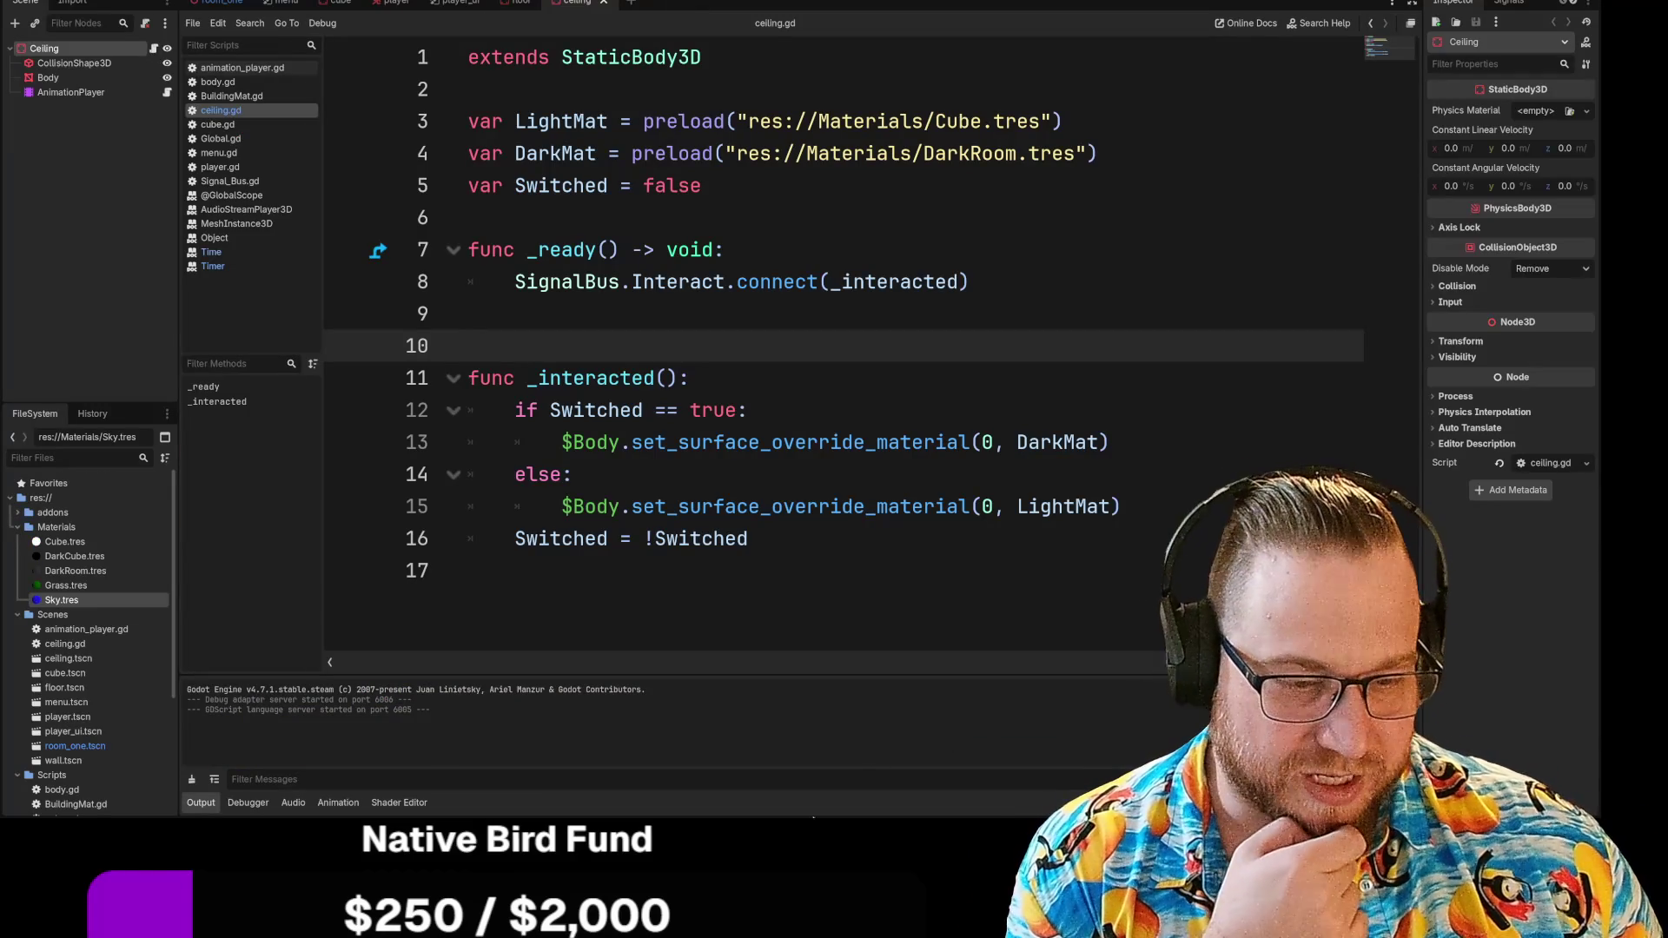
Preview Sprites/20260129_142030.png in a widened Inspector, dismissing the read-only warning
{"action": "scroll", "coordinate": [87, 608], "scroll_direction": "down", "scroll_amount": 5}
{"action": "left_click", "coordinate": [96, 772]}
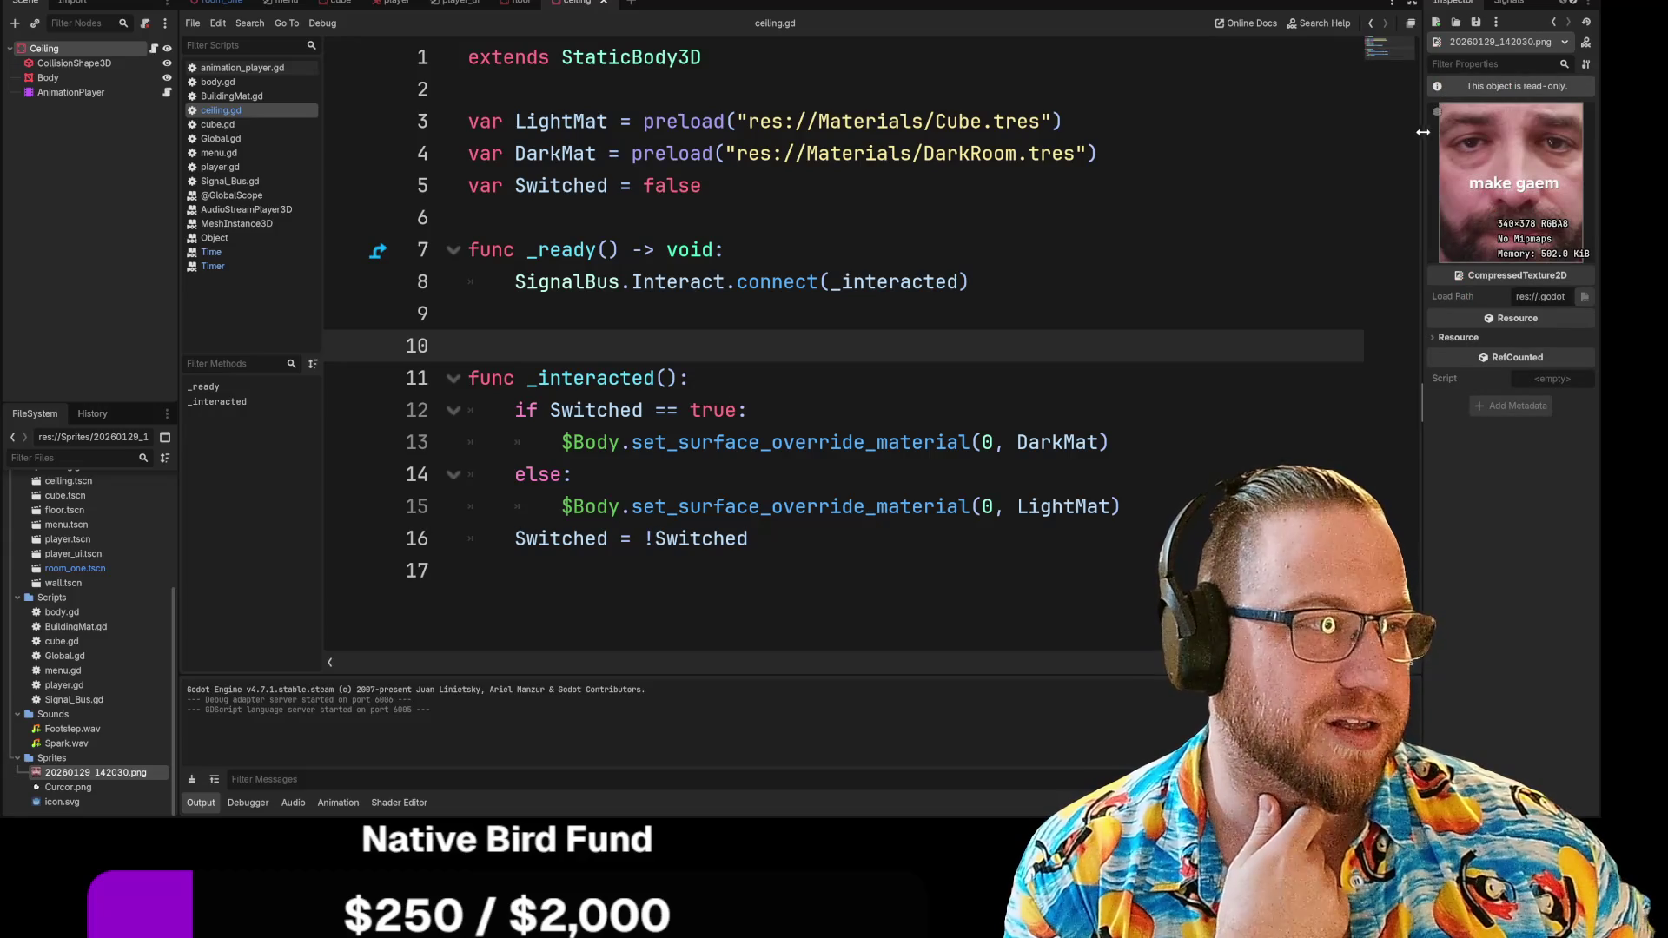
{"action": "left_click_drag", "start_coordinate": [1425, 260], "coordinate": [999, 264]}
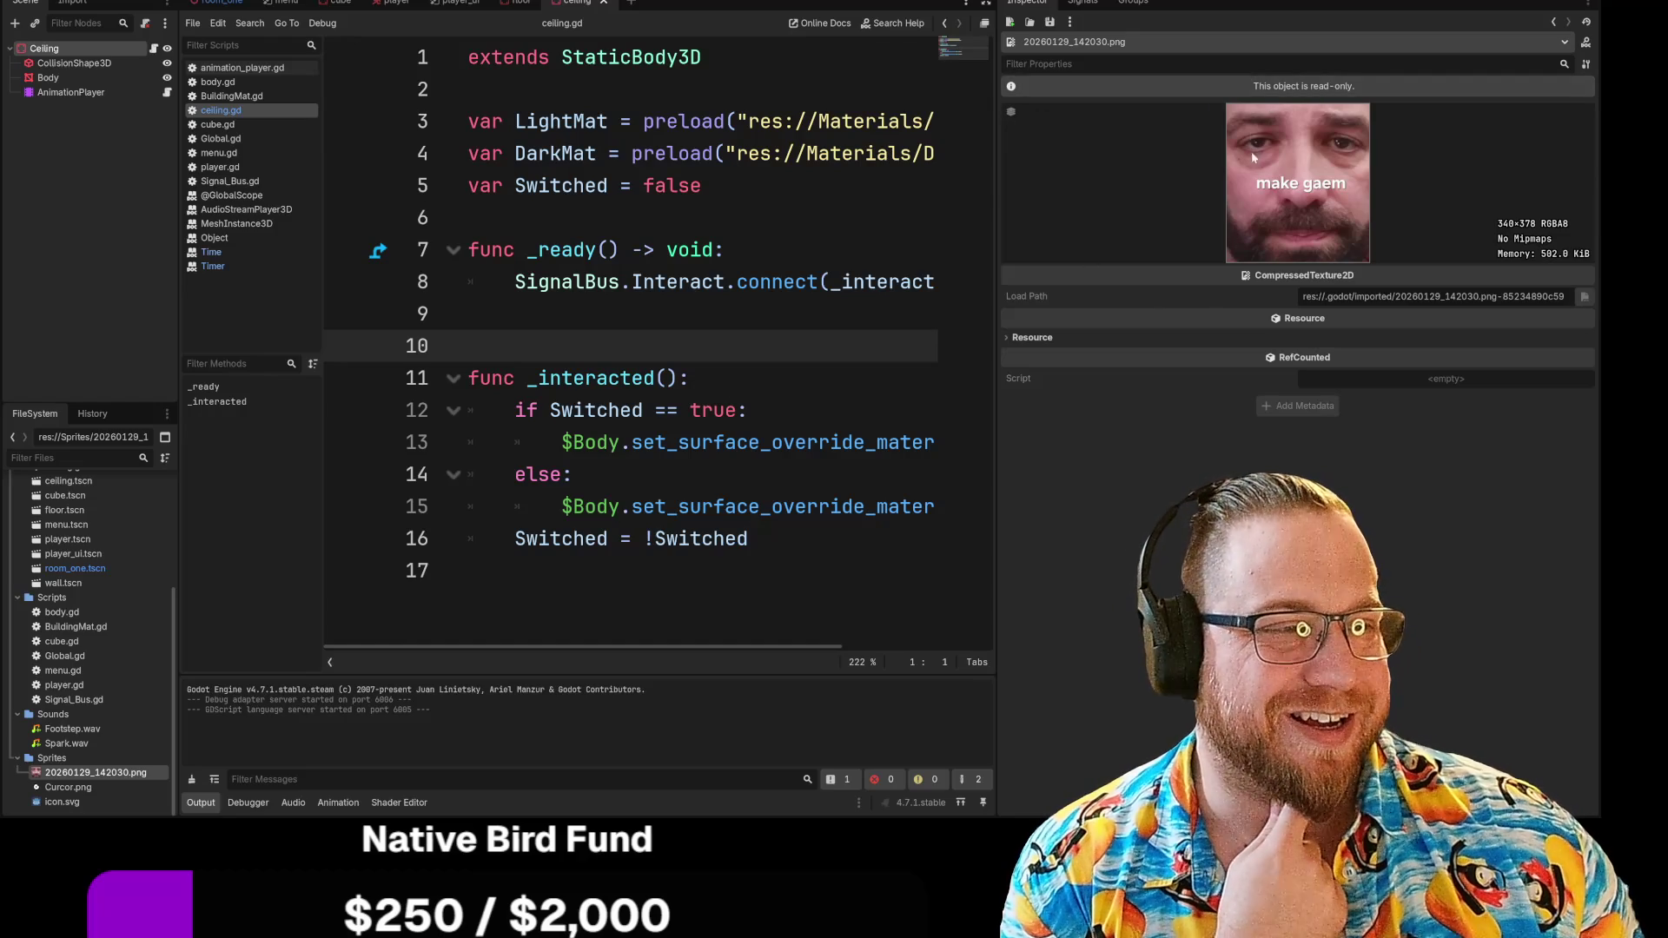
{"action": "left_click", "coordinate": [1257, 88]}
{"action": "left_click", "coordinate": [789, 416]}
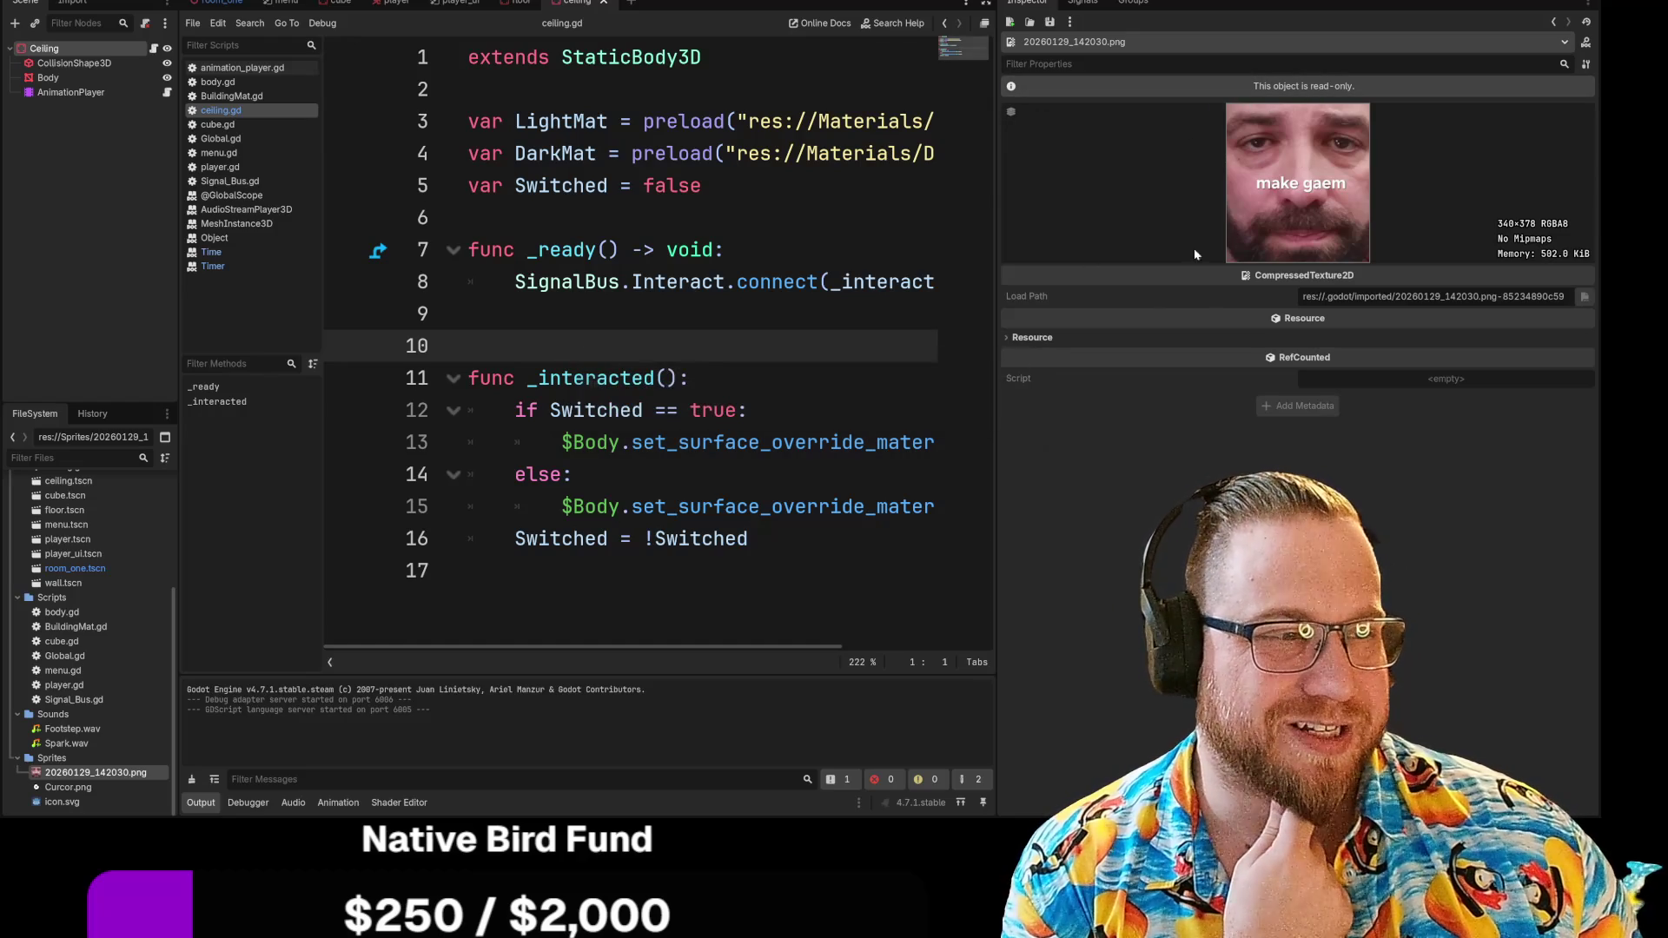
Narrow the Inspector again beside ceiling.gd, fine-tuning its width
{"action": "left_click_drag", "start_coordinate": [997, 199], "coordinate": [1415, 205]}
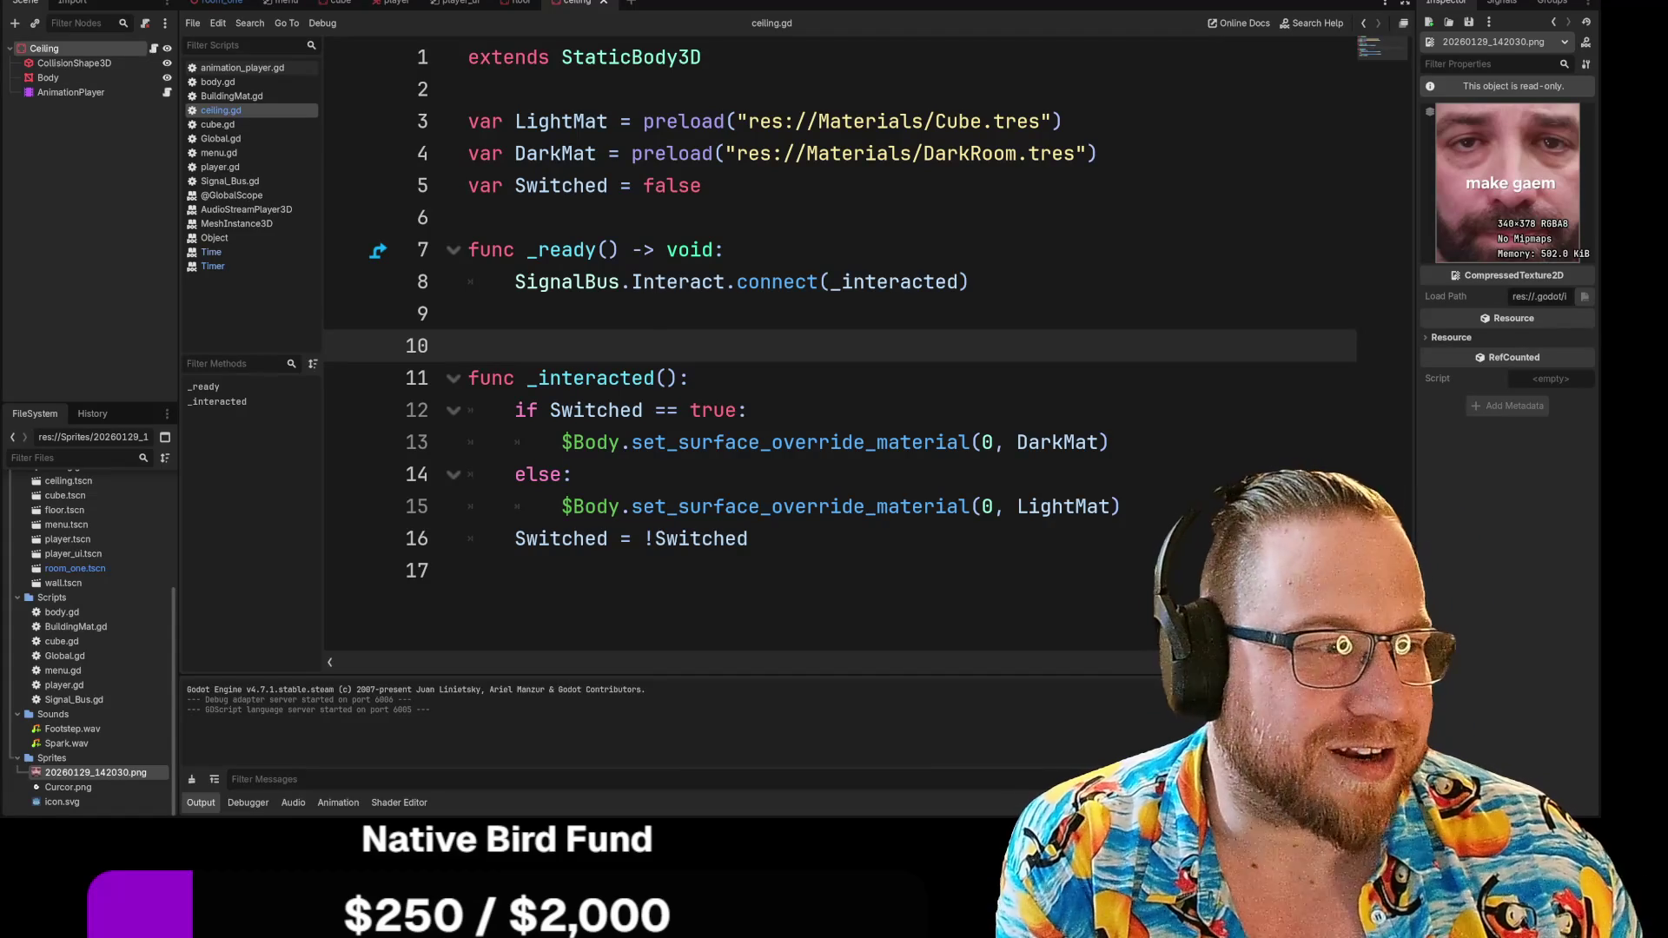
{"action": "left_click_drag", "start_coordinate": [1414, 111], "coordinate": [1421, 112]}
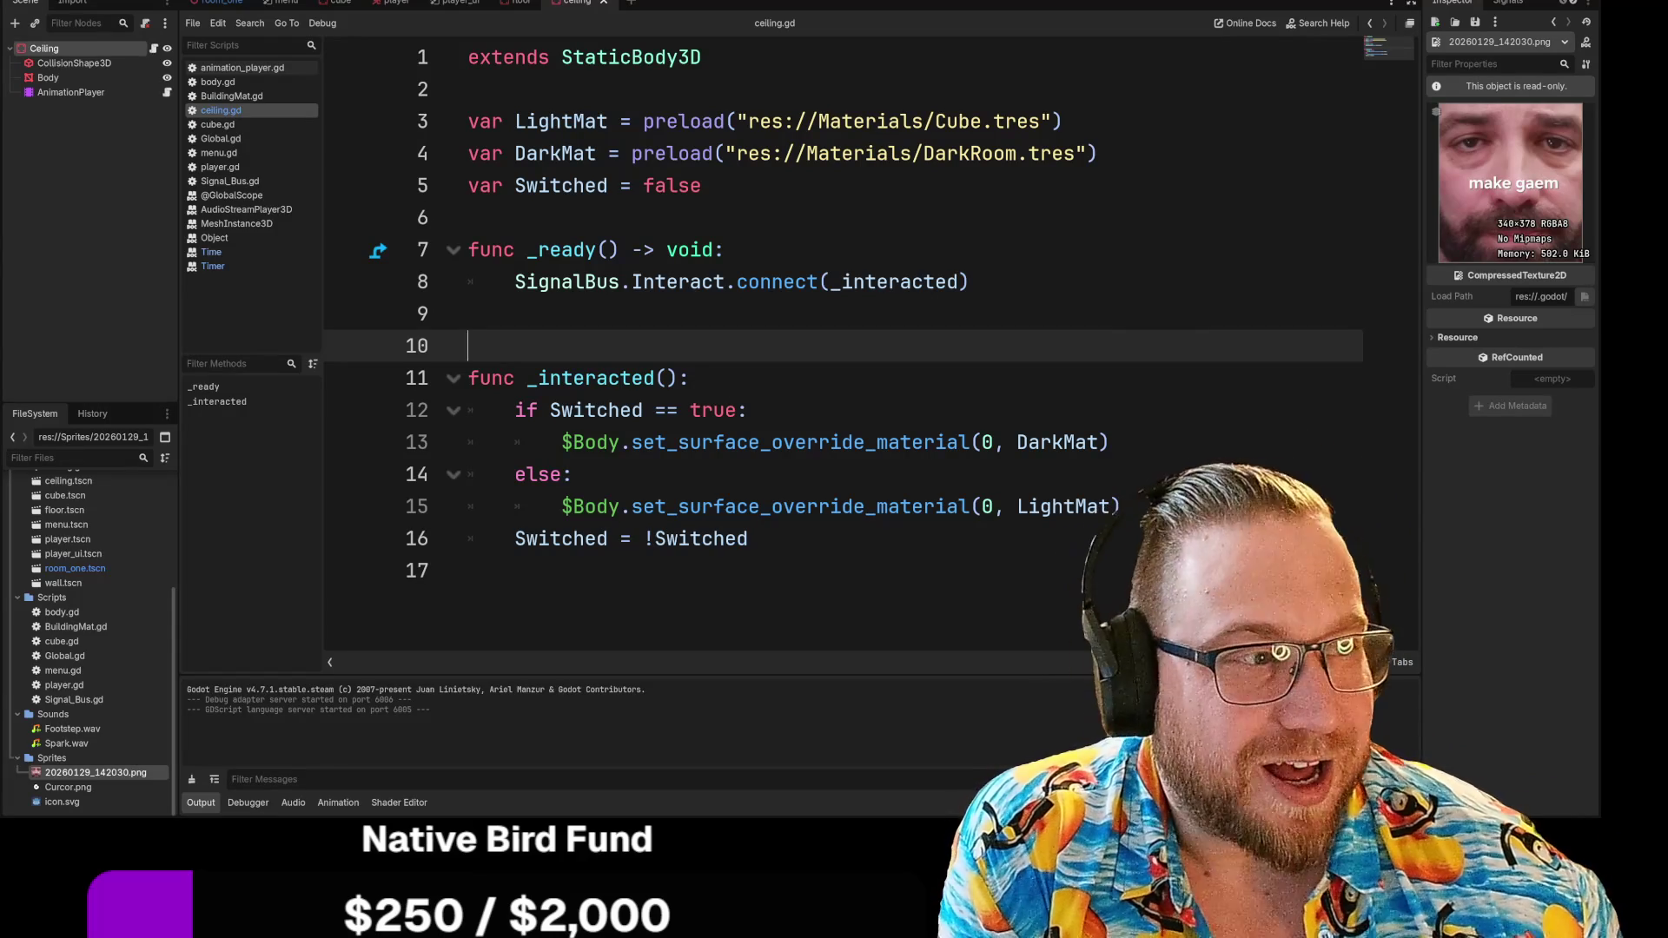
{"action": "mouse_move", "coordinate": [1422, 295]}
{"action": "left_mouse_down"}
{"action": "mouse_move", "coordinate": [1340, 294]}
{"action": "mouse_move", "coordinate": [1366, 308]}
{"action": "left_mouse_up"}
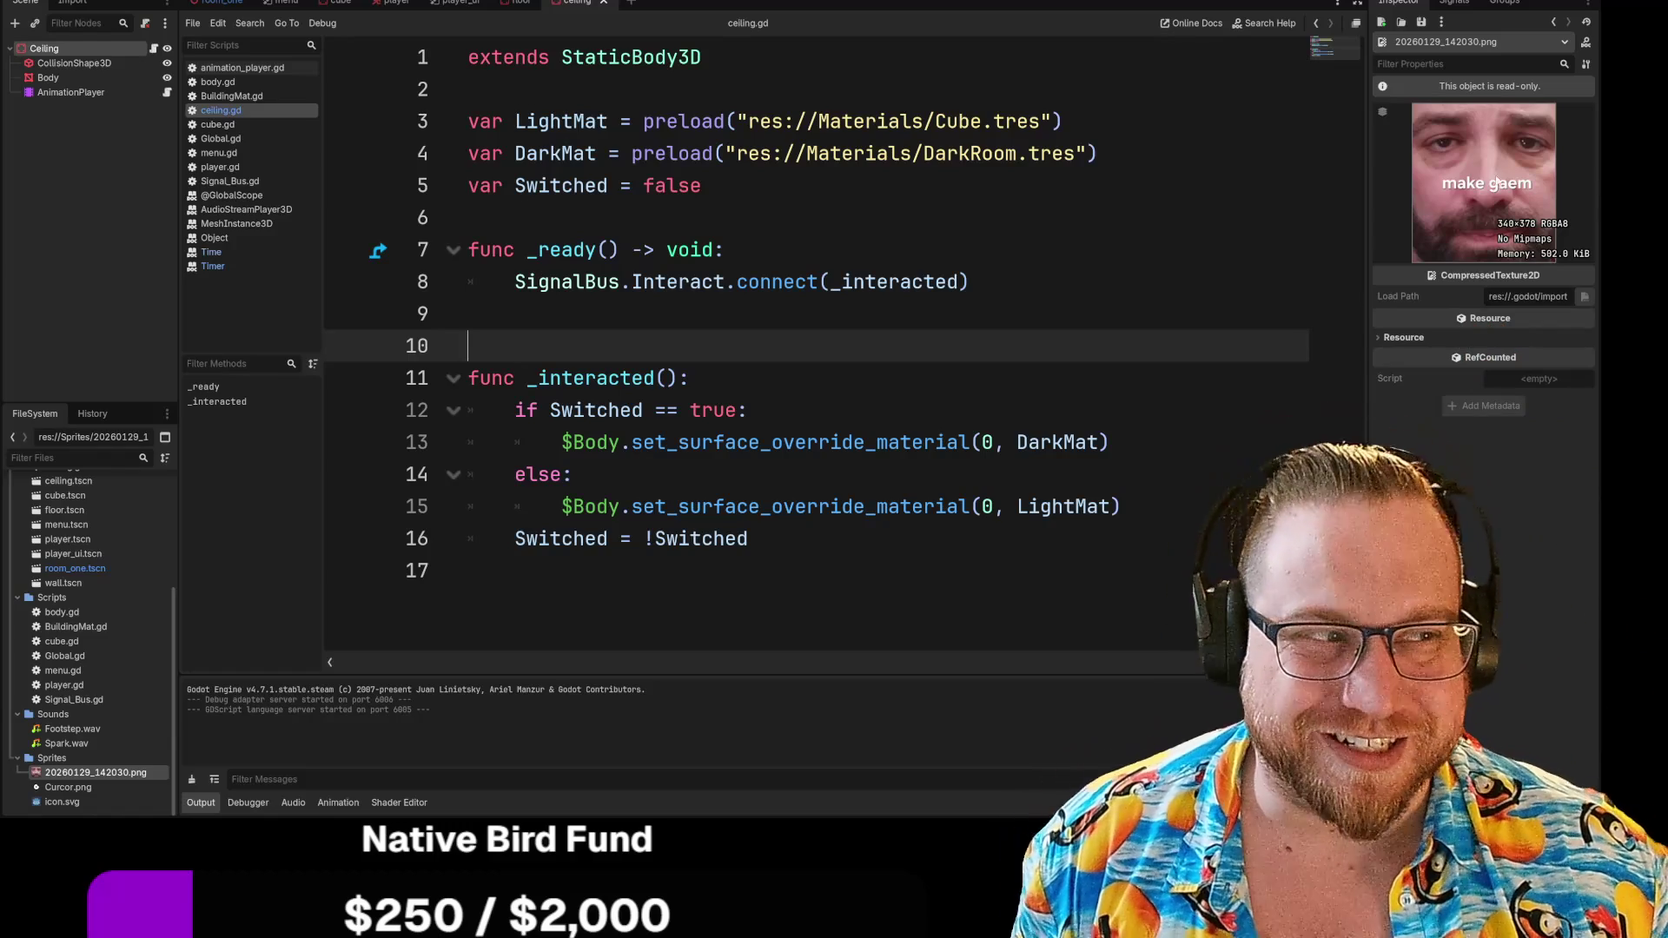
{"action": "left_click_drag", "start_coordinate": [1367, 177], "coordinate": [1459, 177]}
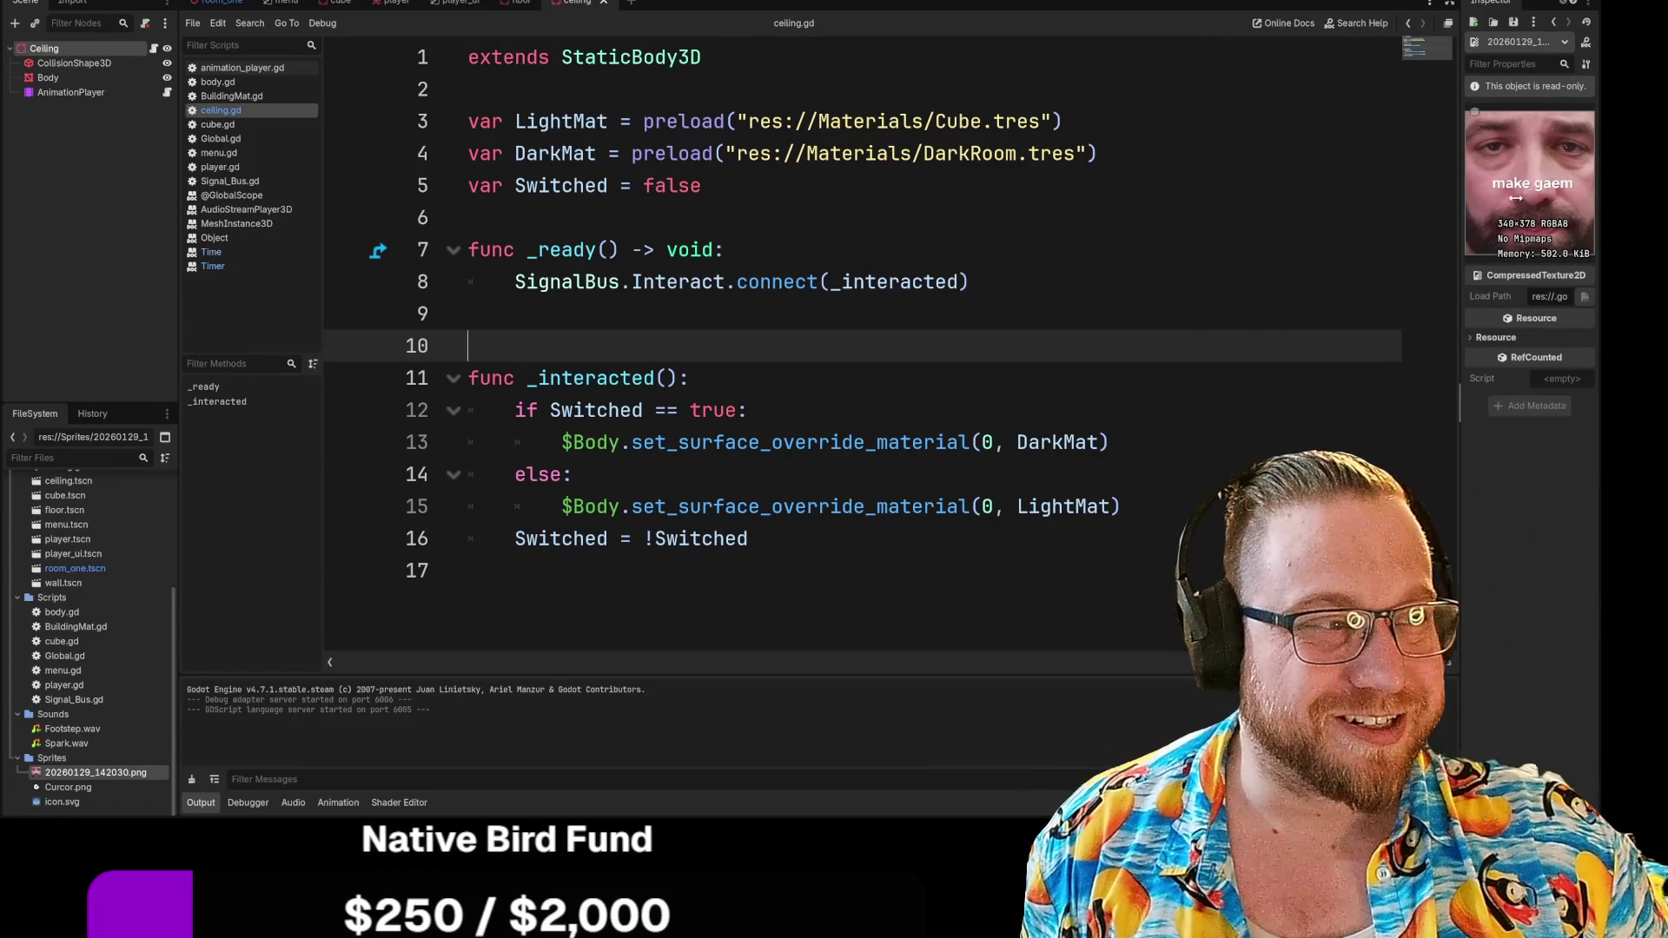
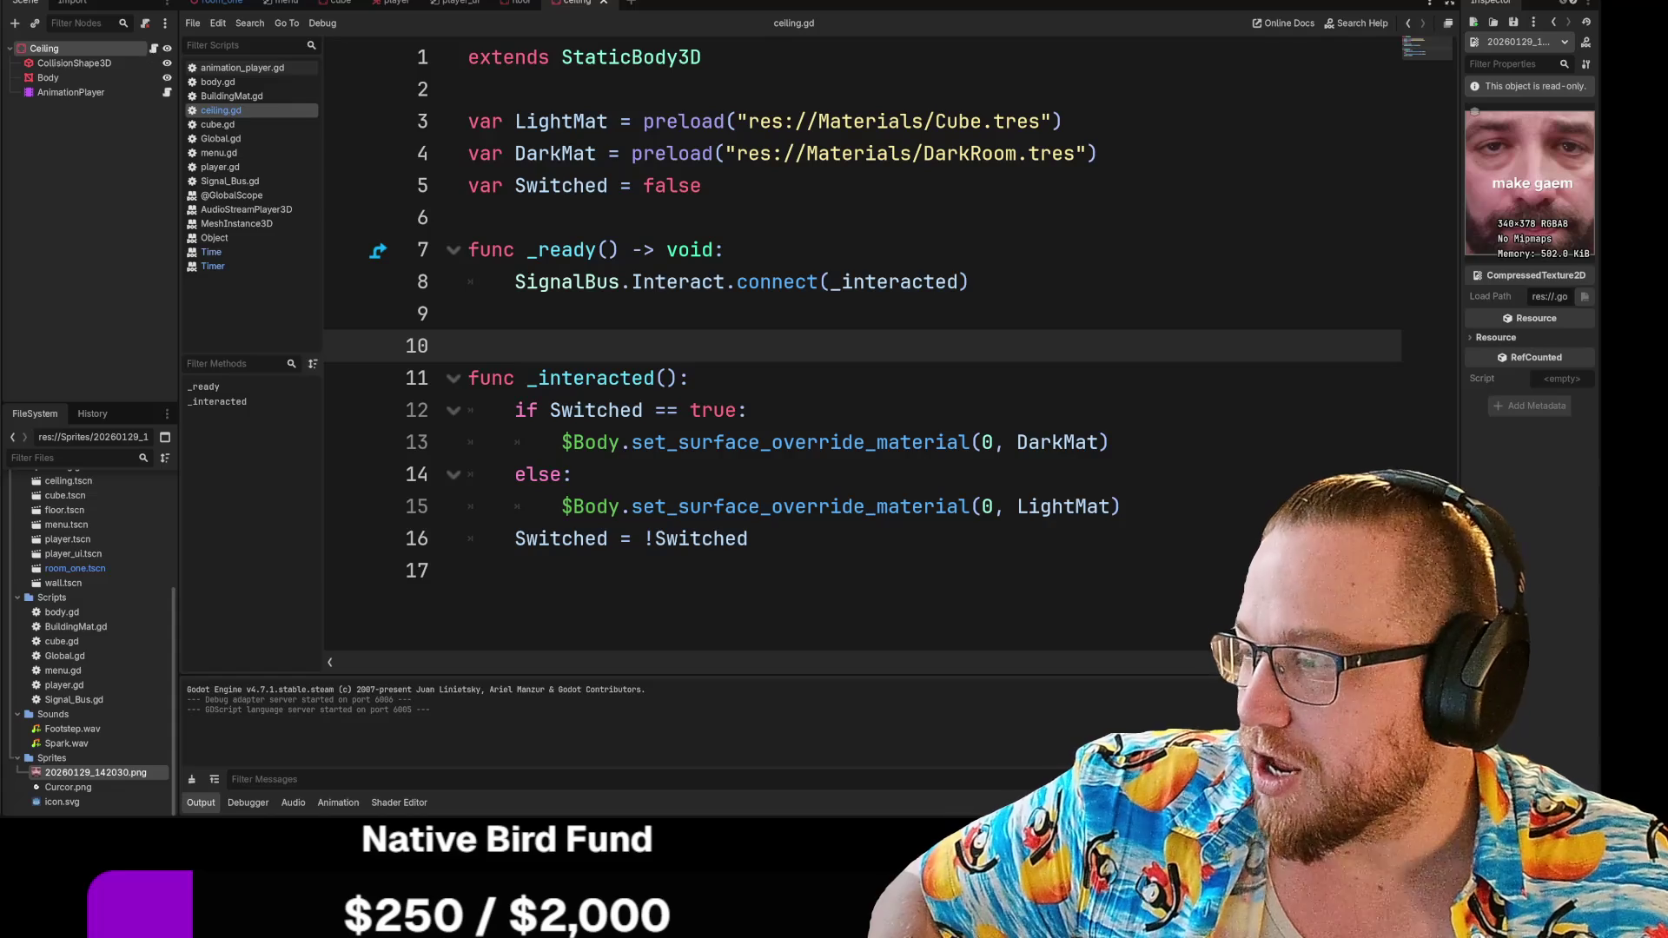
Drag the Chrome window with the 3D head screenshot over the Godot editor
{"action": "mouse_move", "coordinate": [0, 113]}
{"action": "left_mouse_down"}
{"action": "mouse_move", "coordinate": [358, 106]}
{"action": "mouse_move", "coordinate": [614, 19]}
{"action": "mouse_move", "coordinate": [625, 0]}
{"action": "left_mouse_up"}
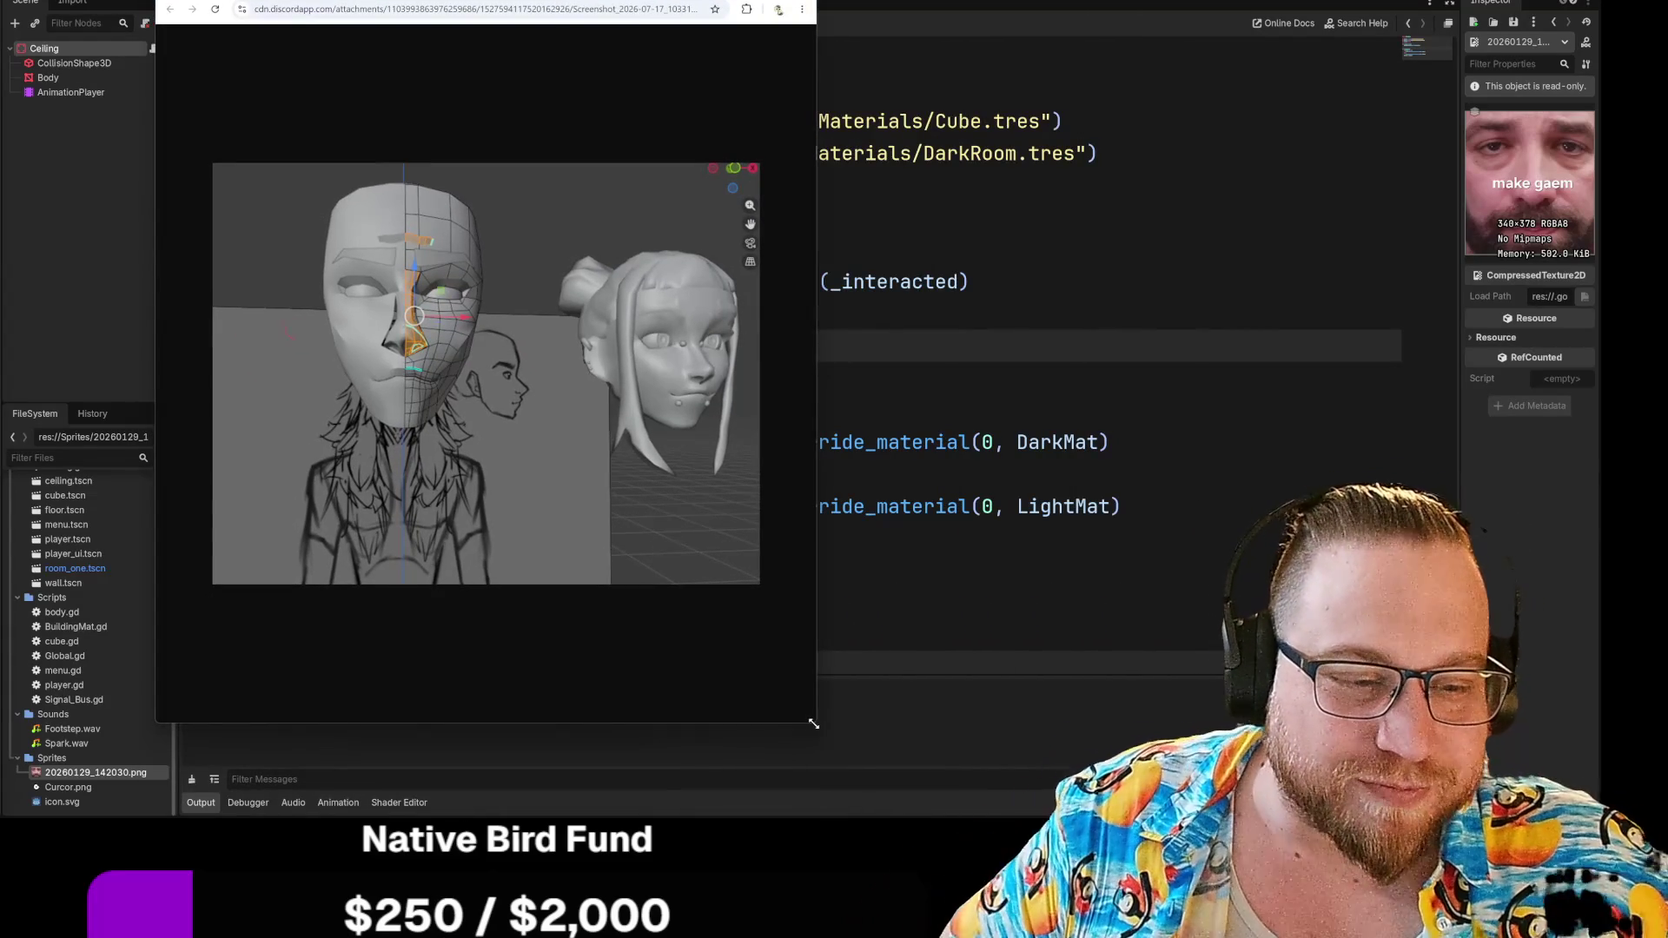
Resize the Chrome window larger by dragging its bottom-right corner outward
{"action": "left_click_drag", "start_coordinate": [812, 723], "coordinate": [1124, 773]}
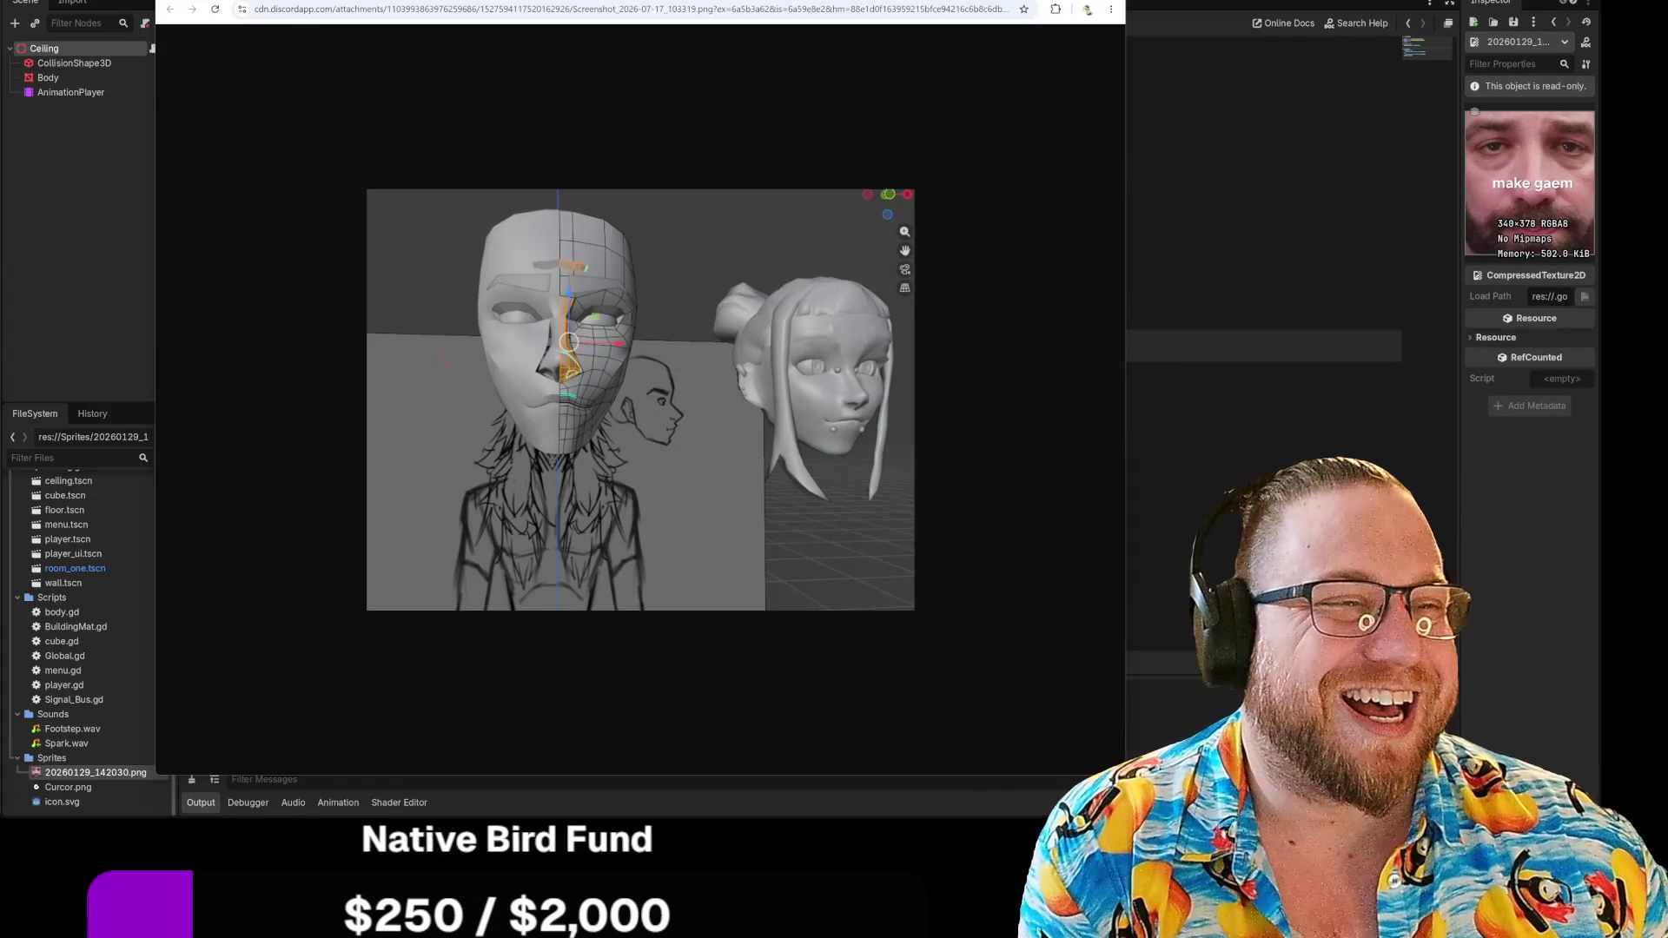
Narrow the head-screenshot window, then close it to reveal ceiling.gd
{"action": "mouse_move", "coordinate": [1125, 151]}
{"action": "left_mouse_down"}
{"action": "mouse_move", "coordinate": [799, 174]}
{"action": "mouse_move", "coordinate": [731, 196]}
{"action": "left_mouse_up"}
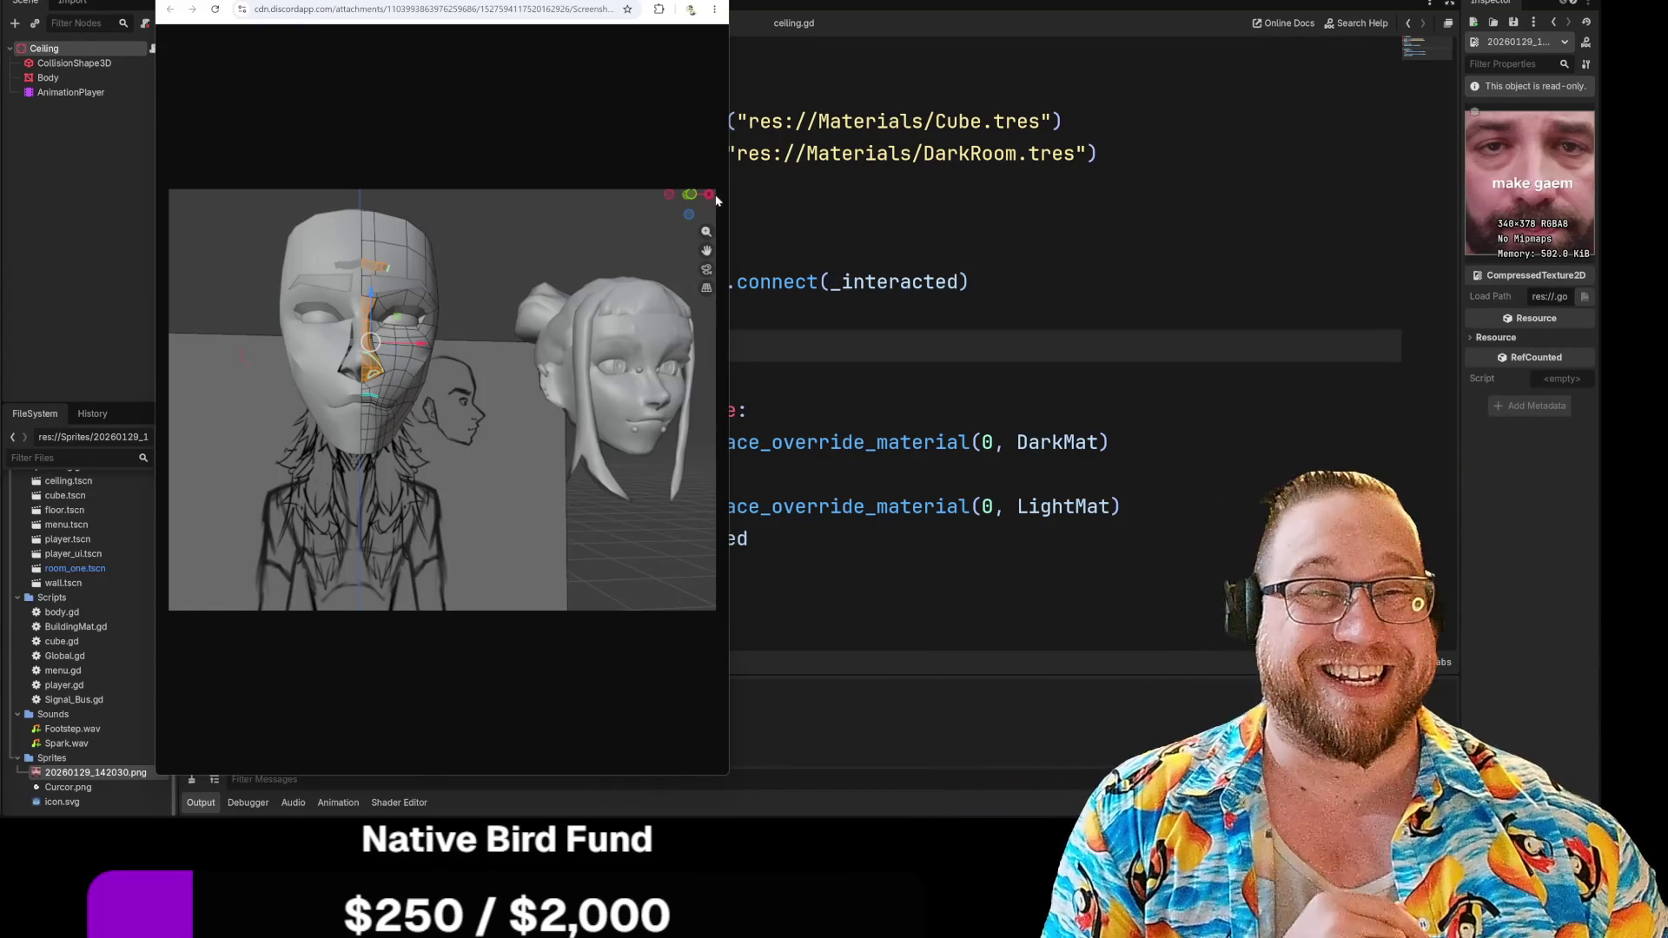
{"action": "key", "text": "ctrl+w"}
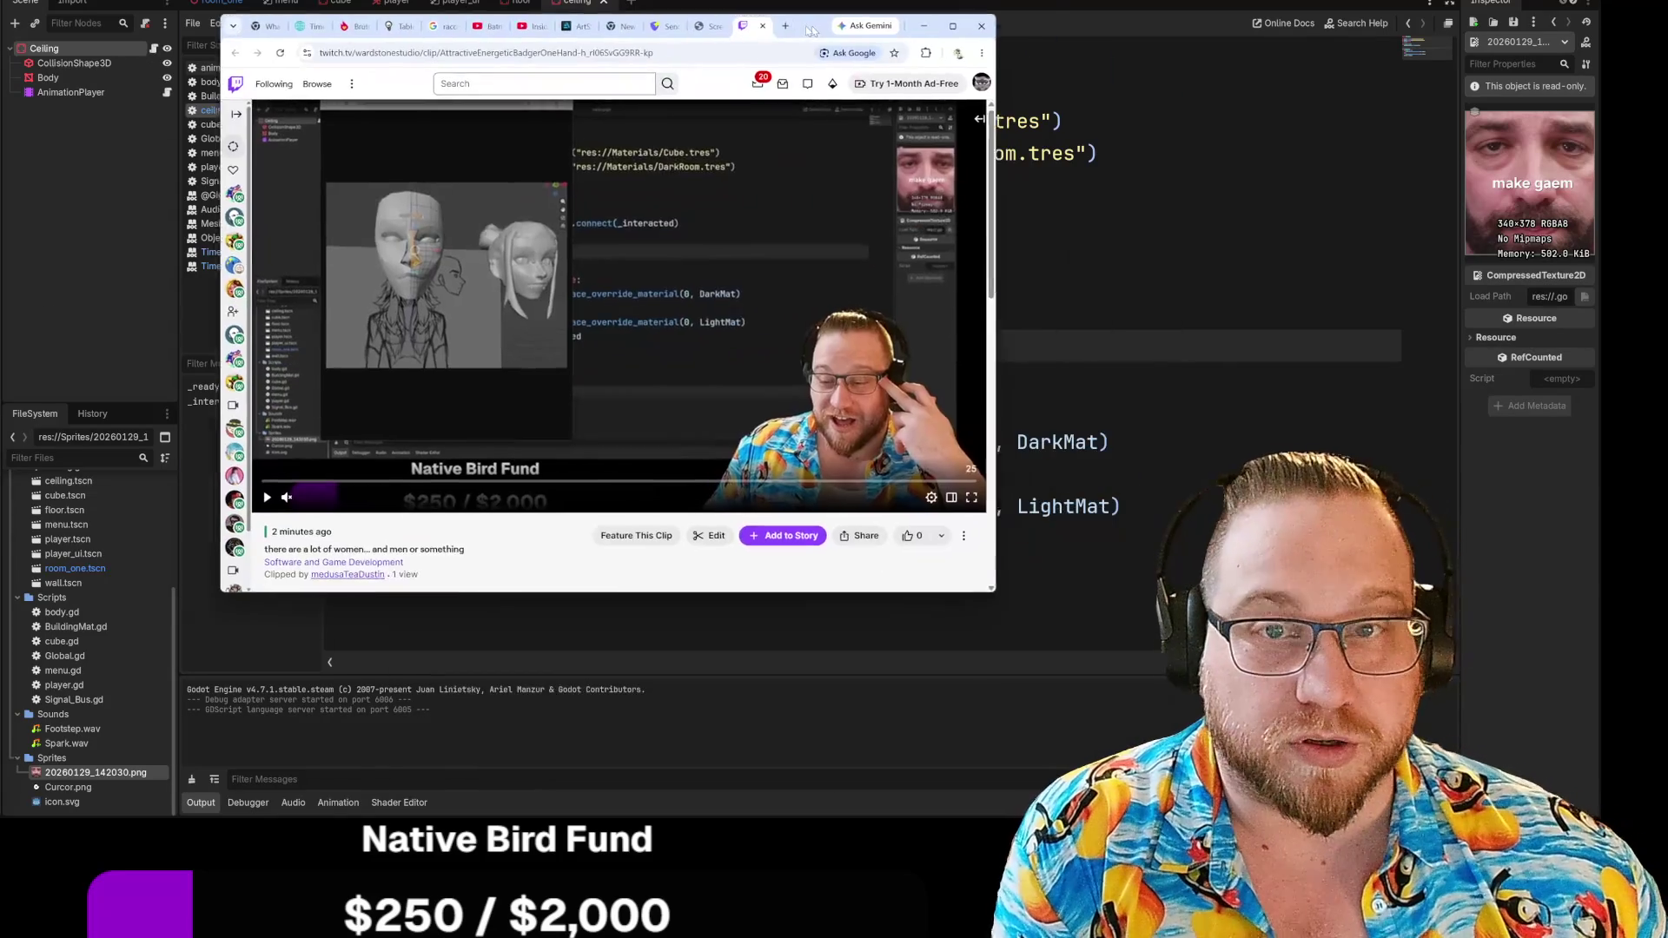
Move the Twitch clip window into place over the Godot editor
{"action": "left_click_drag", "start_coordinate": [812, 12], "coordinate": [767, 11]}
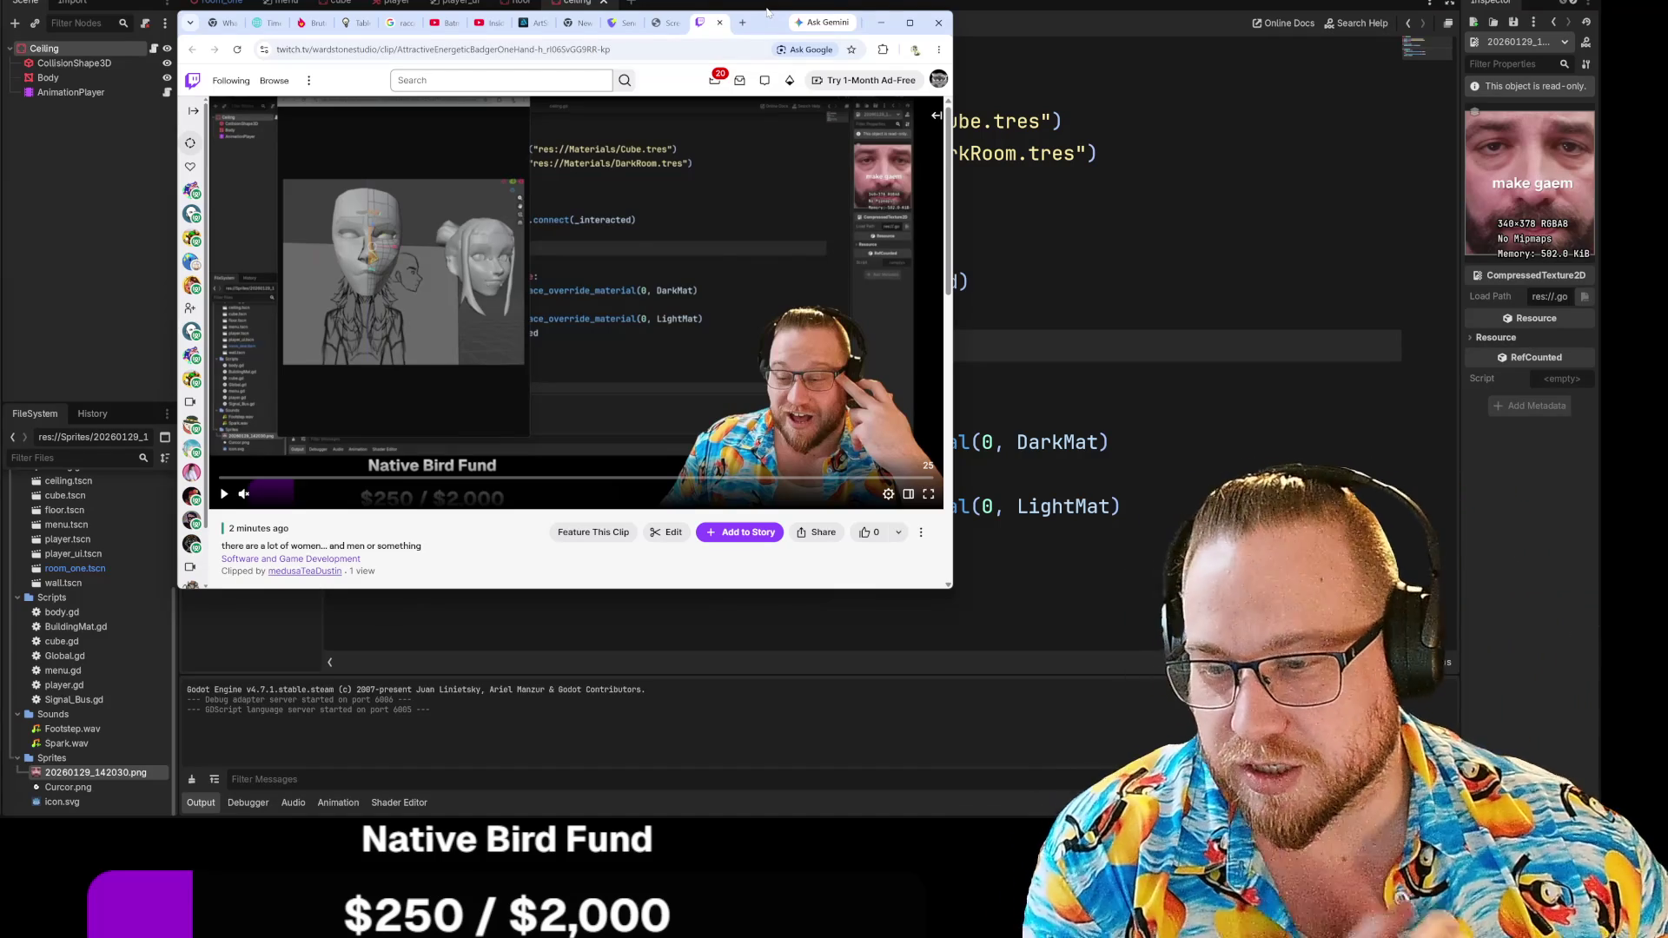
Raise the Twitch clip's volume, play it, then minimize the Chrome window
{"action": "mouse_move", "coordinate": [261, 497]}
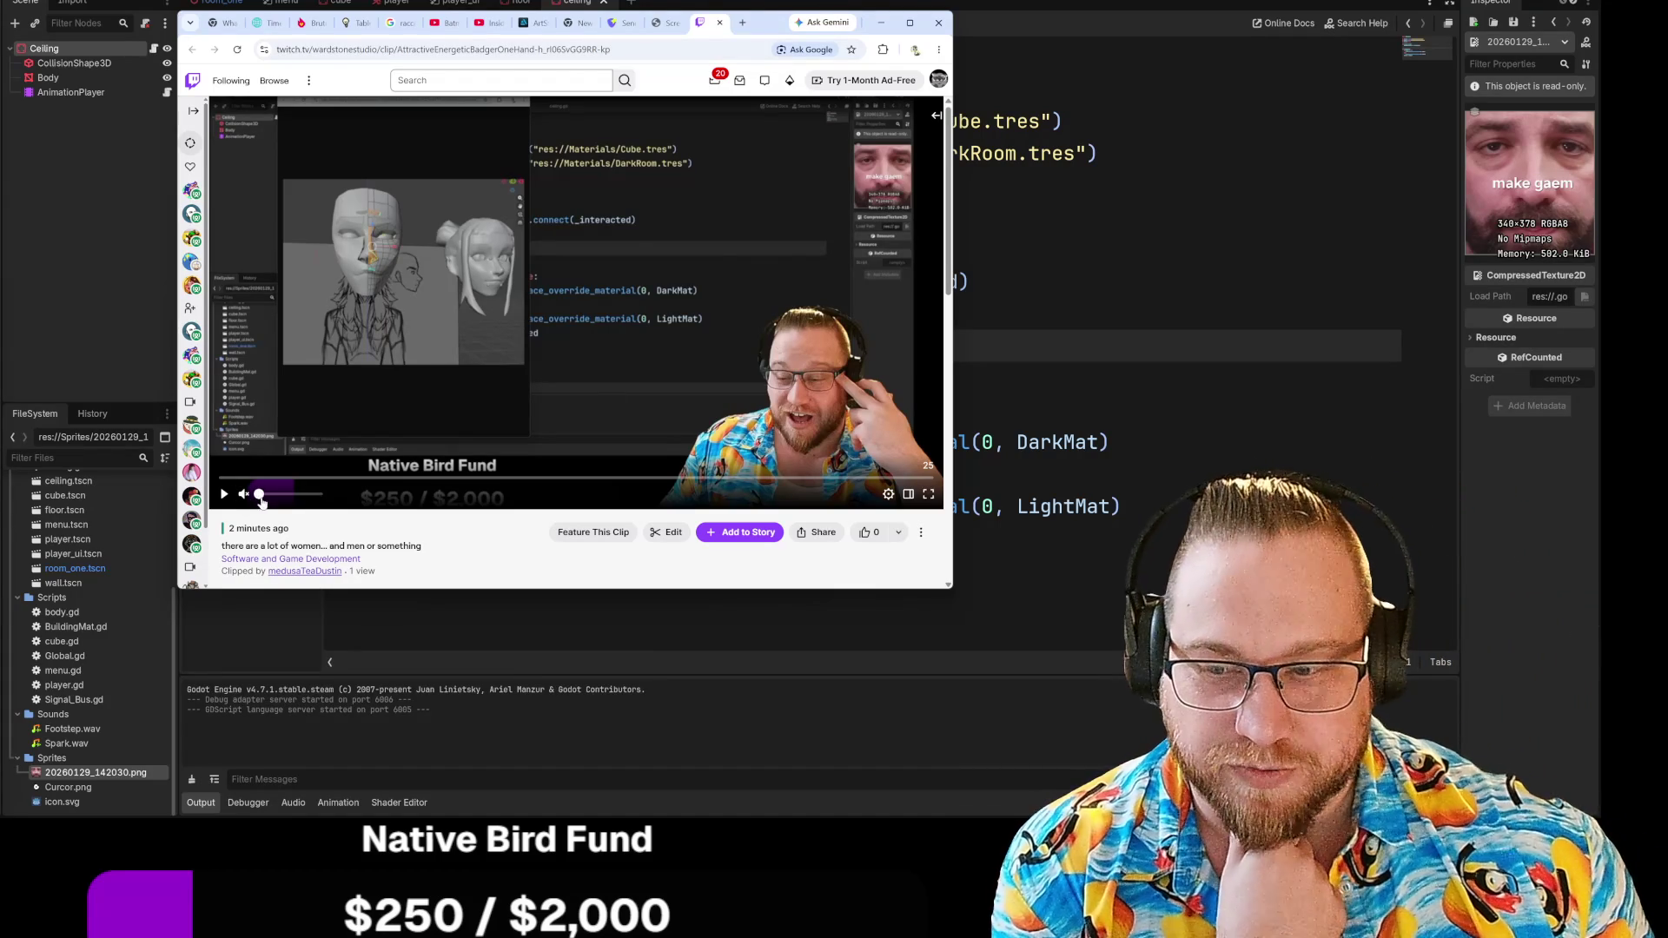
{"action": "scroll", "coordinate": [263, 503], "scroll_direction": "up", "scroll_amount": 5}
{"action": "key", "text": "space"}
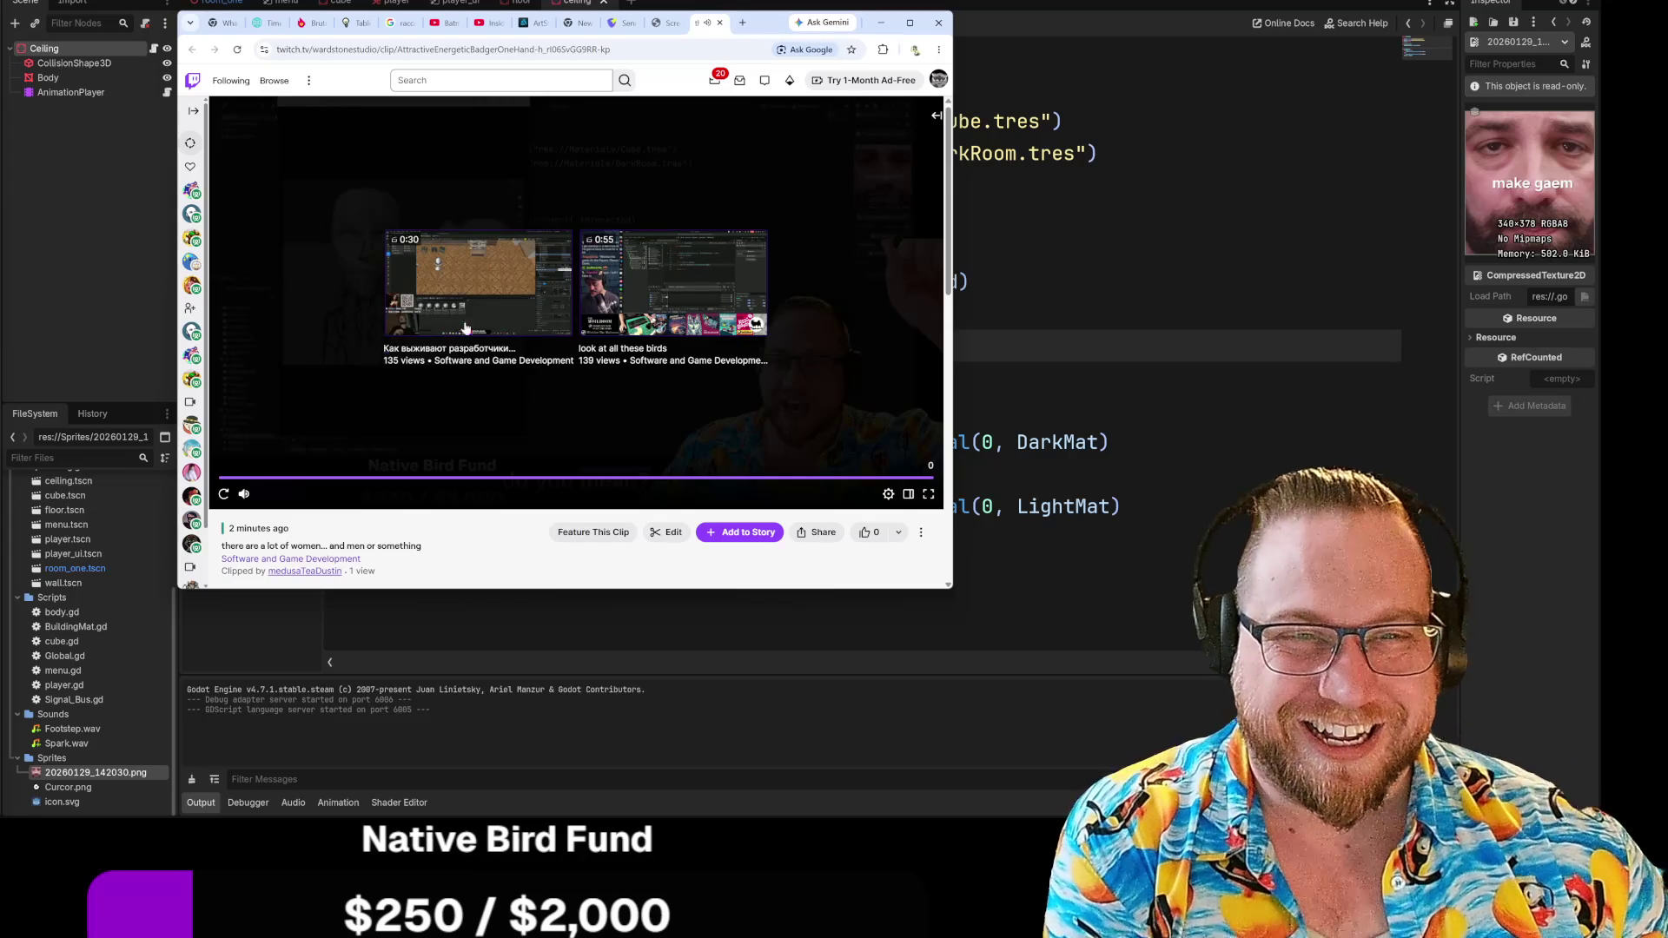
{"action": "left_click", "coordinate": [881, 23]}
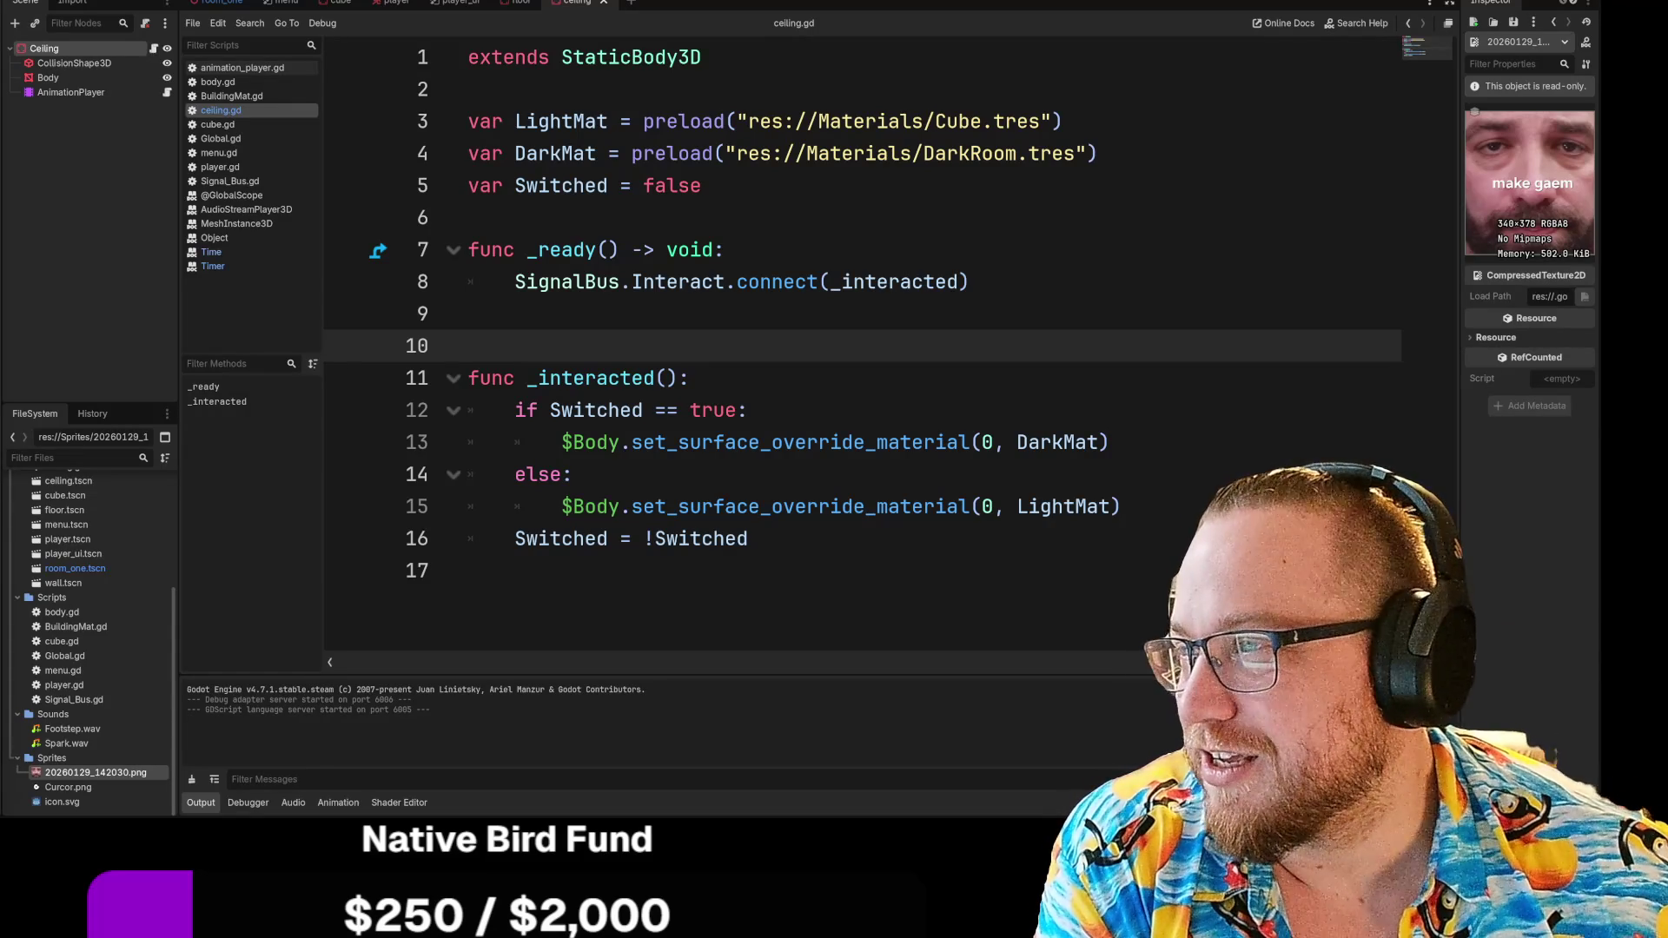
{"action": "key", "text": "alt+Tab"}
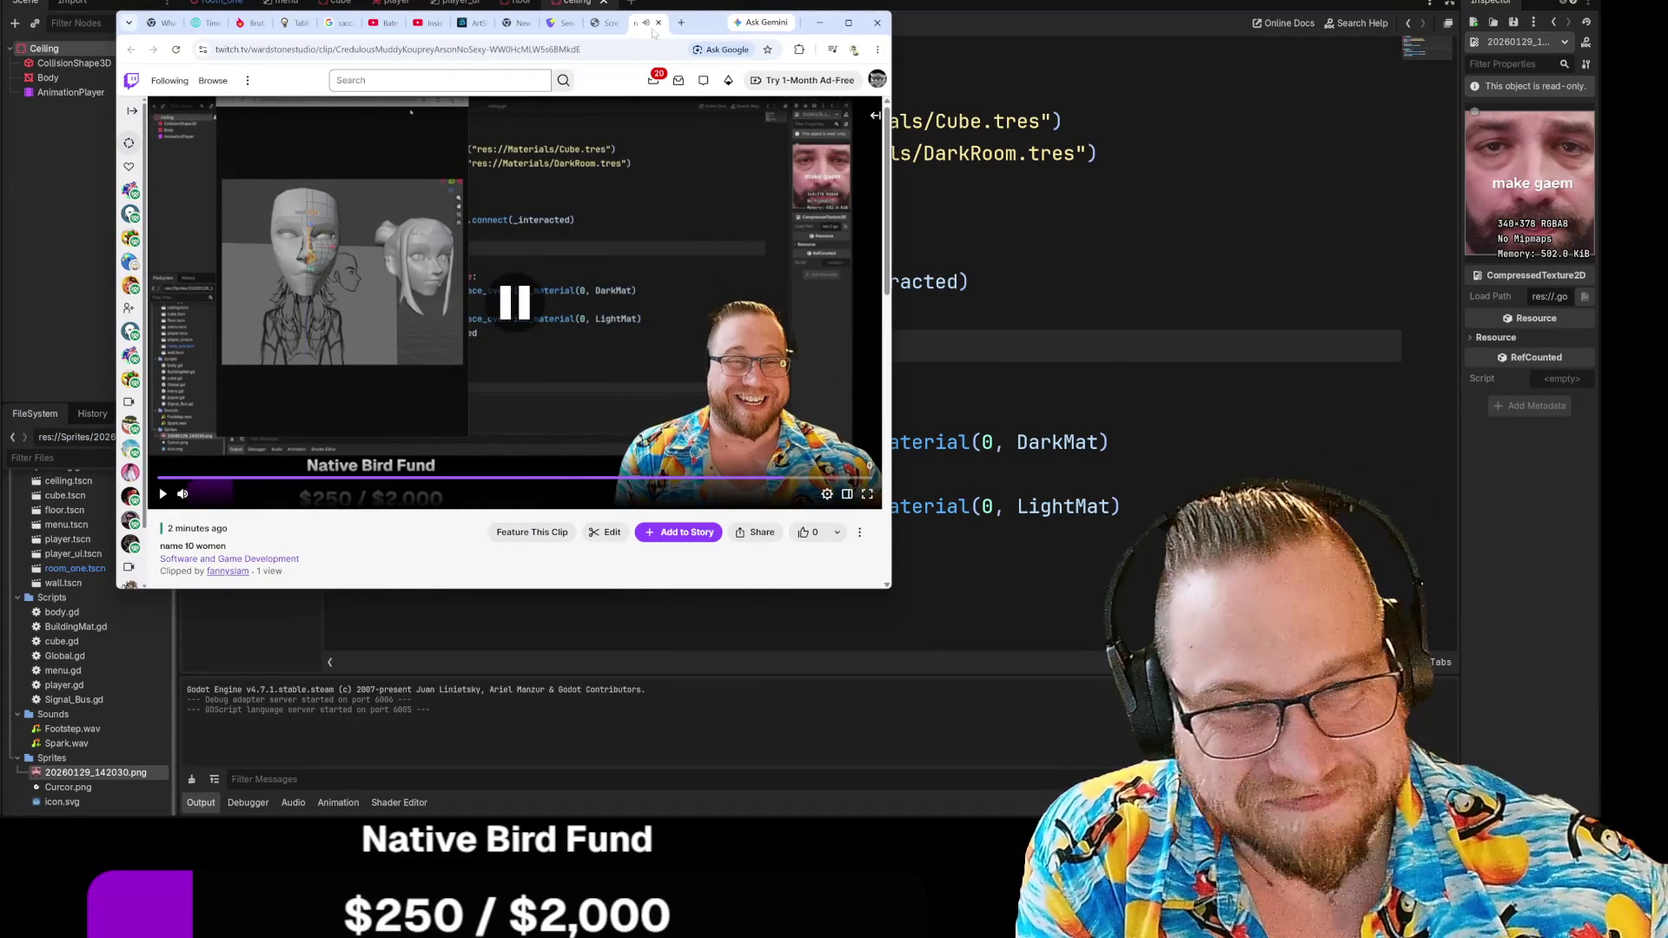
{"action": "left_click", "coordinate": [819, 23]}
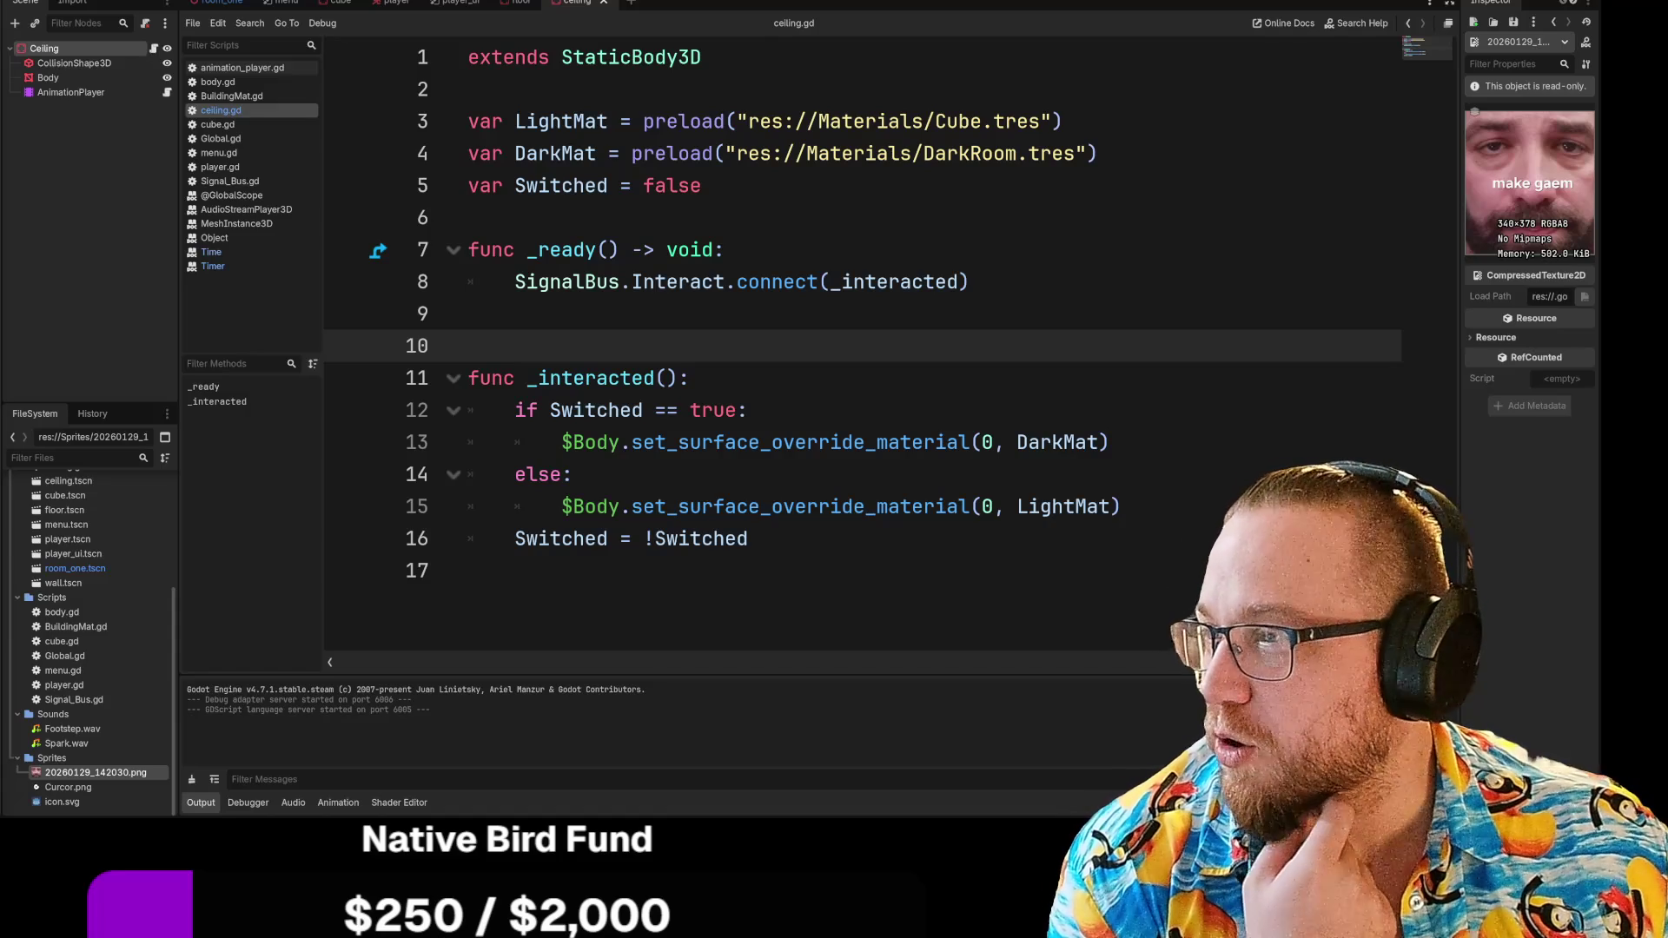
{"action": "key", "text": "alt+Tab"}
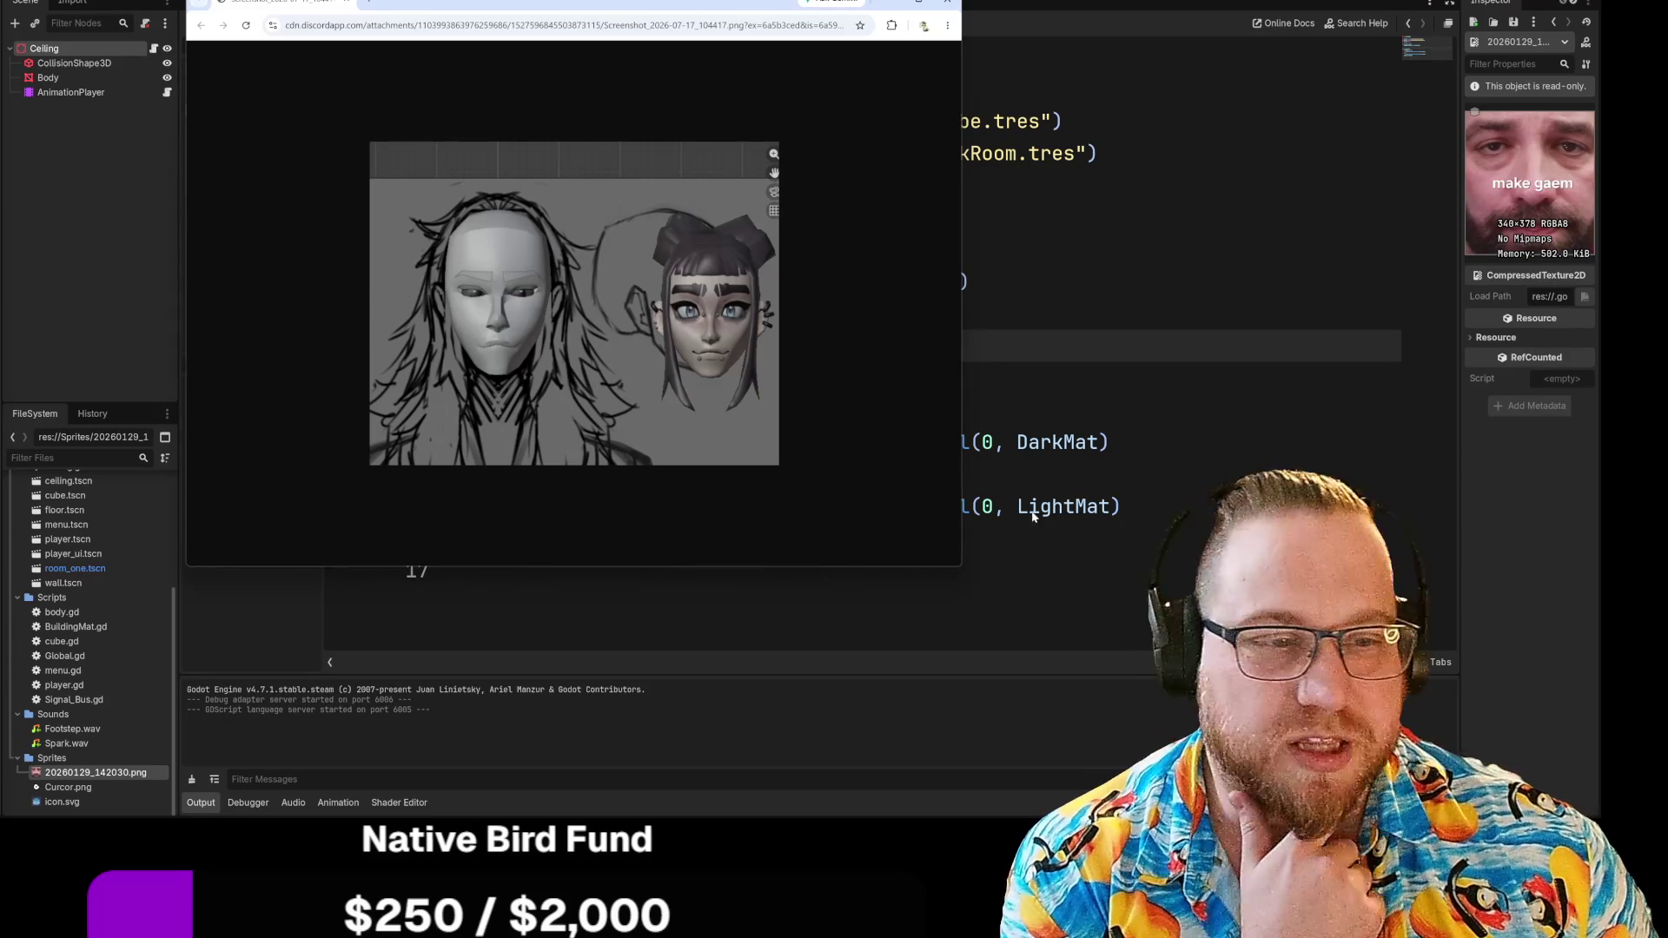
Enlarge the two-heads image window and zoom the page to 150%
{"action": "mouse_move", "coordinate": [961, 571]}
{"action": "left_mouse_down"}
{"action": "mouse_move", "coordinate": [1110, 641]}
{"action": "mouse_move", "coordinate": [1041, 623]}
{"action": "left_mouse_up"}
{"action": "key", "text": "ctrl+plus"}
{"action": "key", "text": "ctrl+plus"}
{"action": "key", "text": "ctrl+plus"}
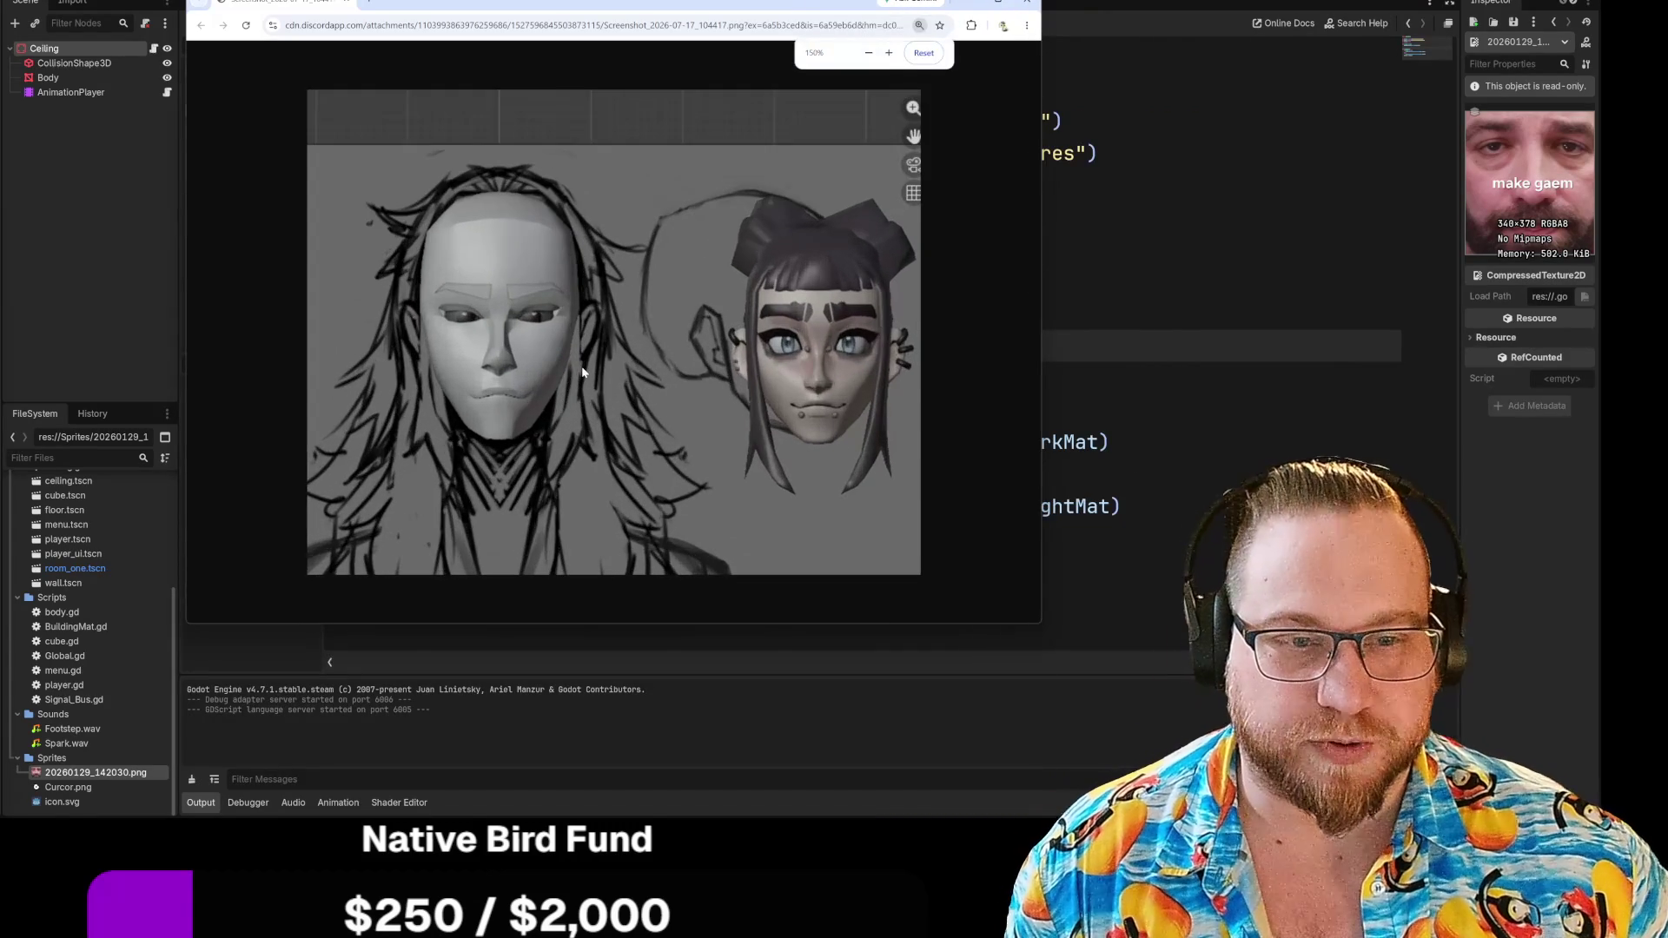
{"action": "mouse_move", "coordinate": [1041, 623]}
{"action": "left_mouse_down"}
{"action": "mouse_move", "coordinate": [1116, 667]}
{"action": "mouse_move", "coordinate": [1111, 653]}
{"action": "left_mouse_up"}
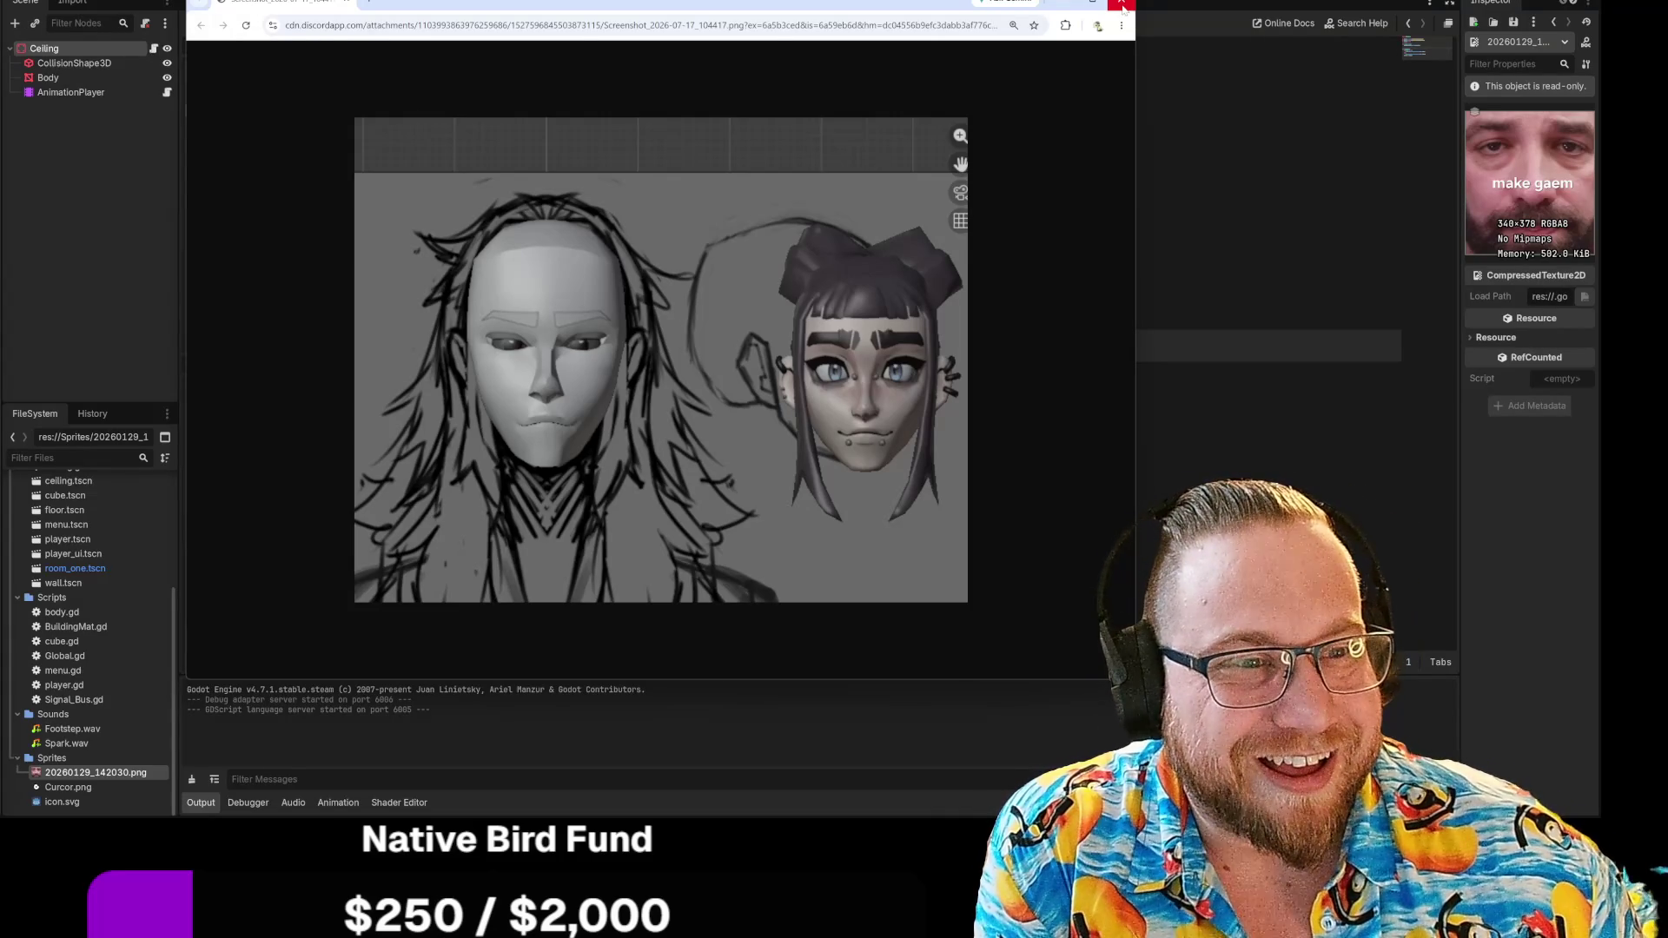
Close the Chrome image window to return to the ceiling.gd script
{"action": "left_click", "coordinate": [1121, 5]}
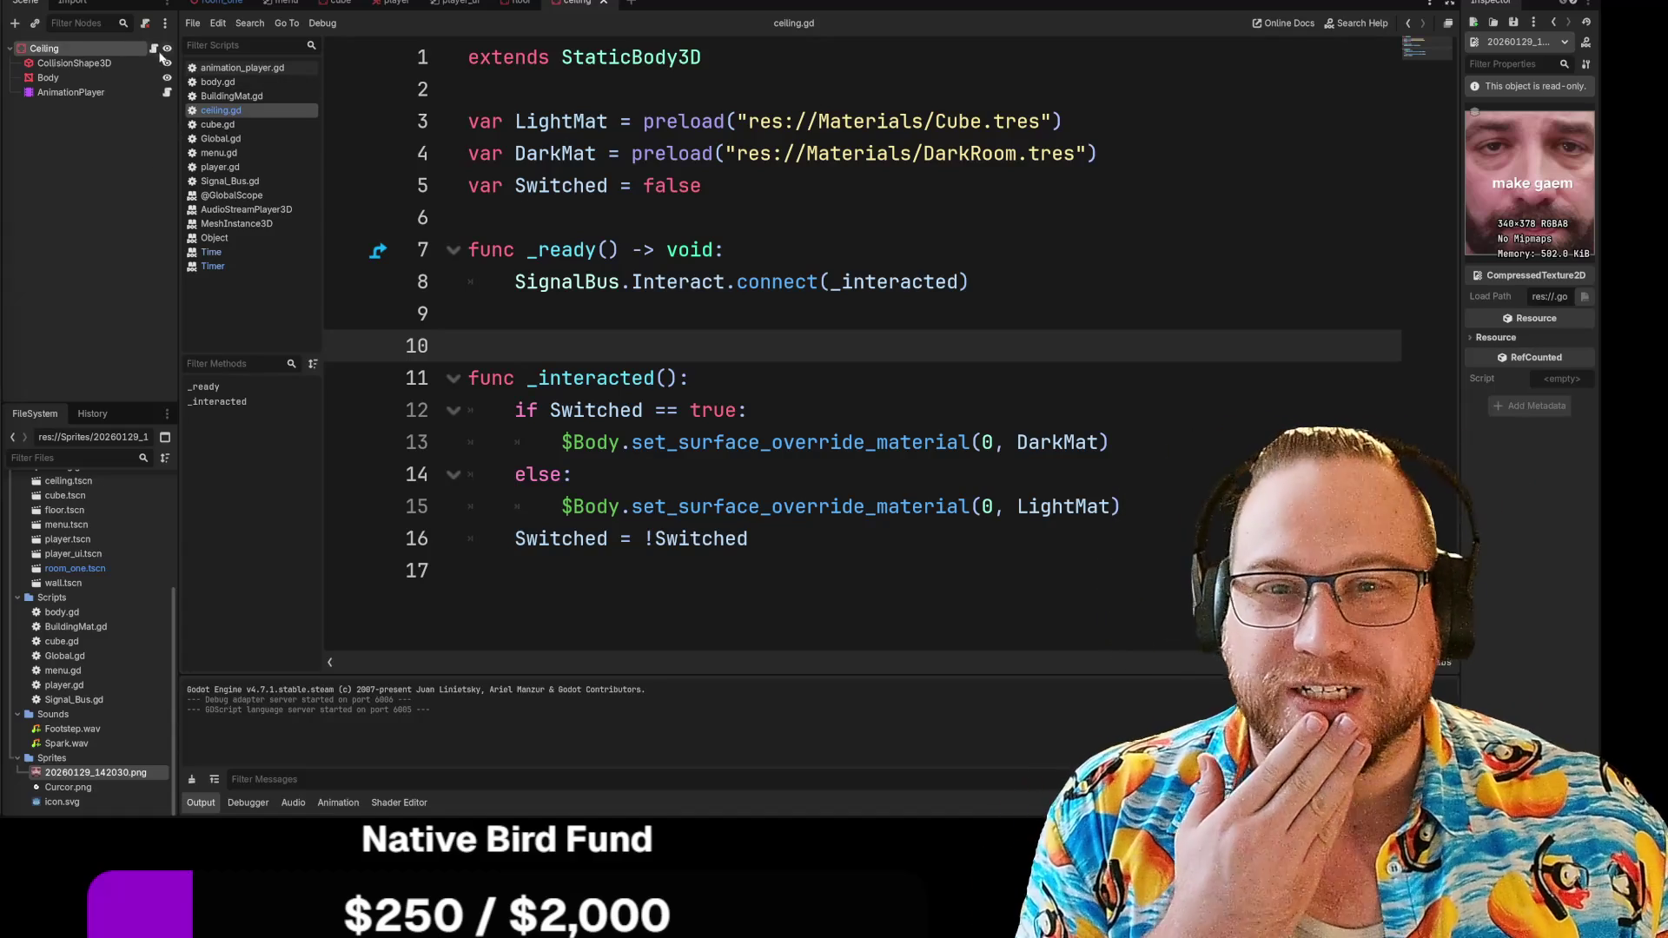
Jump to the end of the Switched == true check, then inspect the Ceiling and Body nodes
{"action": "left_click", "coordinate": [155, 49]}
{"action": "key", "text": "Down"}
{"action": "key", "text": "Down"}
{"action": "key", "text": "End"}
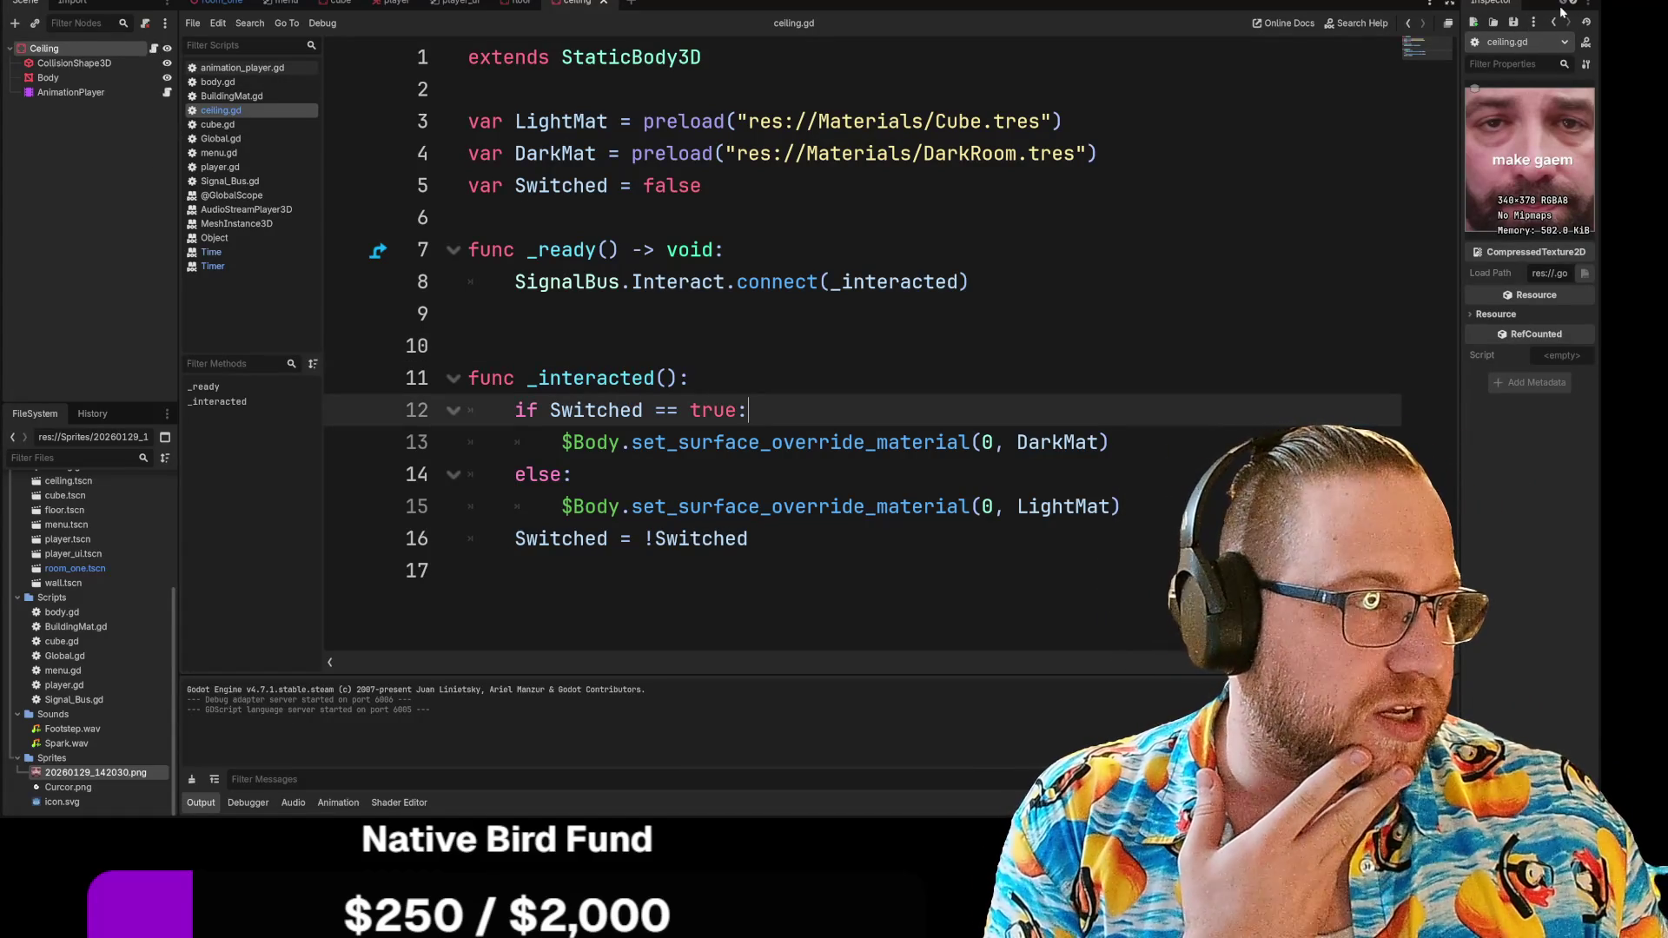
{"action": "left_click", "coordinate": [52, 49]}
{"action": "left_click", "coordinate": [71, 76]}
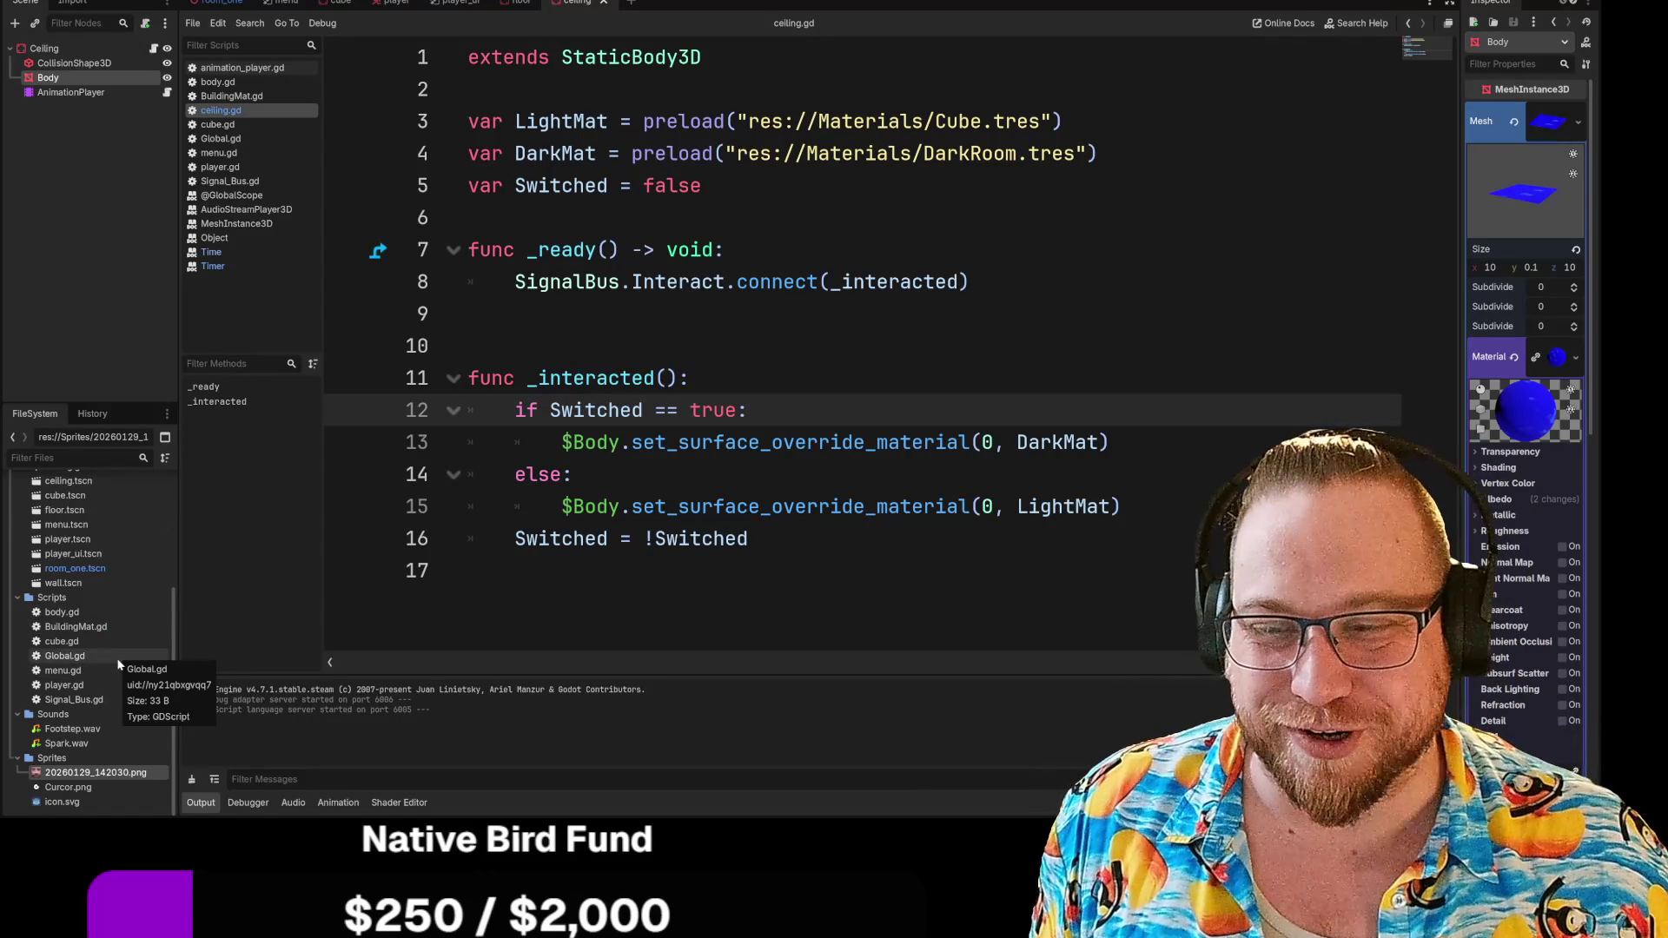
Collapse the Sprites and Sounds folders in the FileSystem dock
{"action": "scroll", "coordinate": [114, 695], "scroll_direction": "up", "scroll_amount": 5}
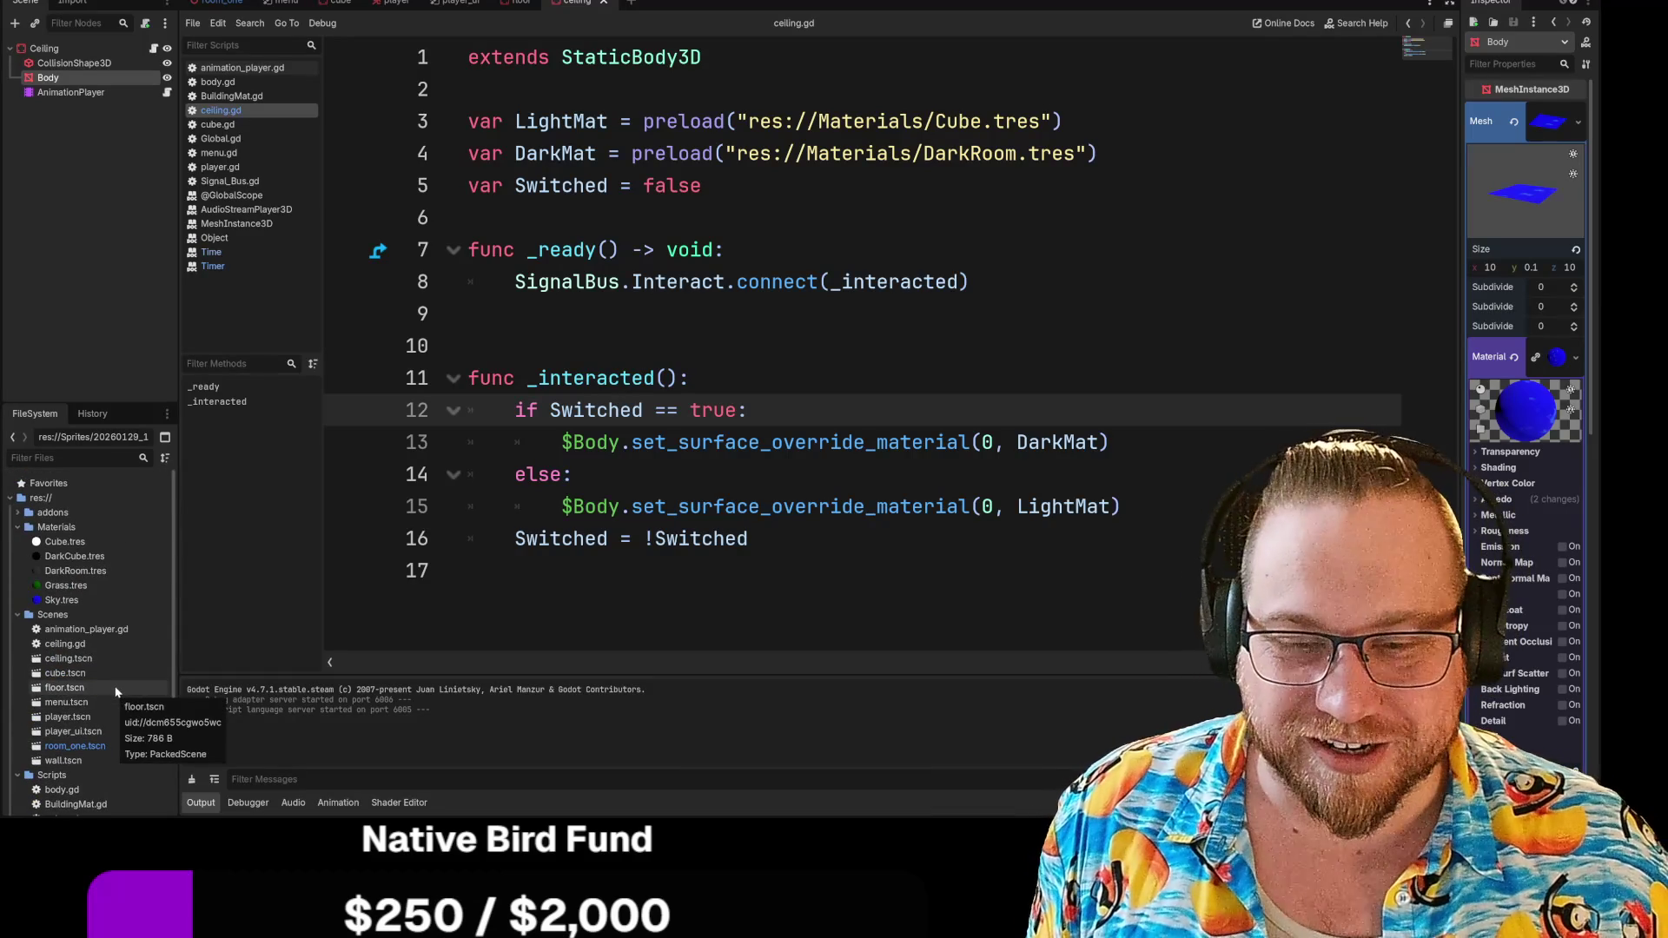
{"action": "scroll", "coordinate": [115, 690], "scroll_direction": "down", "scroll_amount": 5}
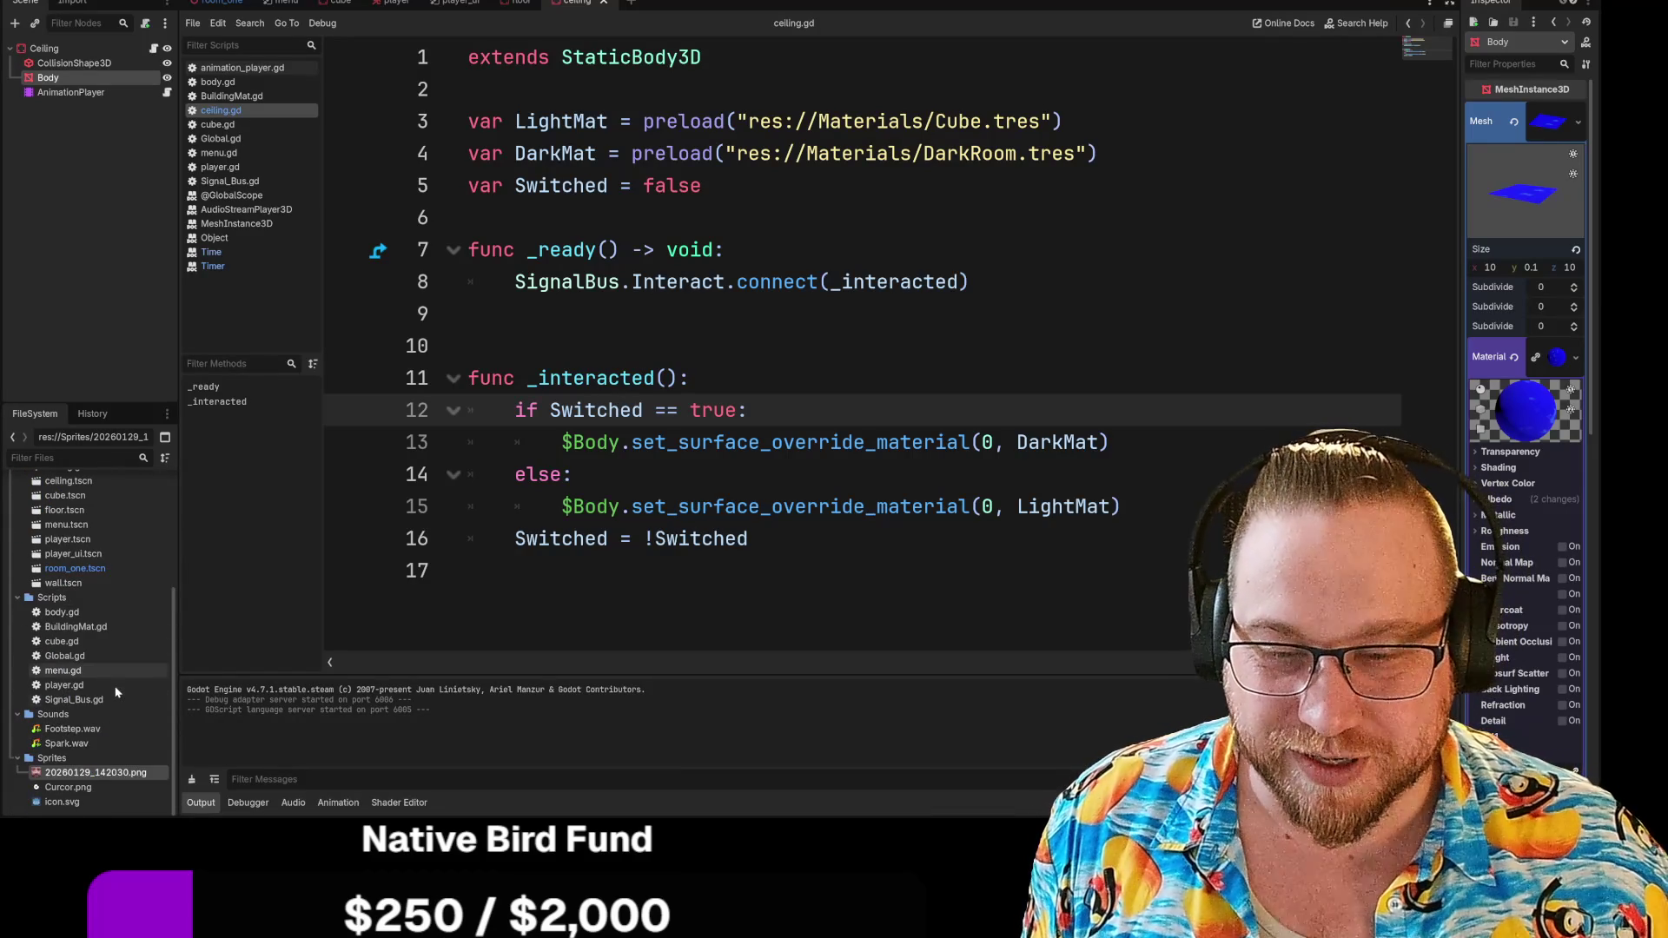
{"action": "left_click", "coordinate": [17, 757]}
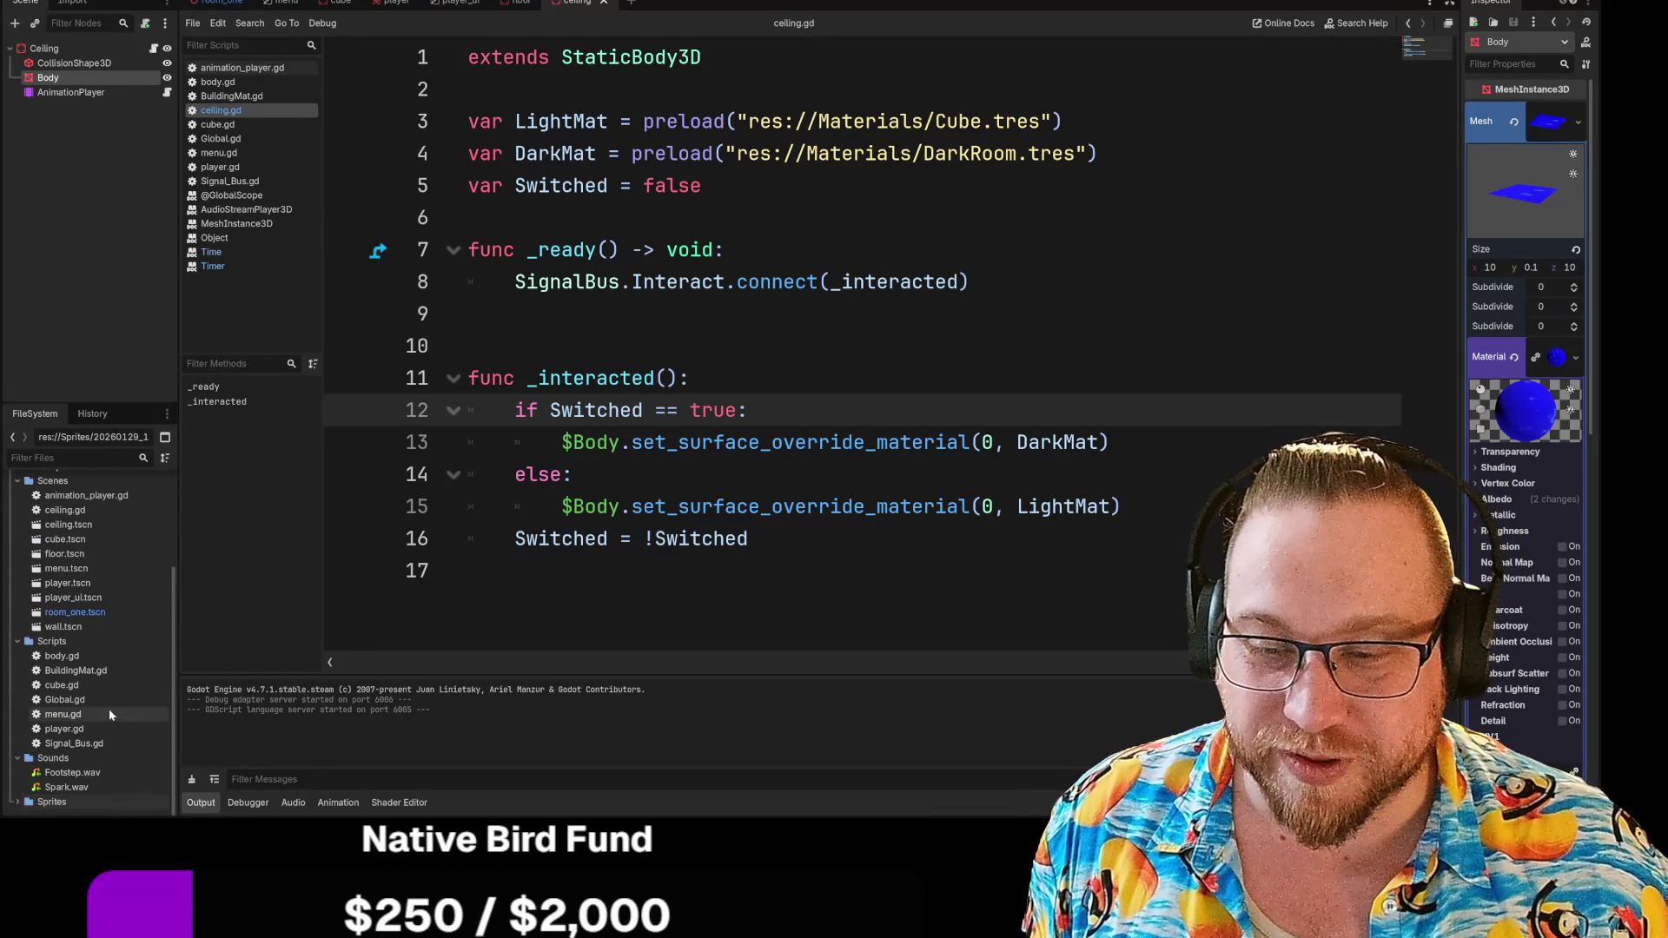
{"action": "left_click", "coordinate": [17, 757]}
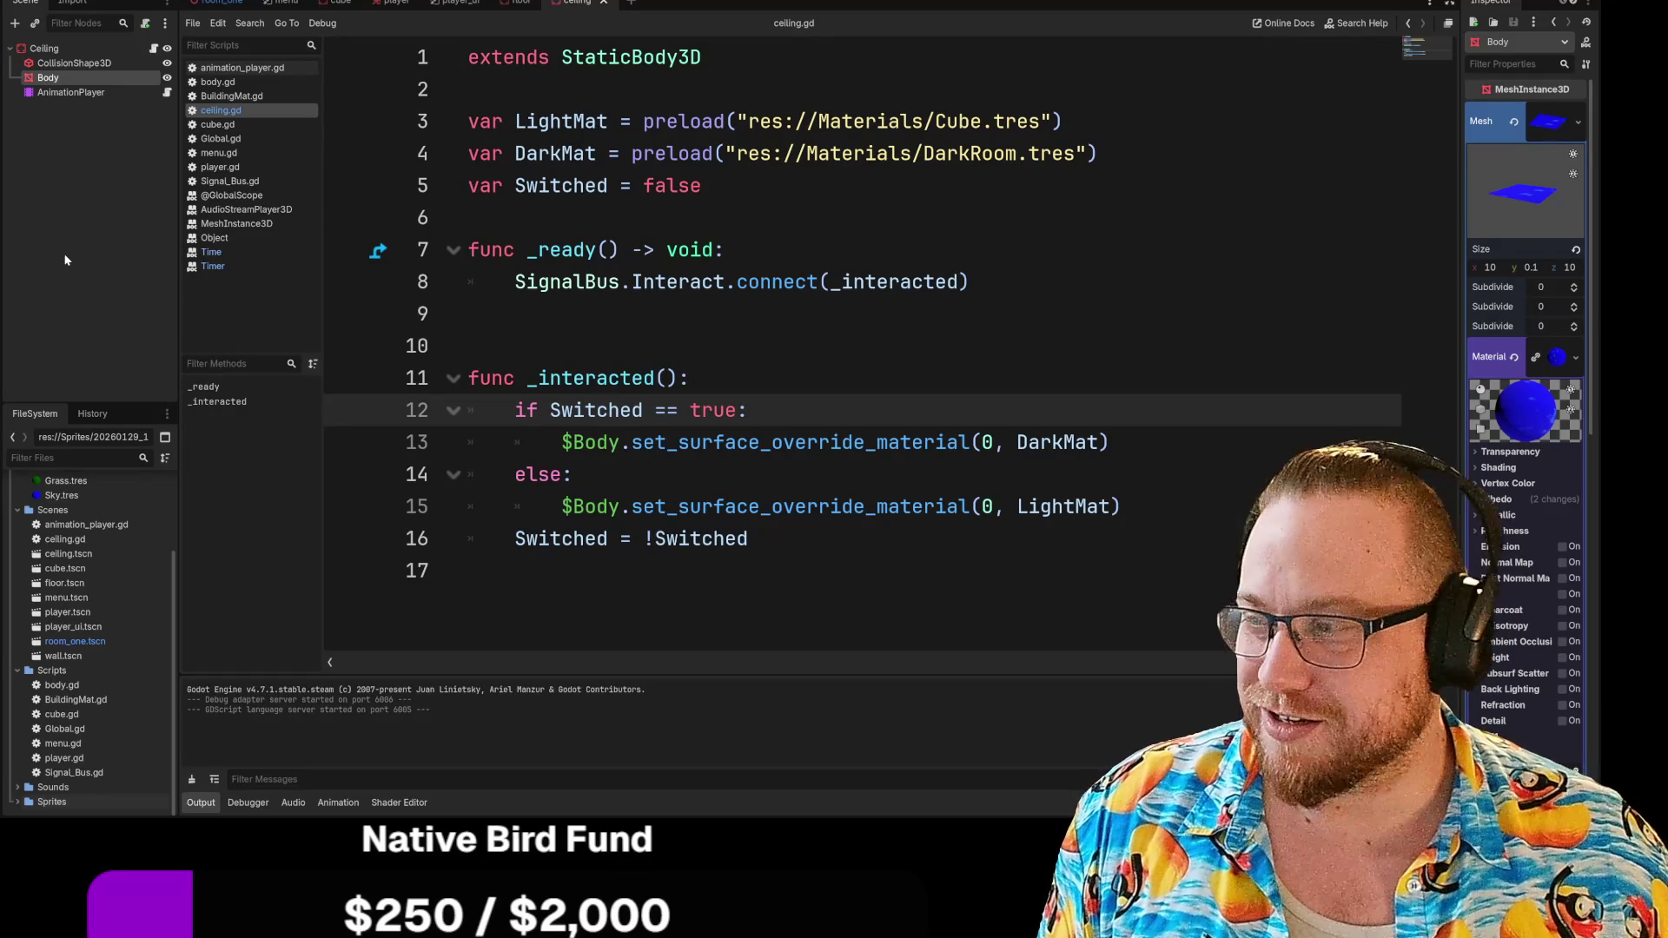
Deselect the Body node, then drag the shared thumb photo to screen centre
{"action": "left_click", "coordinate": [64, 276]}
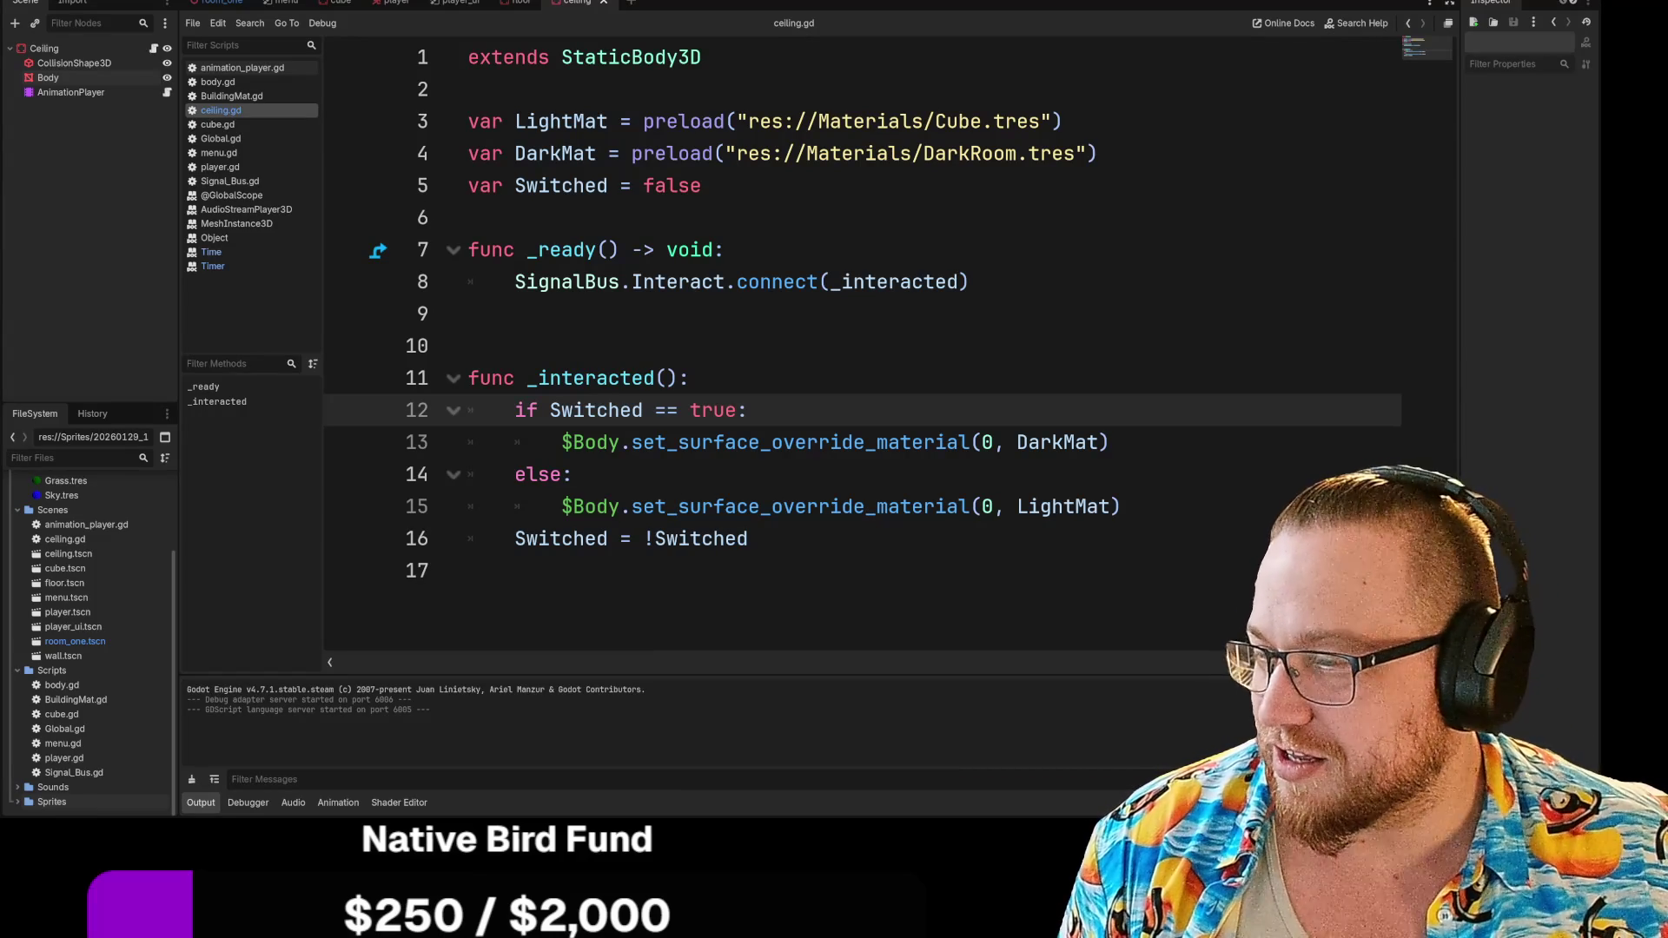
{"action": "left_click_drag", "start_coordinate": [0, 49], "coordinate": [606, 12]}
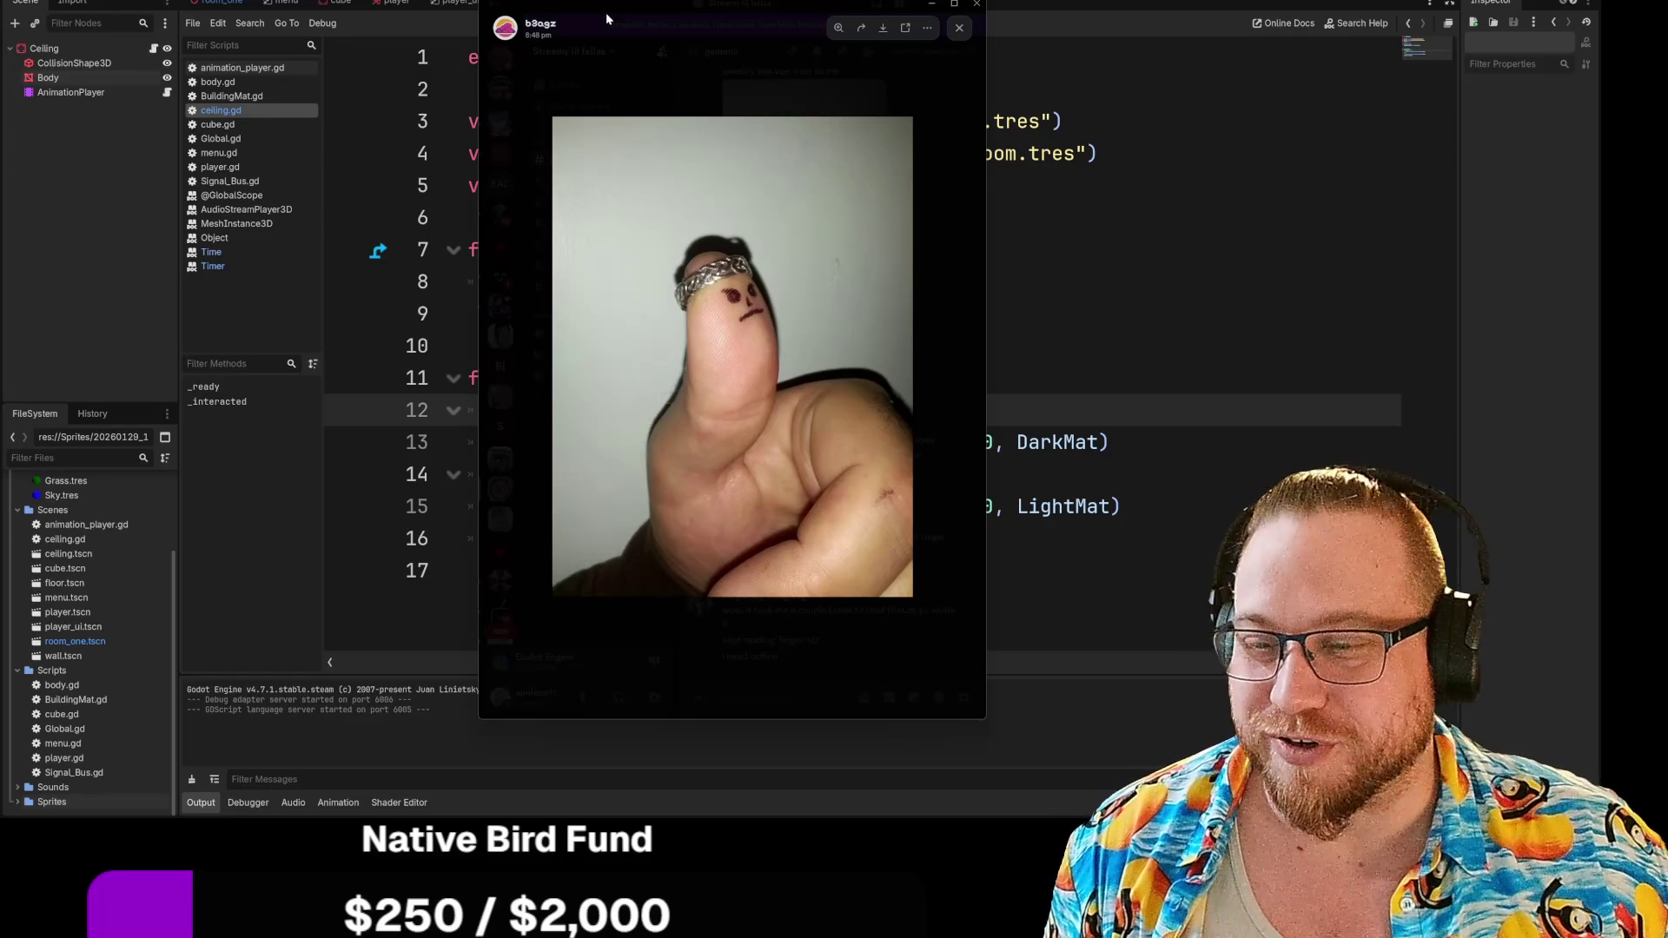
{"action": "left_click_drag", "start_coordinate": [606, 12], "coordinate": [0, 17]}
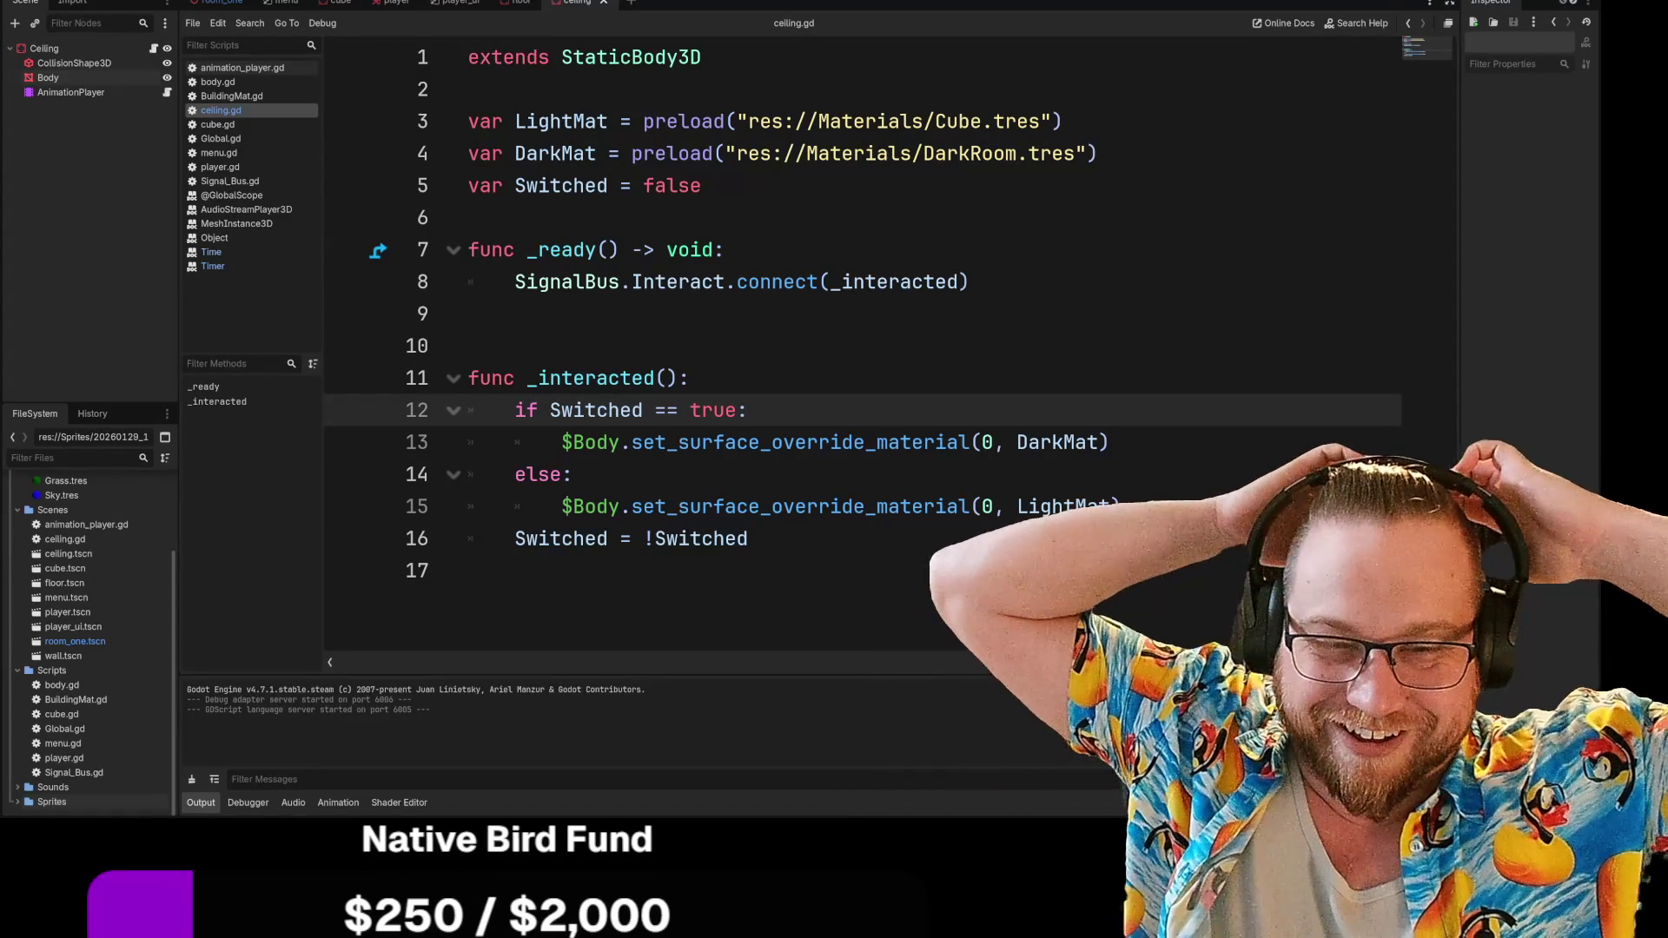
Apply DarkRoom.tres to the floor's Body mesh, then return to the Ceiling scene
{"action": "left_click", "coordinate": [517, 7]}
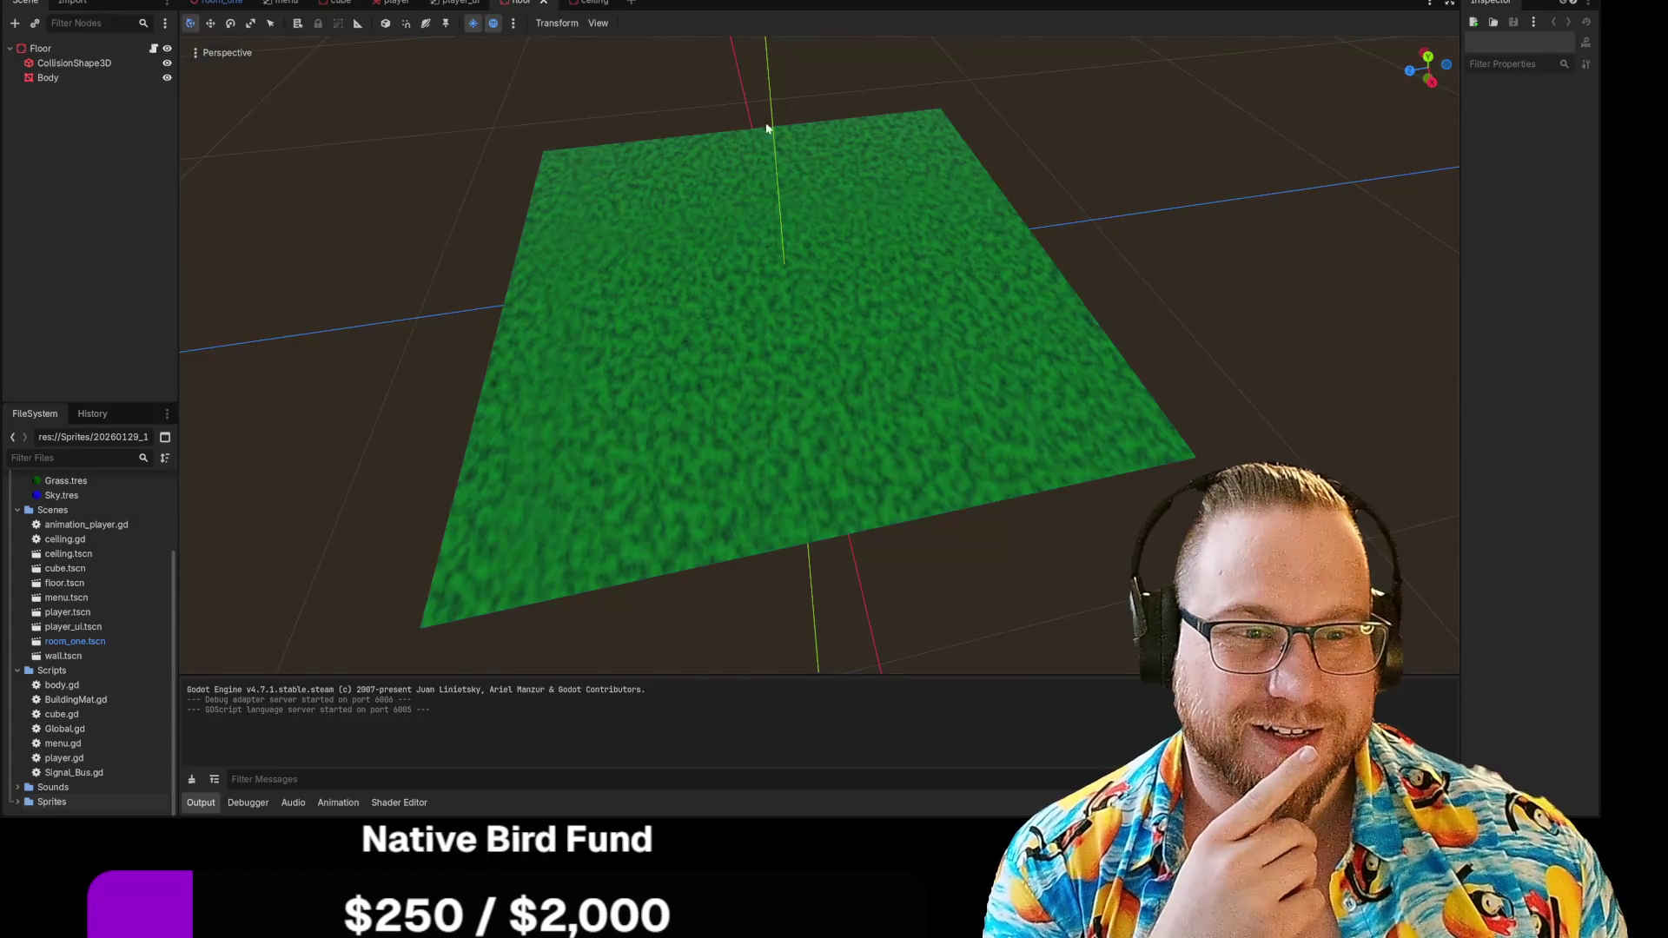
{"action": "left_click", "coordinate": [776, 299]}
{"action": "scroll", "coordinate": [57, 556], "scroll_direction": "up", "scroll_amount": 3}
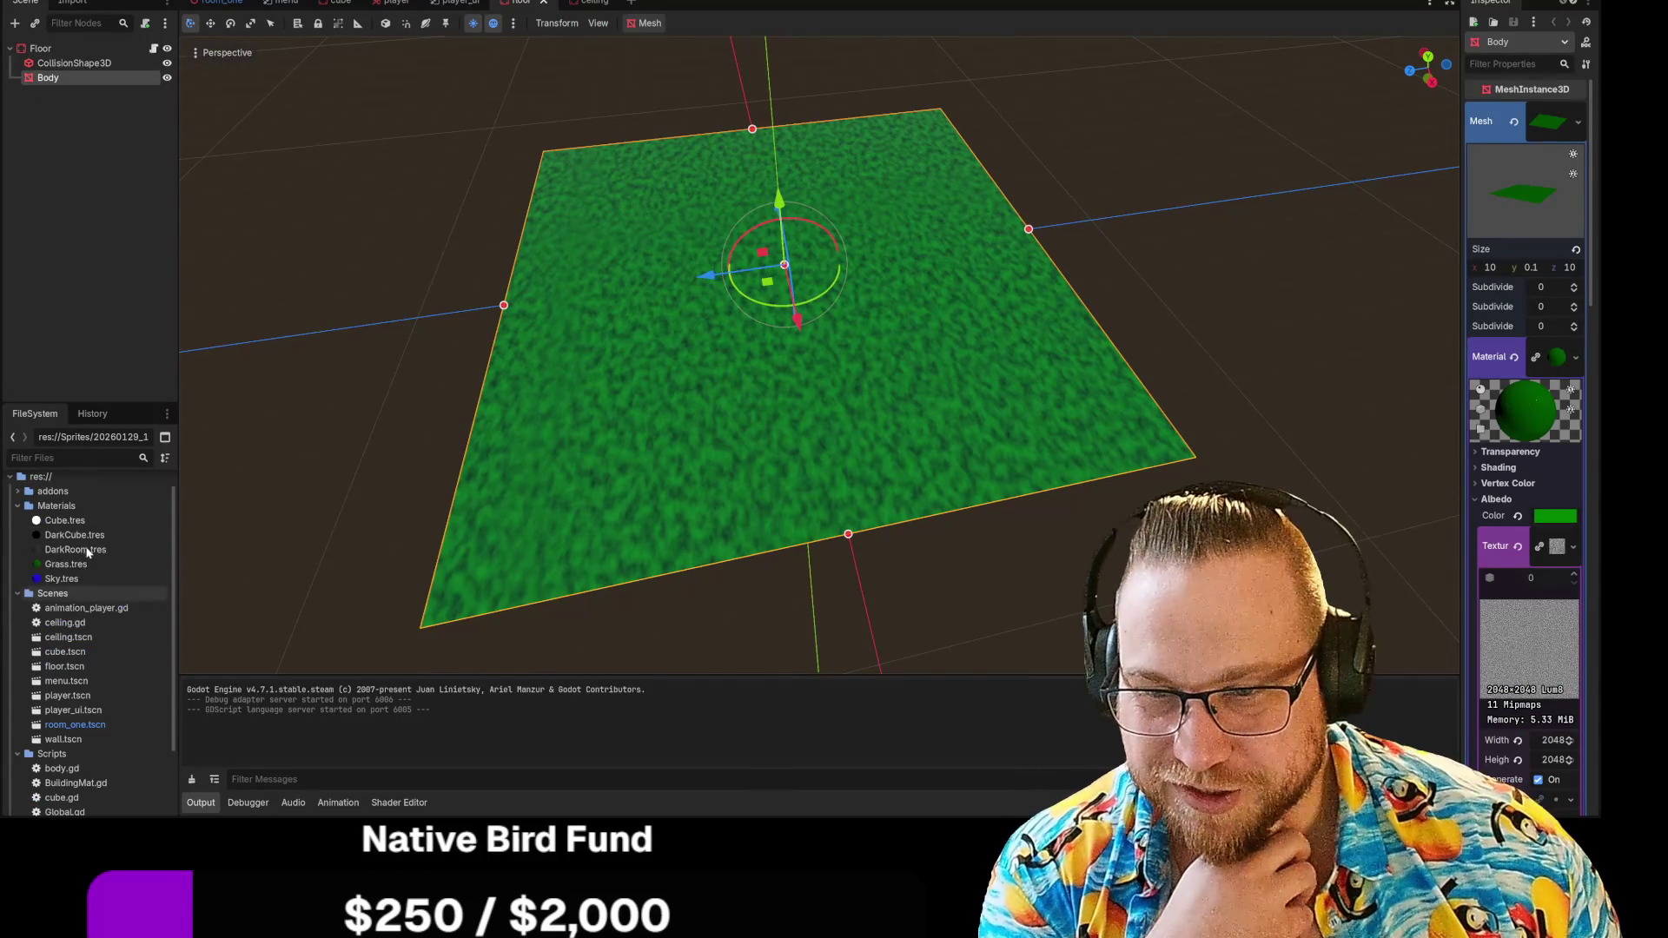
{"action": "mouse_move", "coordinate": [58, 556]}
{"action": "left_mouse_down"}
{"action": "mouse_move", "coordinate": [1492, 319]}
{"action": "mouse_move", "coordinate": [1534, 209]}
{"action": "mouse_move", "coordinate": [1474, 178]}
{"action": "mouse_move", "coordinate": [1511, 170]}
{"action": "mouse_move", "coordinate": [1515, 204]}
{"action": "mouse_move", "coordinate": [1511, 174]}
{"action": "left_mouse_up"}
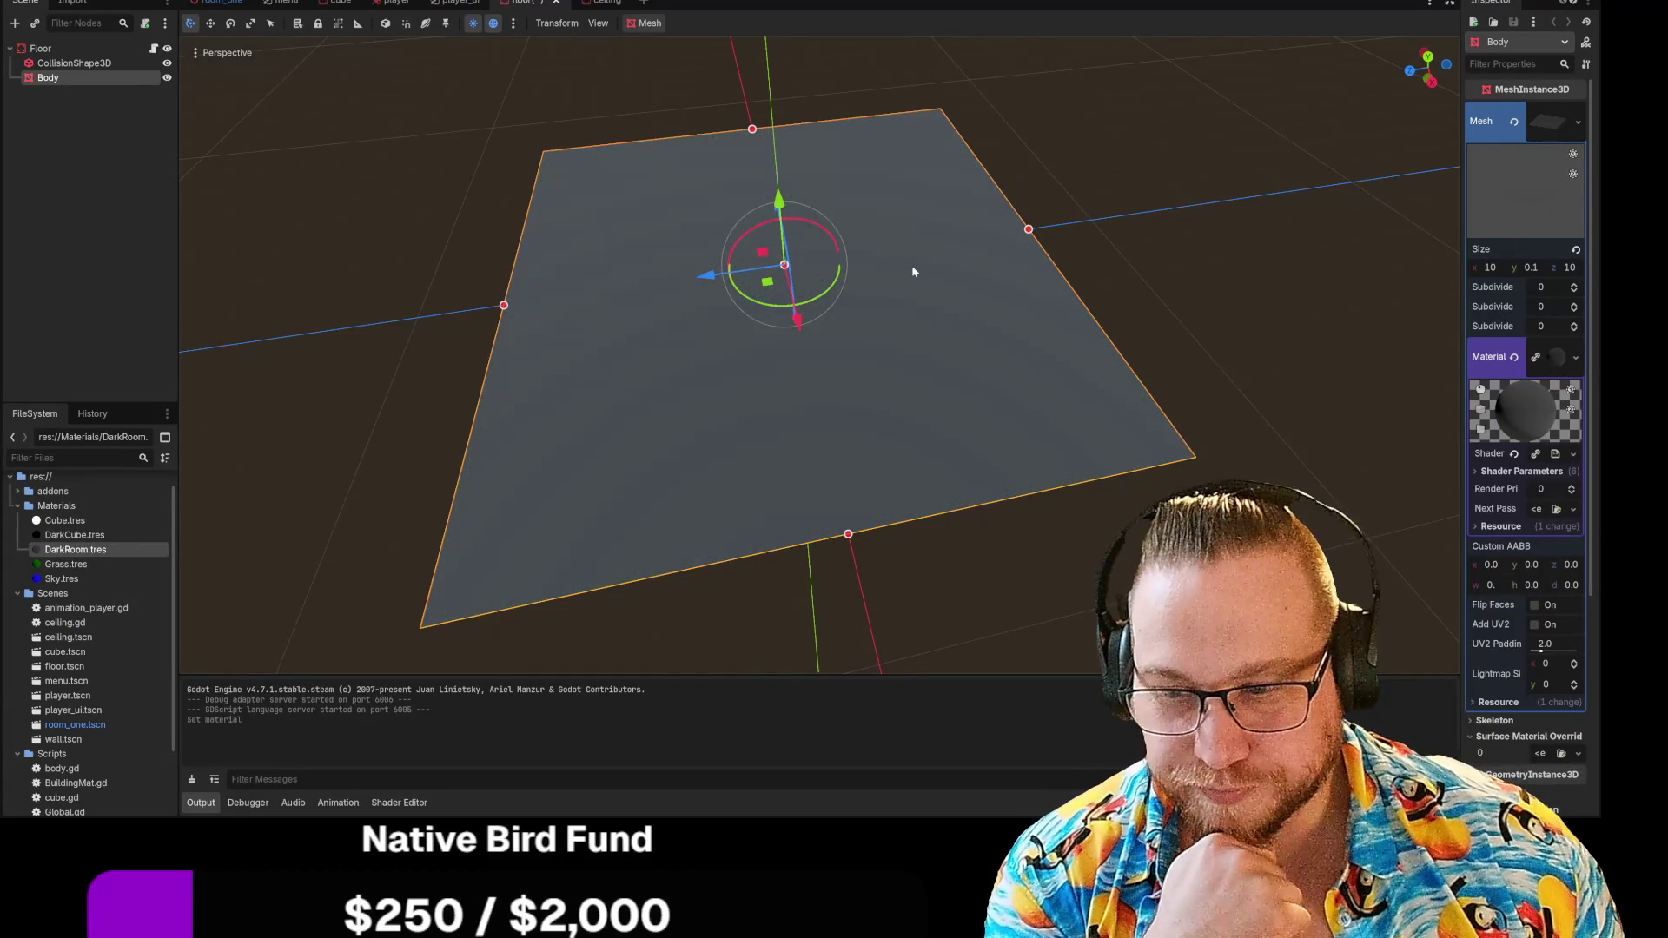
{"action": "left_click", "coordinate": [599, 3]}
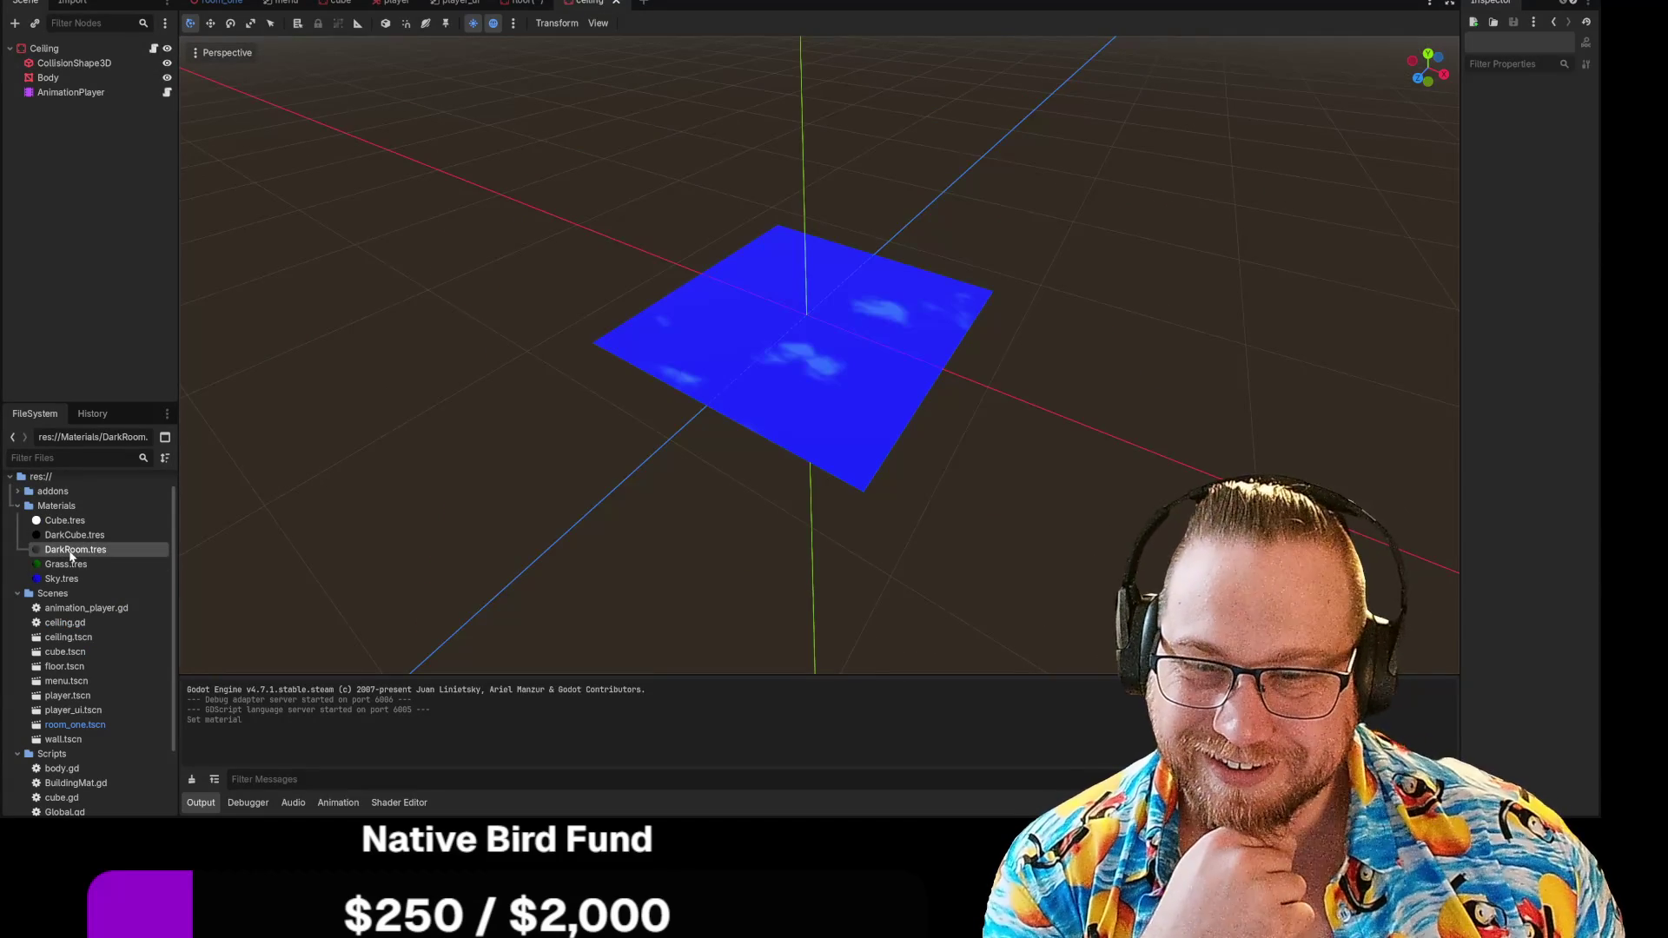
Assign the DarkRoom.tres material to the ceiling's Body mesh
{"action": "mouse_move", "coordinate": [71, 555]}
{"action": "left_mouse_down"}
{"action": "mouse_move", "coordinate": [104, 173]}
{"action": "mouse_move", "coordinate": [820, 265]}
{"action": "mouse_move", "coordinate": [57, 319]}
{"action": "mouse_move", "coordinate": [66, 577]}
{"action": "mouse_move", "coordinate": [878, 461]}
{"action": "mouse_move", "coordinate": [733, 428]}
{"action": "mouse_move", "coordinate": [61, 586]}
{"action": "left_mouse_up"}
{"action": "left_click", "coordinate": [43, 48]}
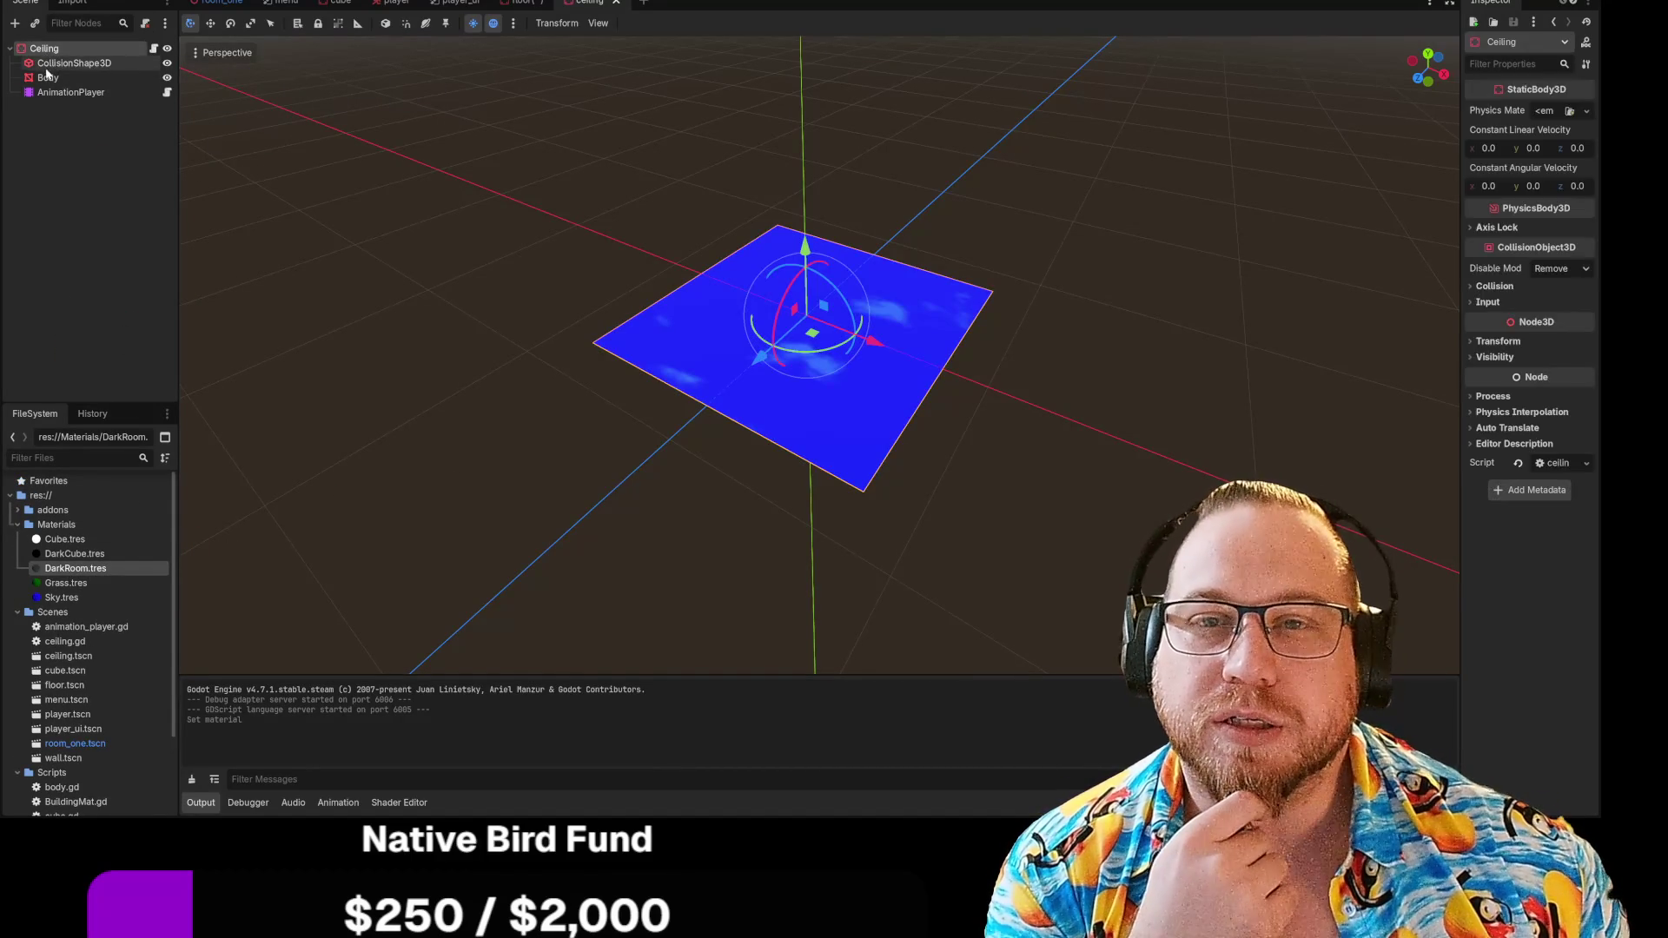
{"action": "left_click", "coordinate": [47, 76]}
{"action": "mouse_move", "coordinate": [56, 570]}
{"action": "left_mouse_down"}
{"action": "mouse_move", "coordinate": [1053, 518]}
{"action": "mouse_move", "coordinate": [1468, 420]}
{"action": "mouse_move", "coordinate": [1556, 364]}
{"action": "left_mouse_up"}
Test-run the room with F5, then close the game window
{"action": "key", "text": "F5"}
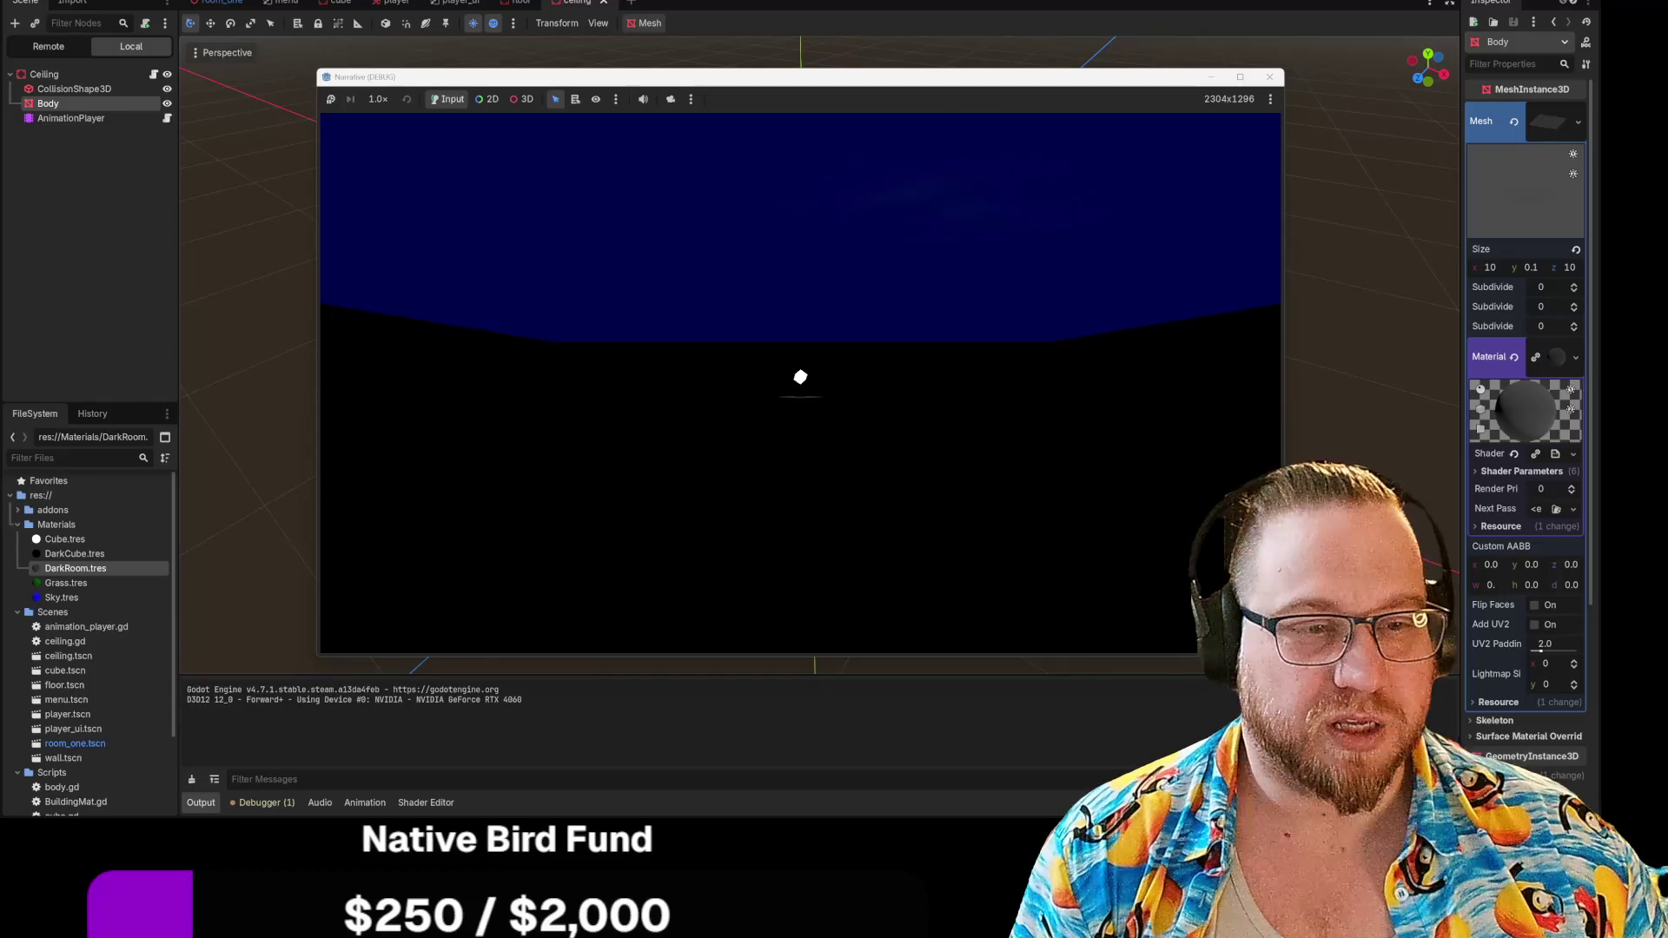
{"action": "key", "text": "Escape"}
{"action": "left_click", "coordinate": [1268, 76]}
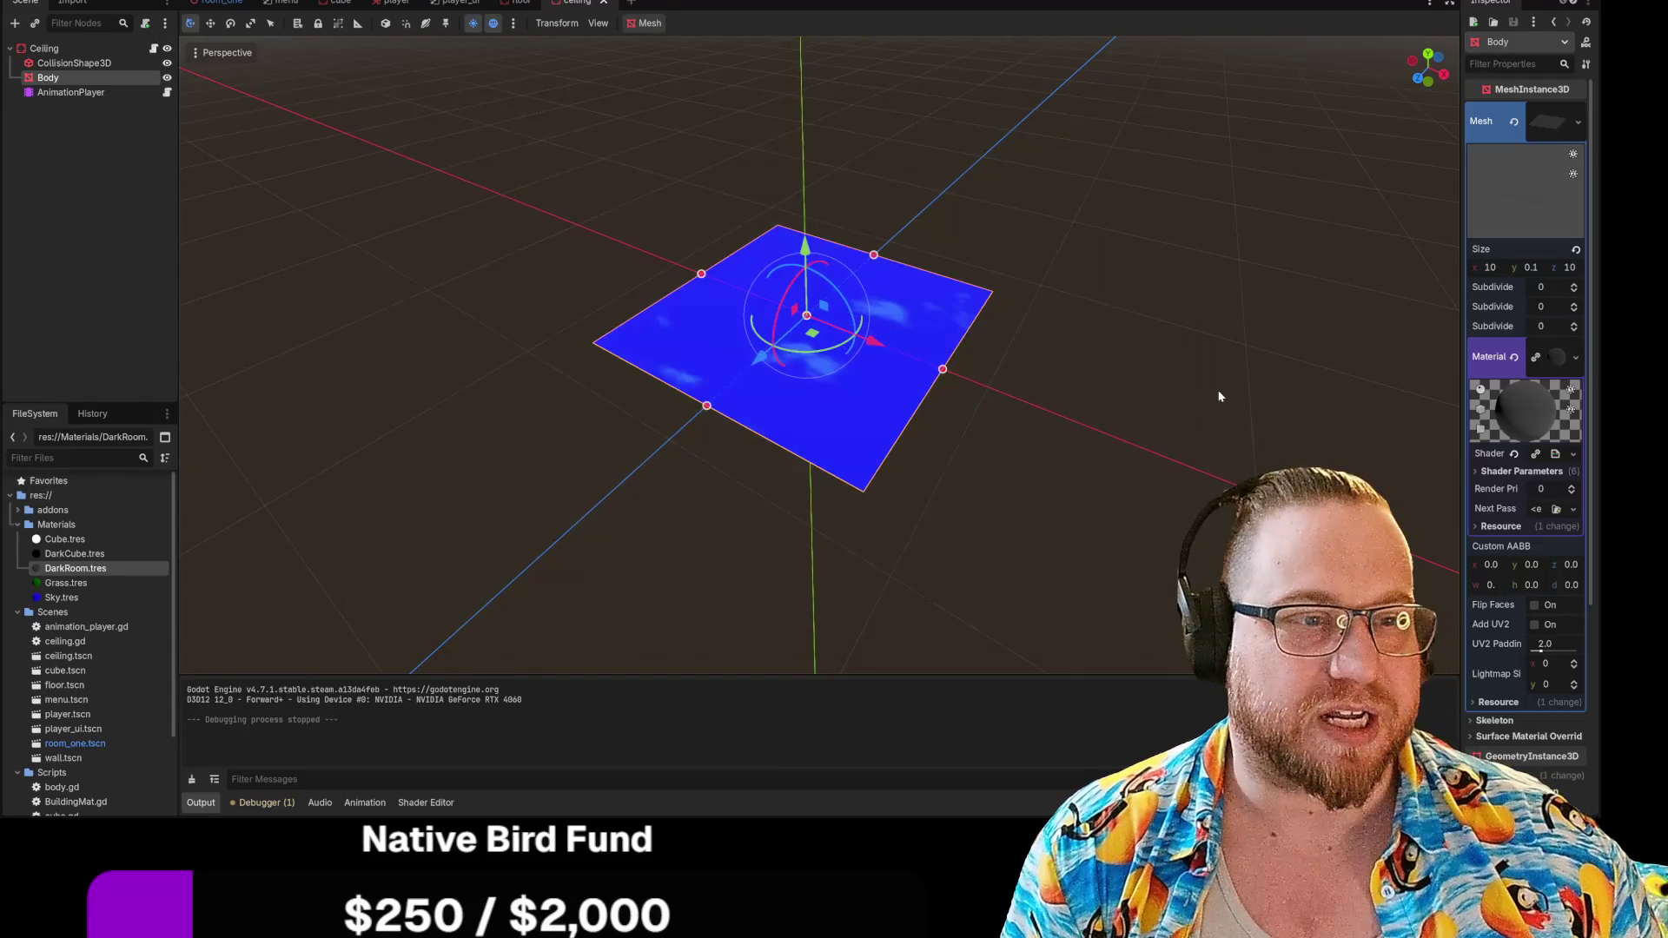
Show the AnimationPlayer's mesh:material track
{"action": "left_click", "coordinate": [70, 92]}
{"action": "left_click", "coordinate": [48, 77]}
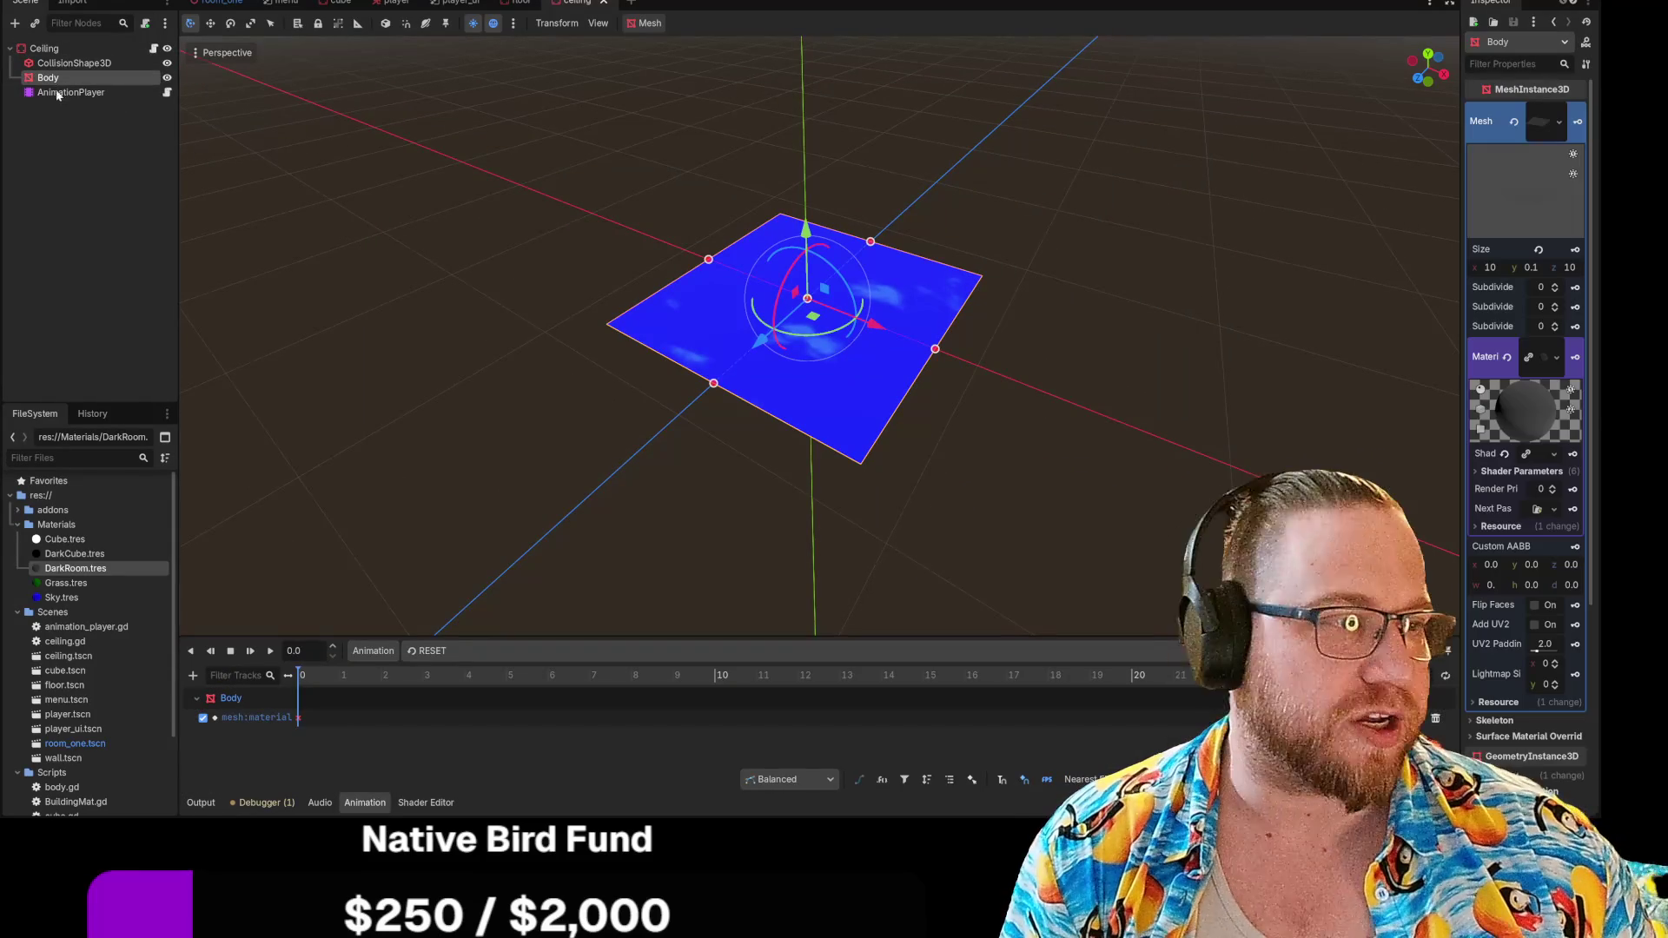
{"action": "scroll", "coordinate": [1476, 470], "scroll_direction": "down", "scroll_amount": 5}
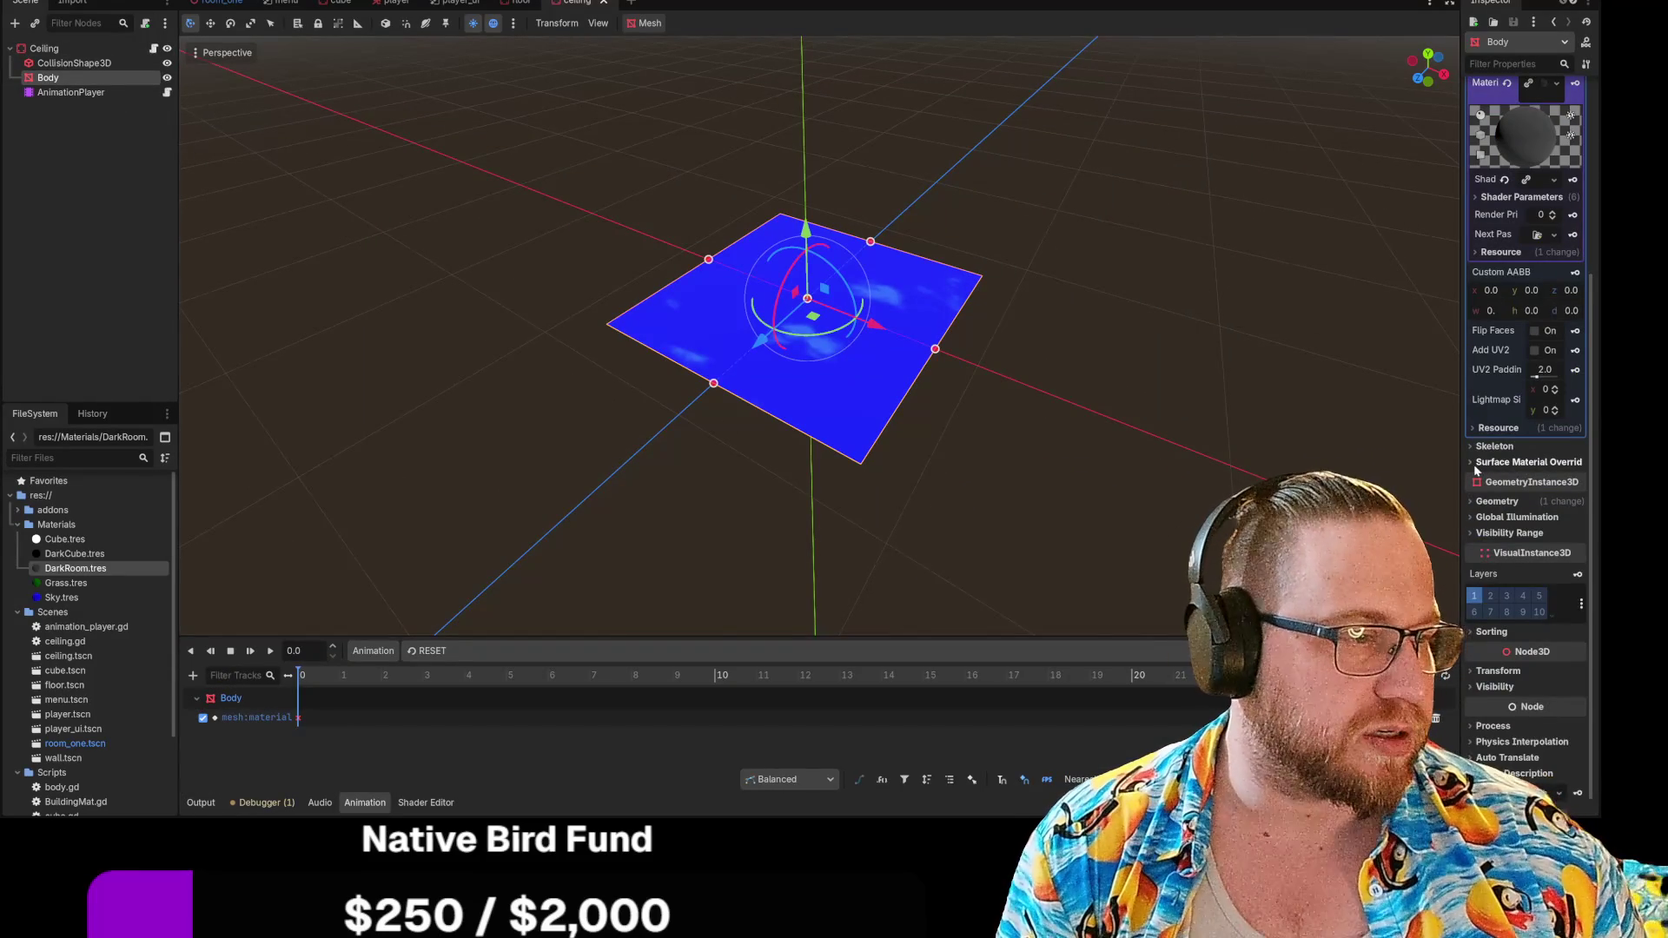
Browse the Surface Material Override slot 0 choices without assigning one, and widen the Inspector
{"action": "left_click", "coordinate": [1476, 464]}
{"action": "left_click", "coordinate": [1552, 479]}
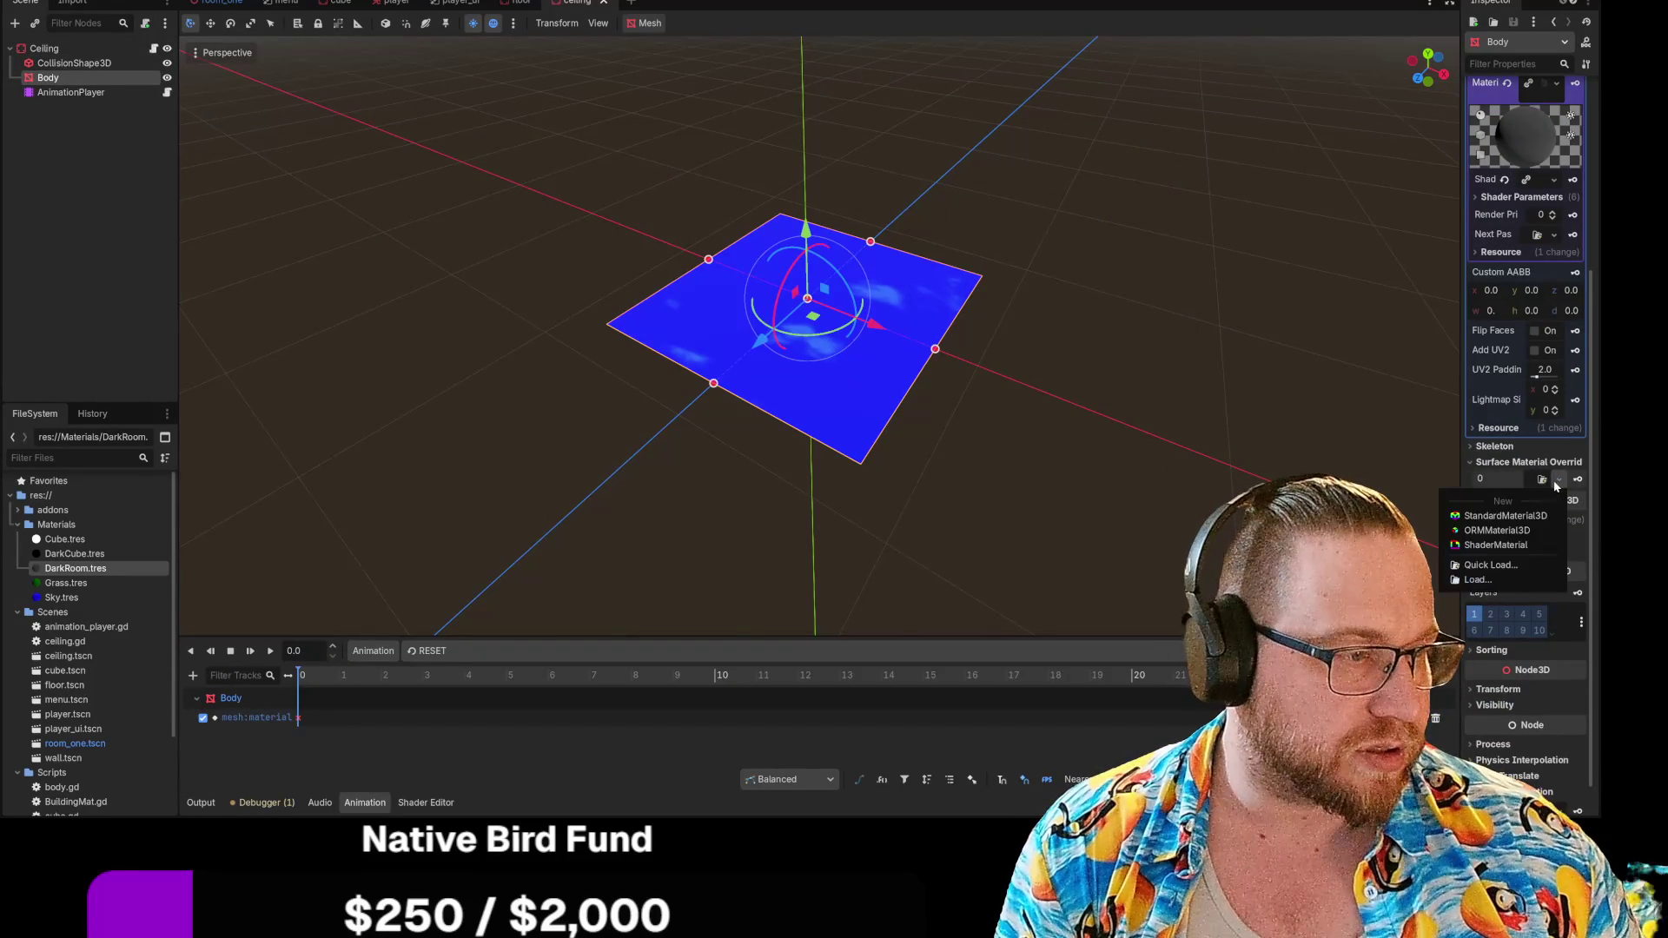
{"action": "left_click", "coordinate": [1540, 480]}
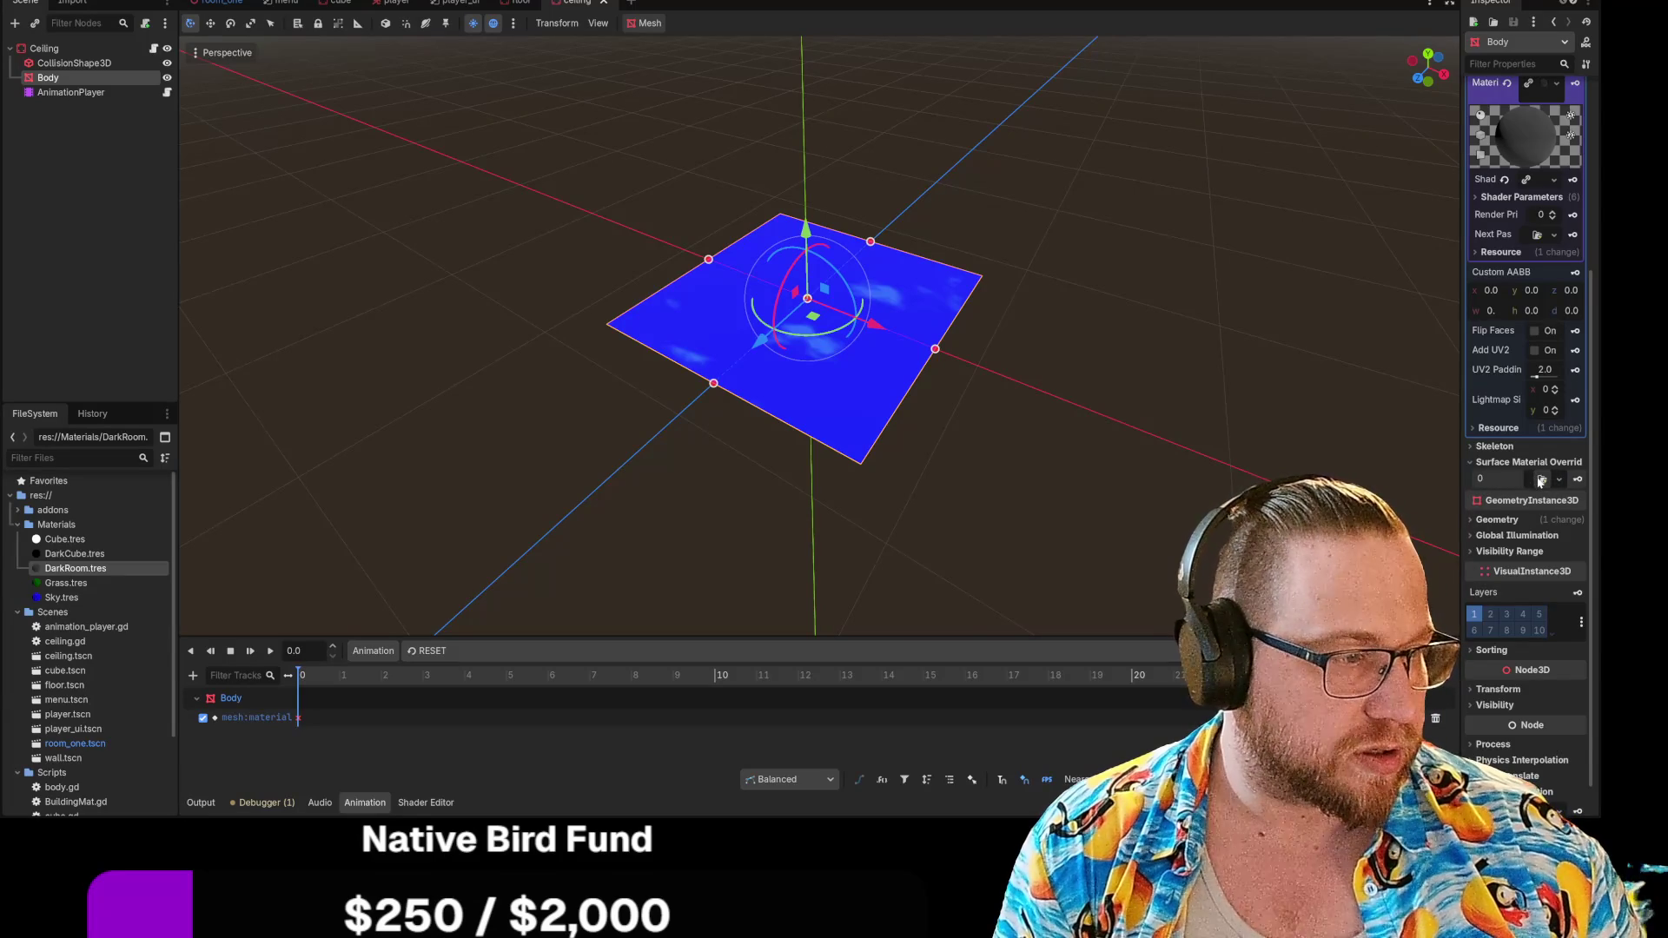
{"action": "mouse_move", "coordinate": [1462, 445]}
{"action": "left_mouse_down"}
{"action": "mouse_move", "coordinate": [1359, 445]}
{"action": "mouse_move", "coordinate": [1412, 445]}
{"action": "left_mouse_up"}
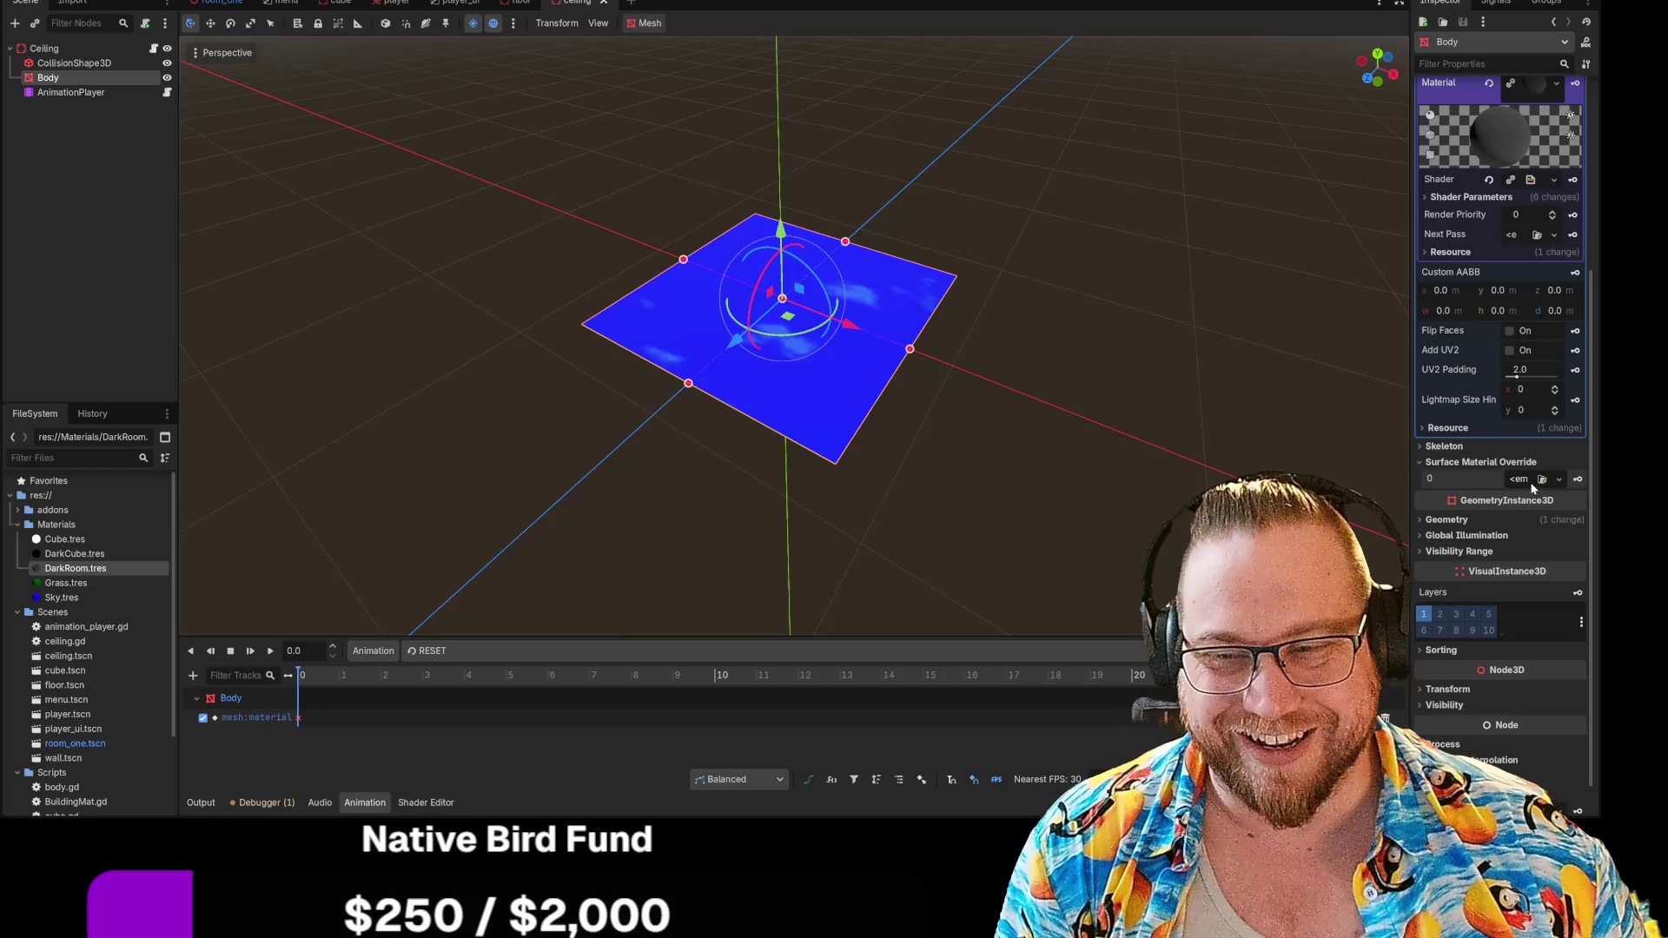
Collapse the material's detailed properties and bring up the Ceiling node's properties
{"action": "scroll", "coordinate": [1537, 441], "scroll_direction": "up", "scroll_amount": 4}
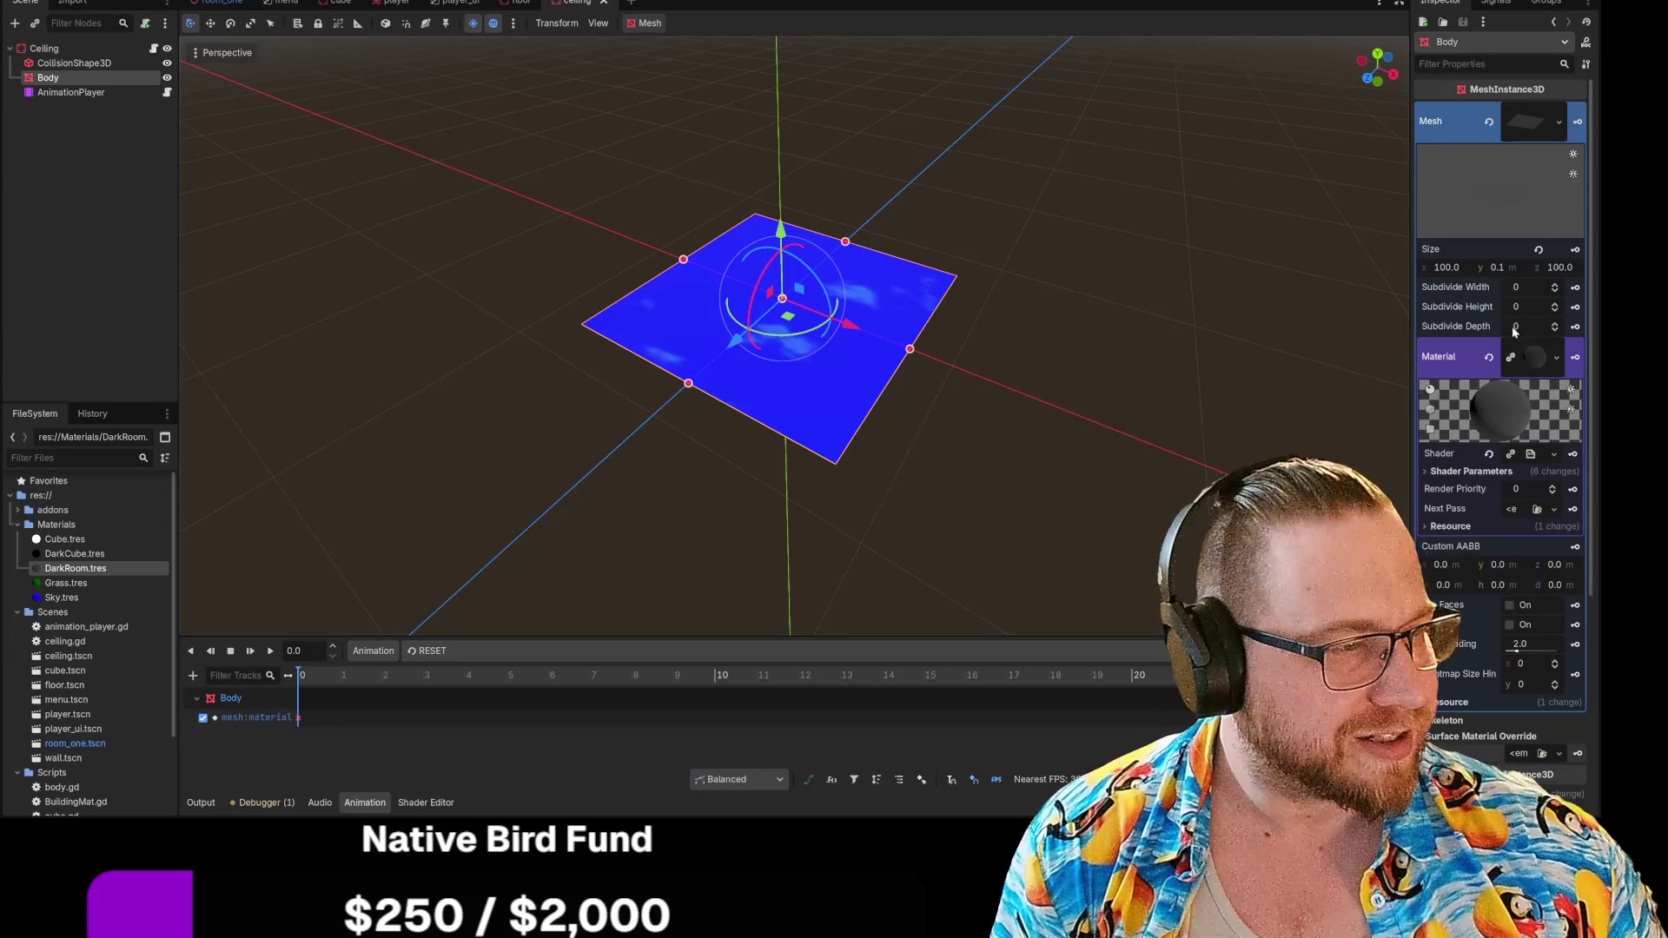
{"action": "left_click", "coordinate": [1531, 365]}
{"action": "scroll", "coordinate": [1526, 585], "scroll_direction": "down", "scroll_amount": 3}
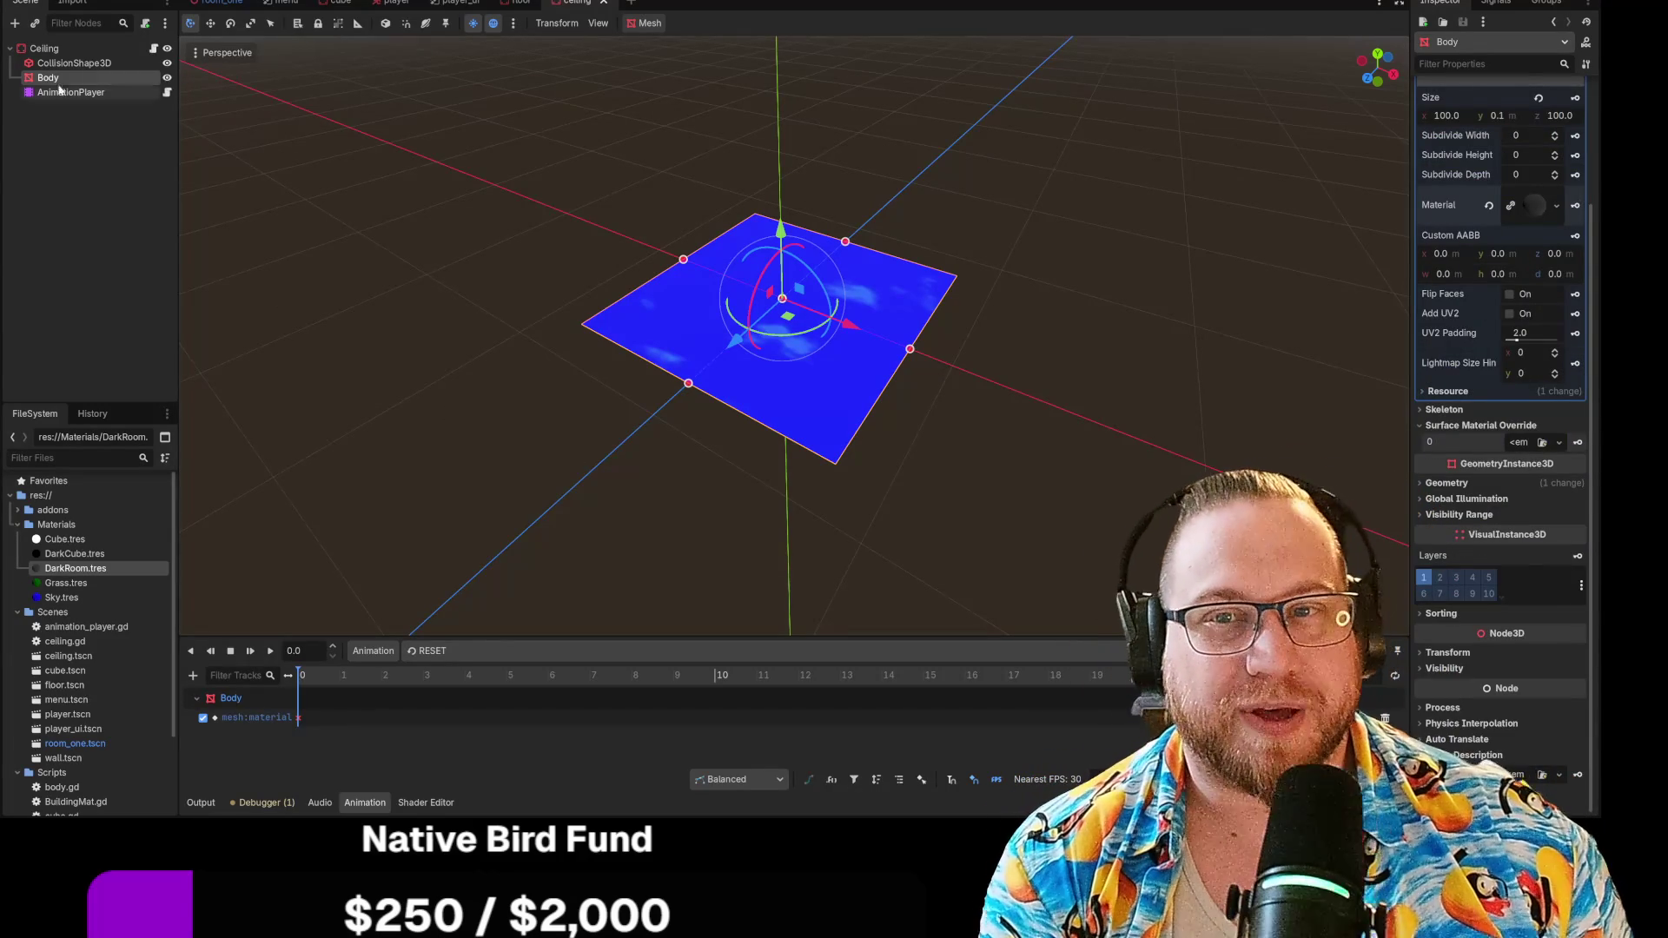
{"action": "left_click", "coordinate": [43, 48]}
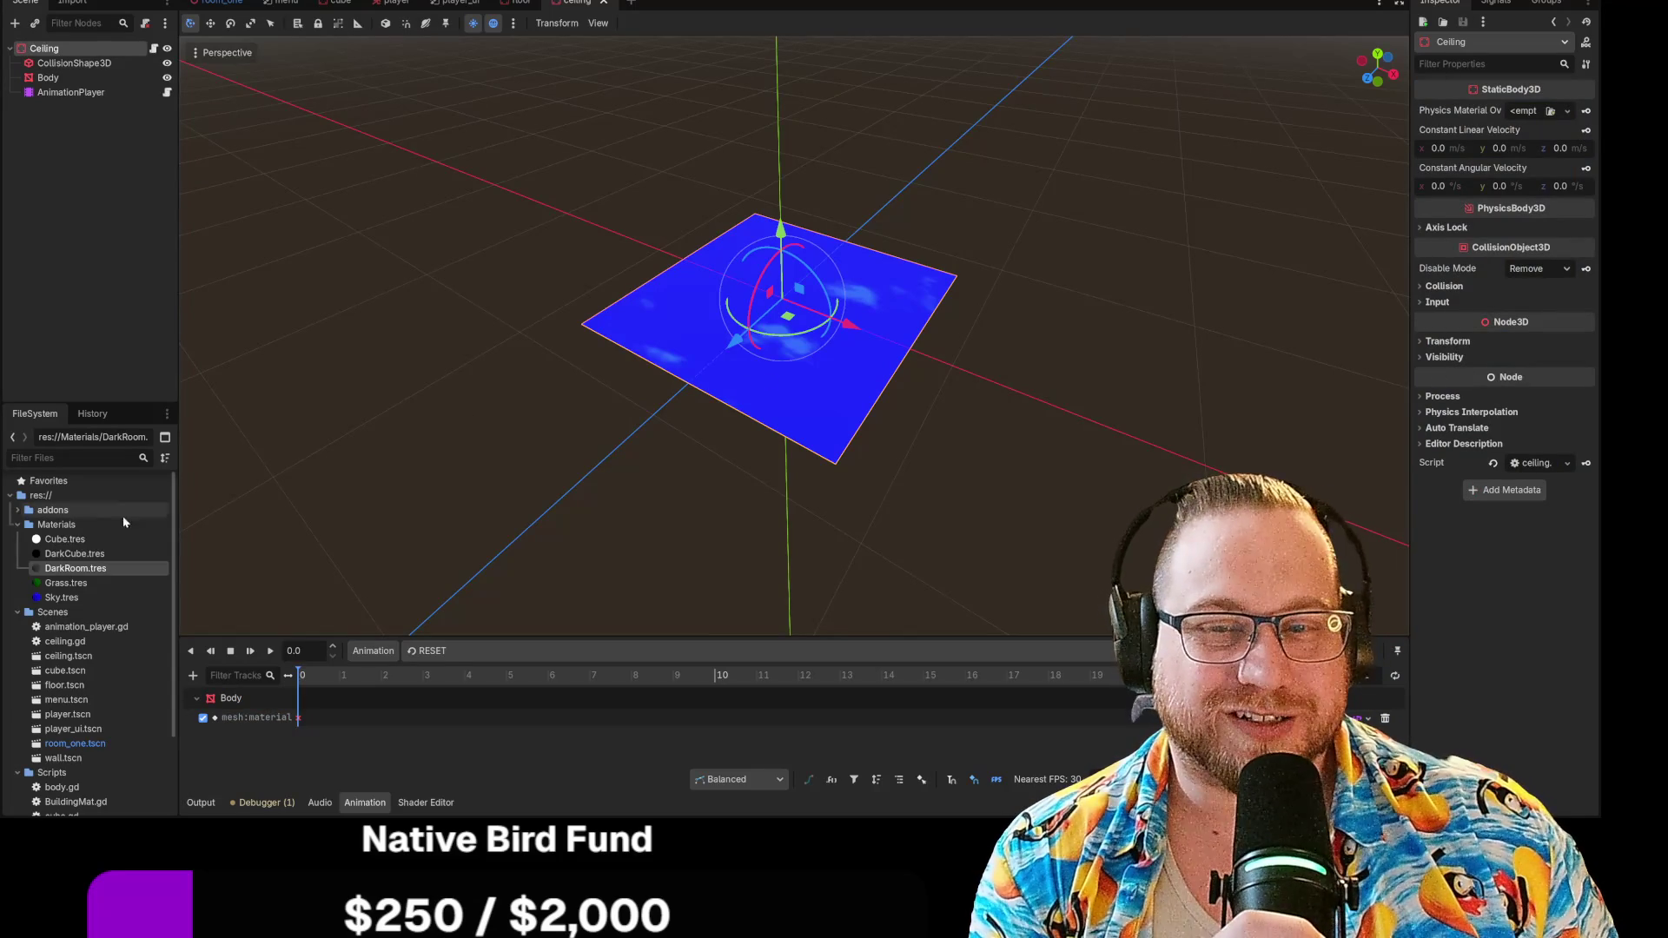
Drop DarkRoom.tres onto the ceiling plane to turn it grey, and check its 100×0.1×100 collision box
{"action": "left_click_drag", "start_coordinate": [75, 568], "coordinate": [745, 364]}
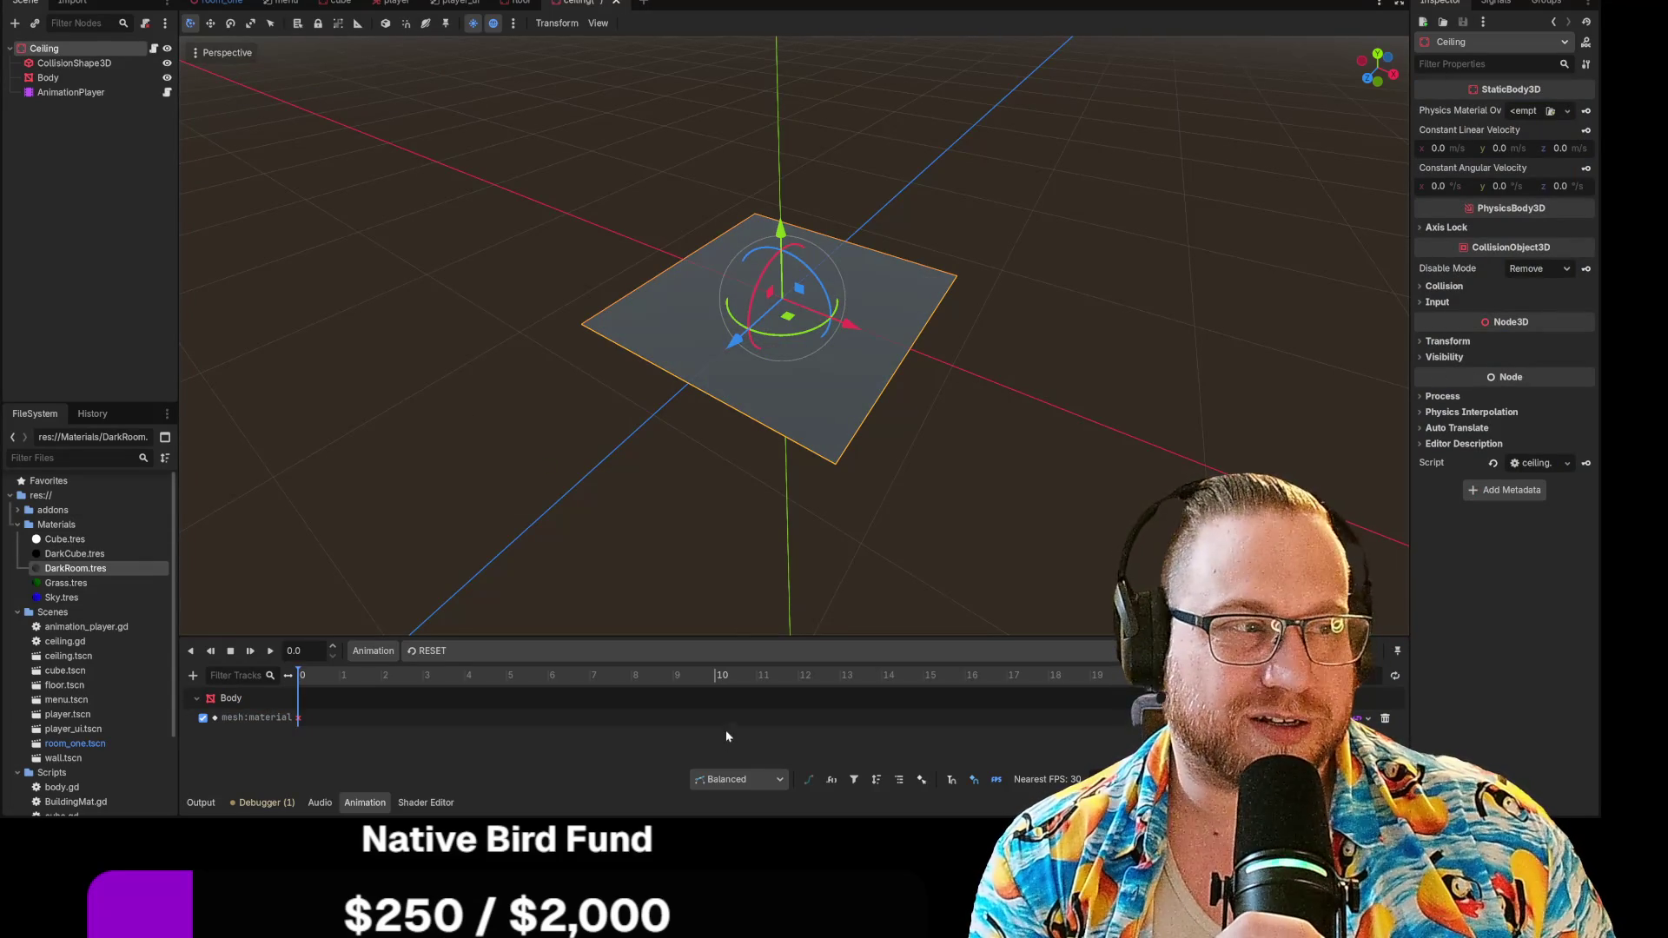
{"action": "left_click", "coordinate": [69, 63]}
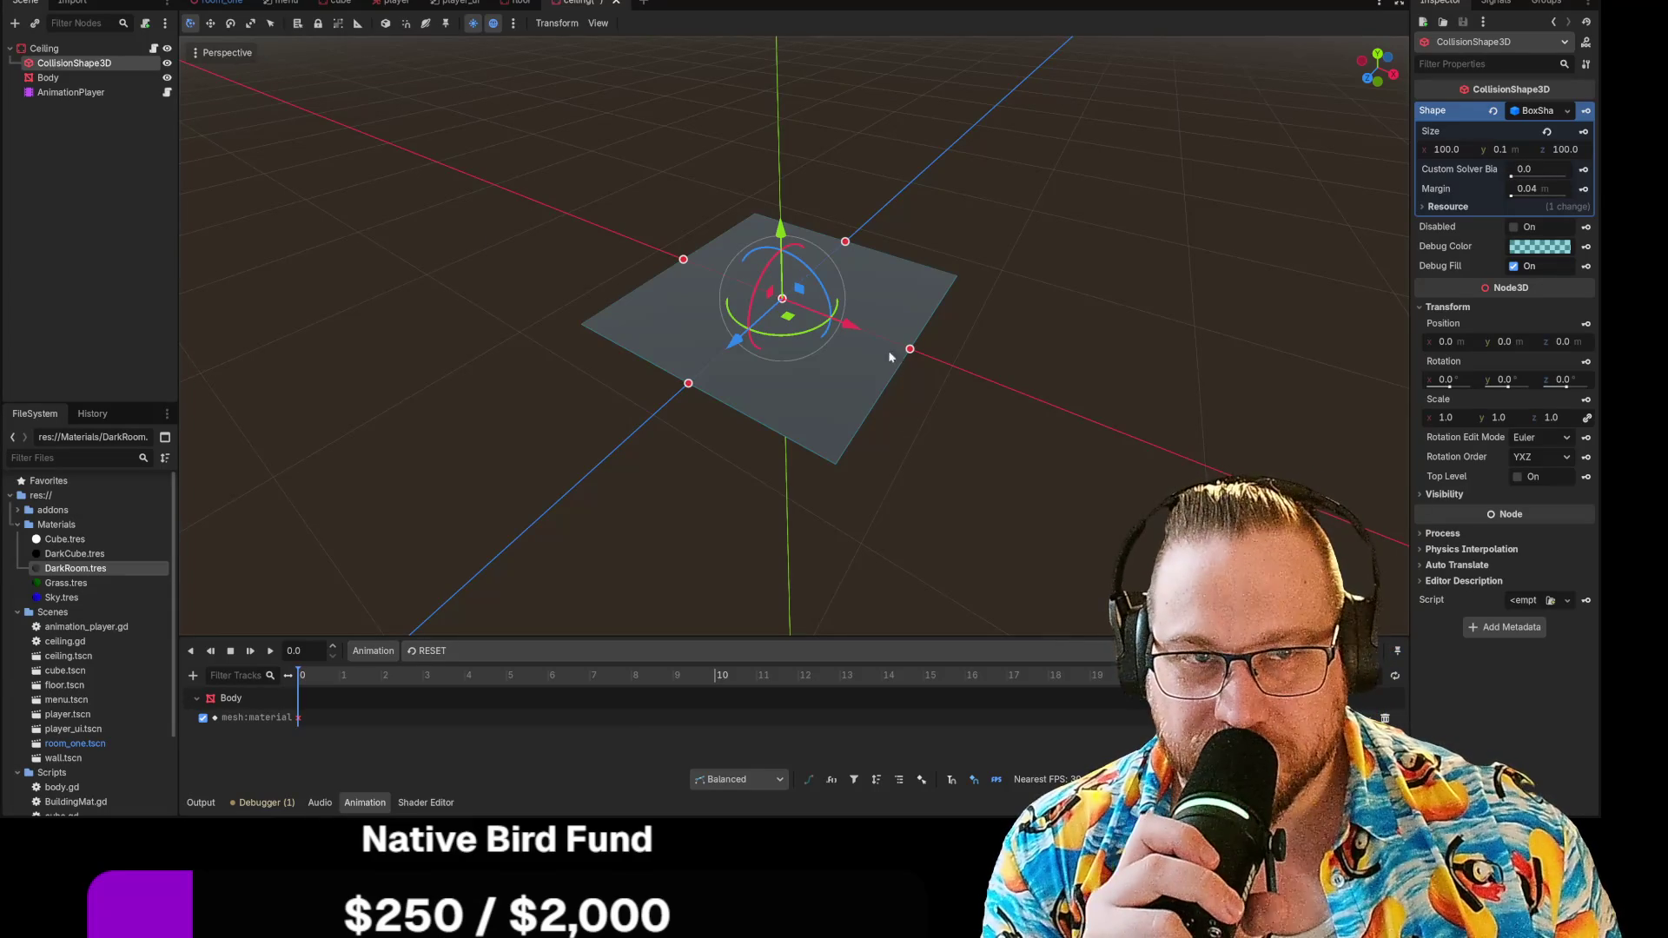
Save the ceiling scene, widen the 3D viewport slightly, and return to ceiling.gd
{"action": "right_click", "coordinate": [586, 3]}
{"action": "left_click", "coordinate": [625, 31]}
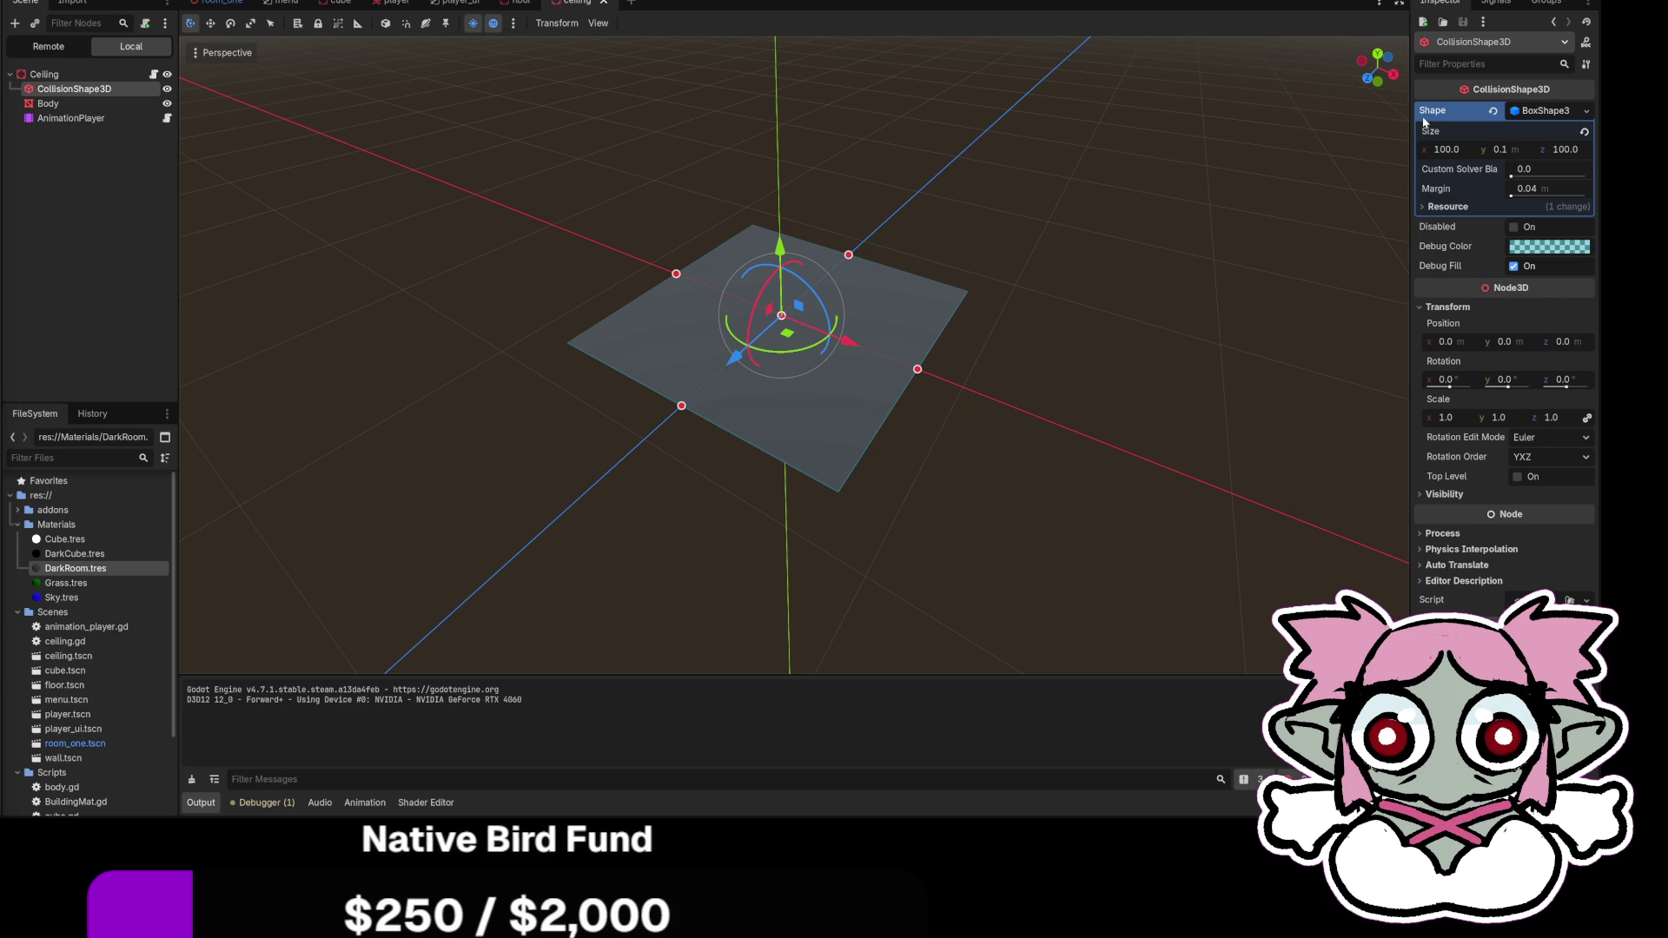
{"action": "left_click_drag", "start_coordinate": [1414, 120], "coordinate": [1422, 120]}
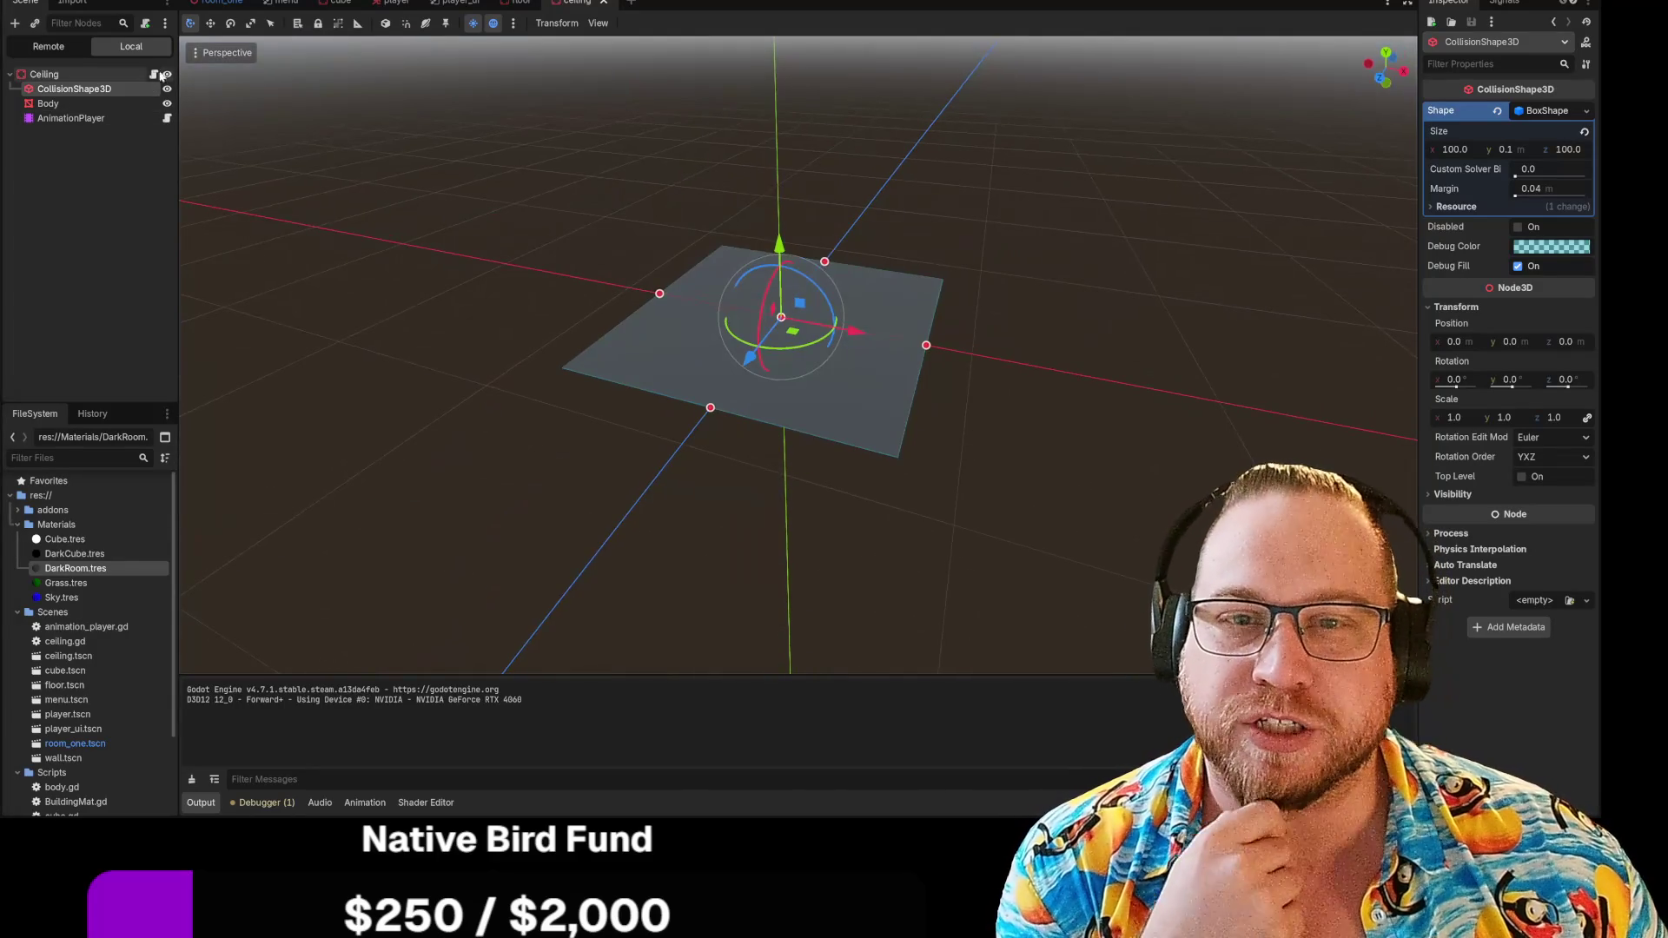
{"action": "left_click", "coordinate": [156, 75]}
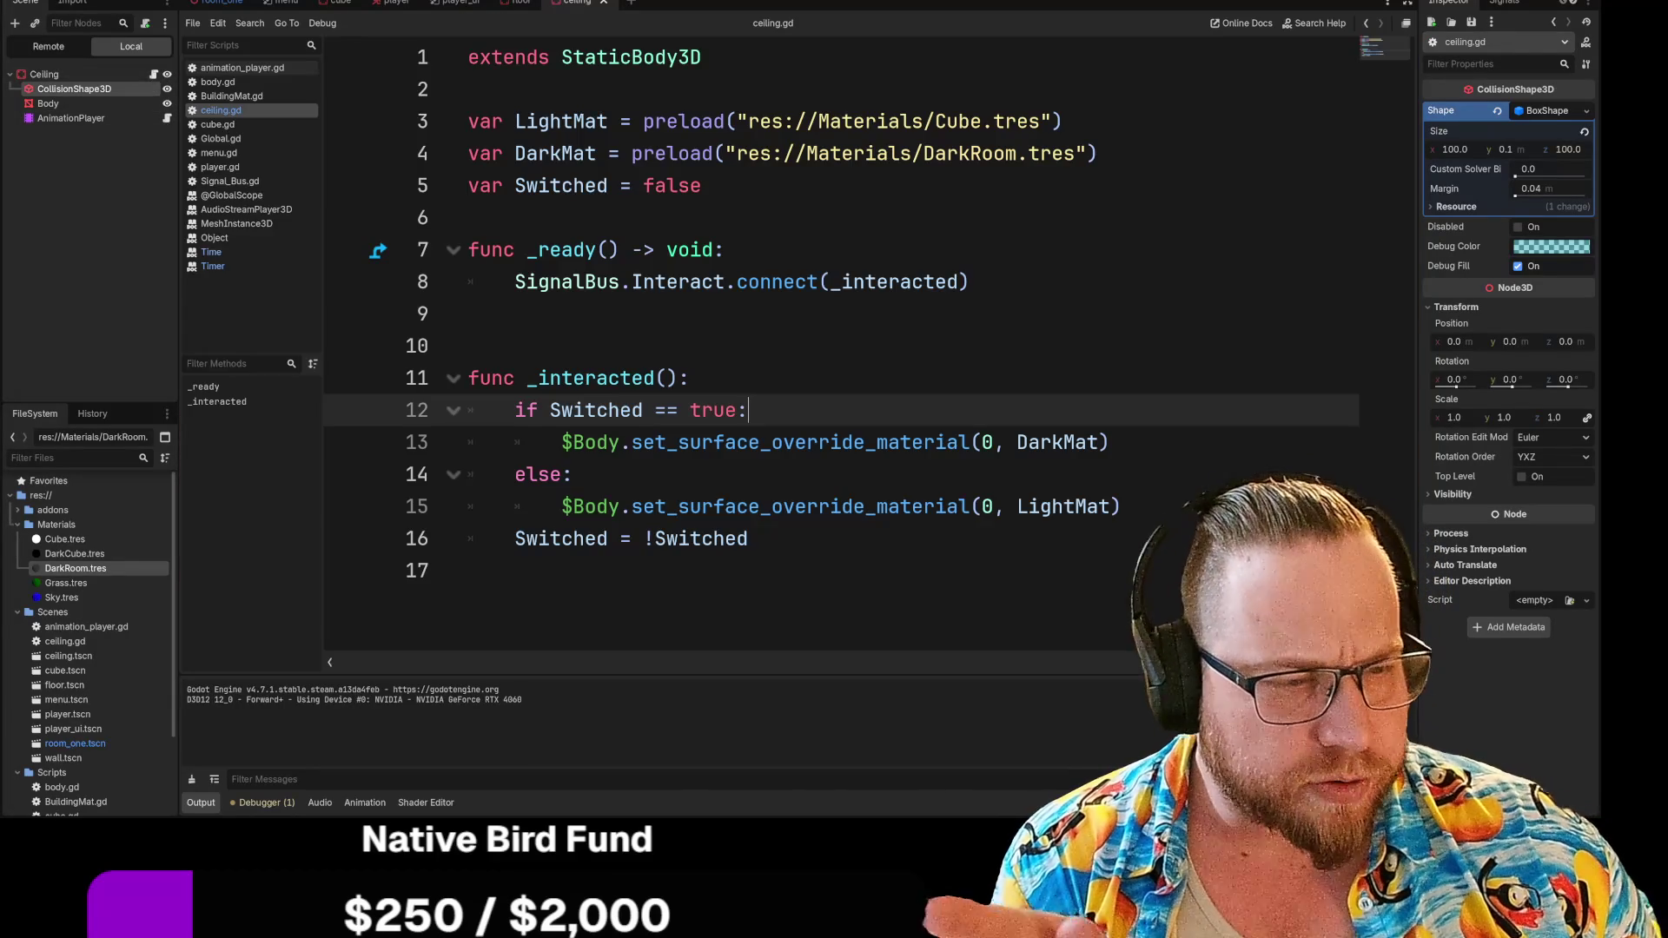
Highlight the material override, preload and SignalBus.Interact.connect lines, then move the sketch viewer over the editor
{"action": "left_click_drag", "start_coordinate": [620, 442], "coordinate": [1100, 442]}
{"action": "left_click_drag", "start_coordinate": [840, 506], "coordinate": [1099, 506]}
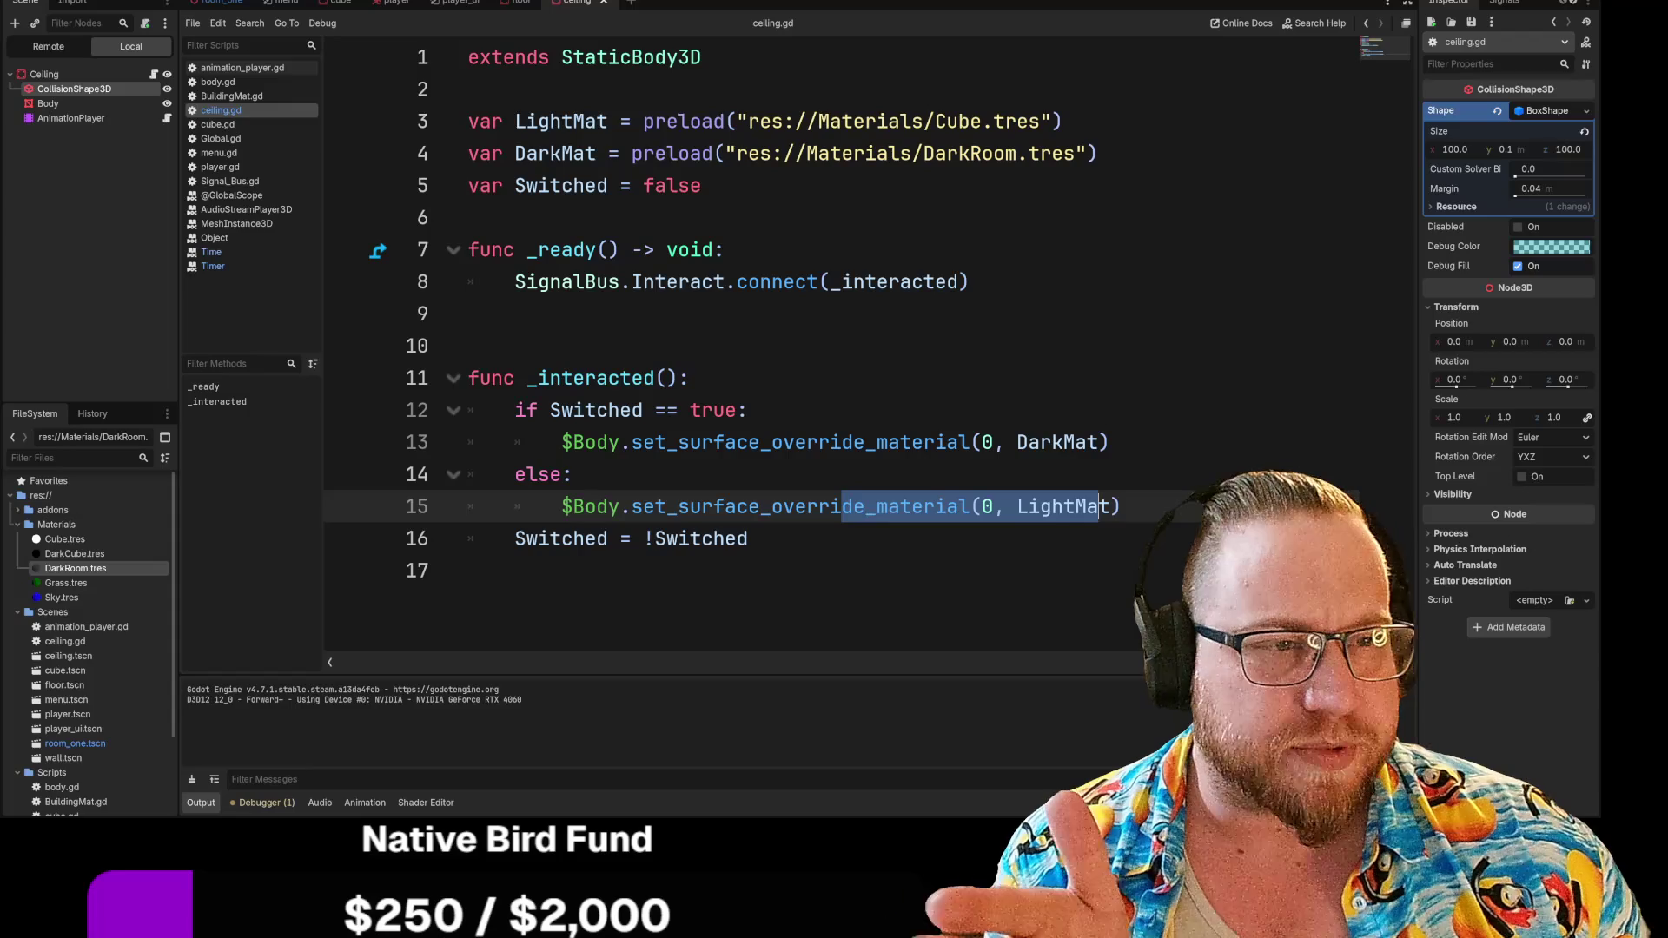
{"action": "mouse_move", "coordinate": [1096, 153]}
{"action": "left_mouse_down"}
{"action": "mouse_move", "coordinate": [469, 122]}
{"action": "mouse_move", "coordinate": [1096, 153]}
{"action": "left_mouse_up"}
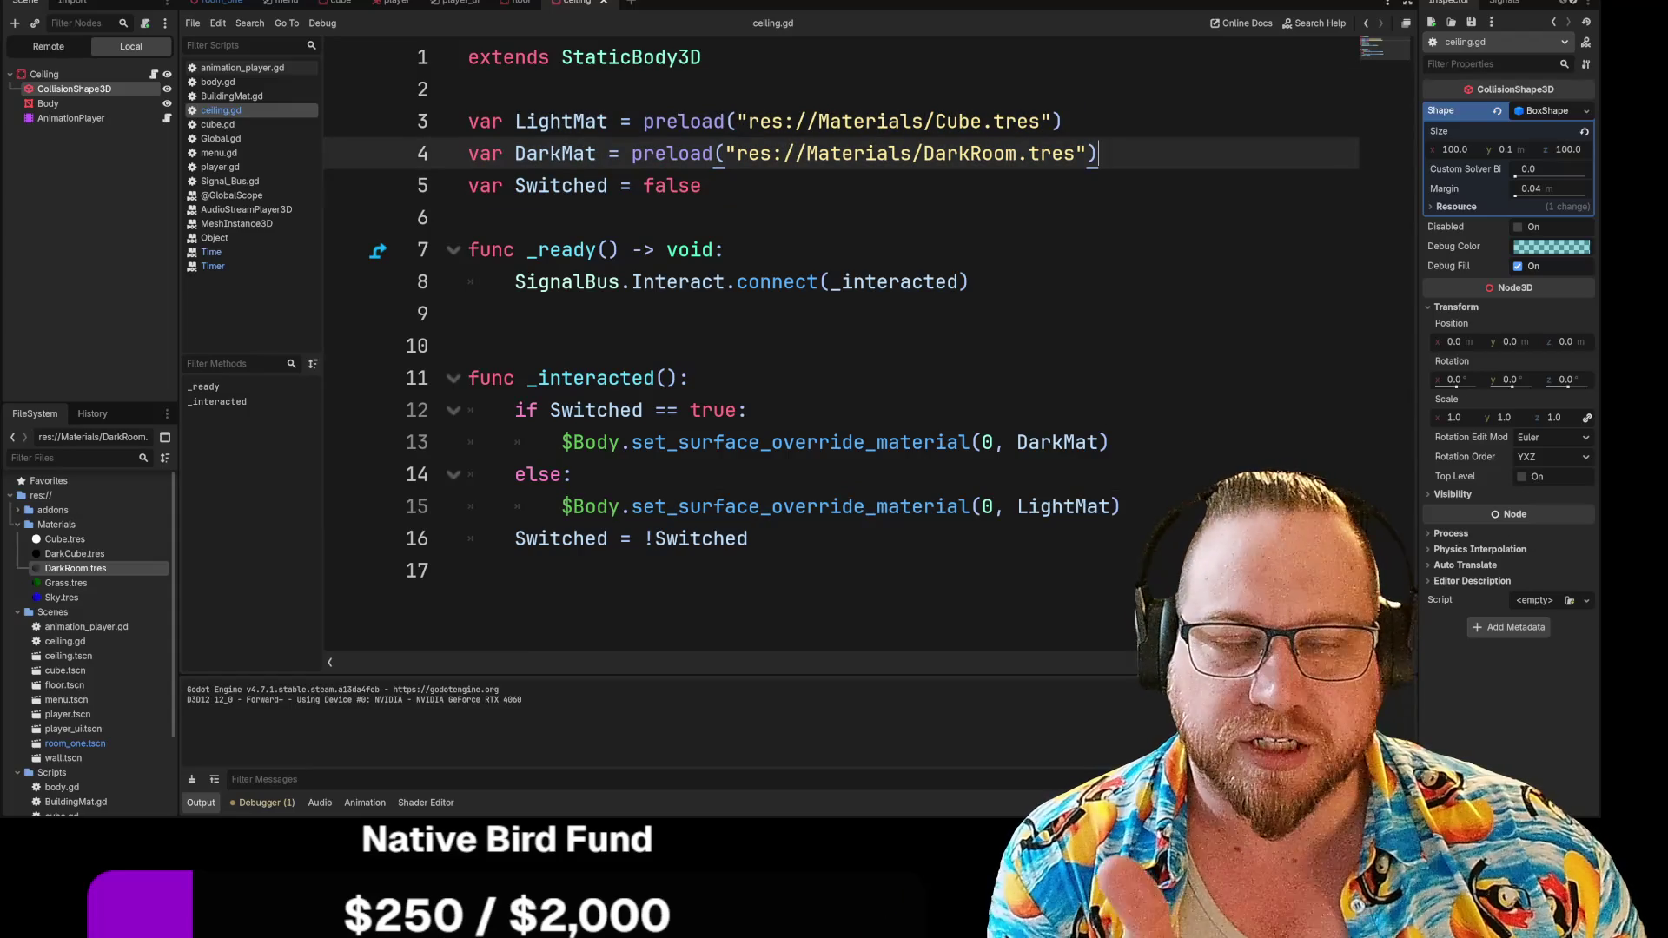
{"action": "mouse_move", "coordinate": [969, 281]}
{"action": "left_mouse_down"}
{"action": "mouse_move", "coordinate": [515, 282]}
{"action": "mouse_move", "coordinate": [969, 282]}
{"action": "left_mouse_up"}
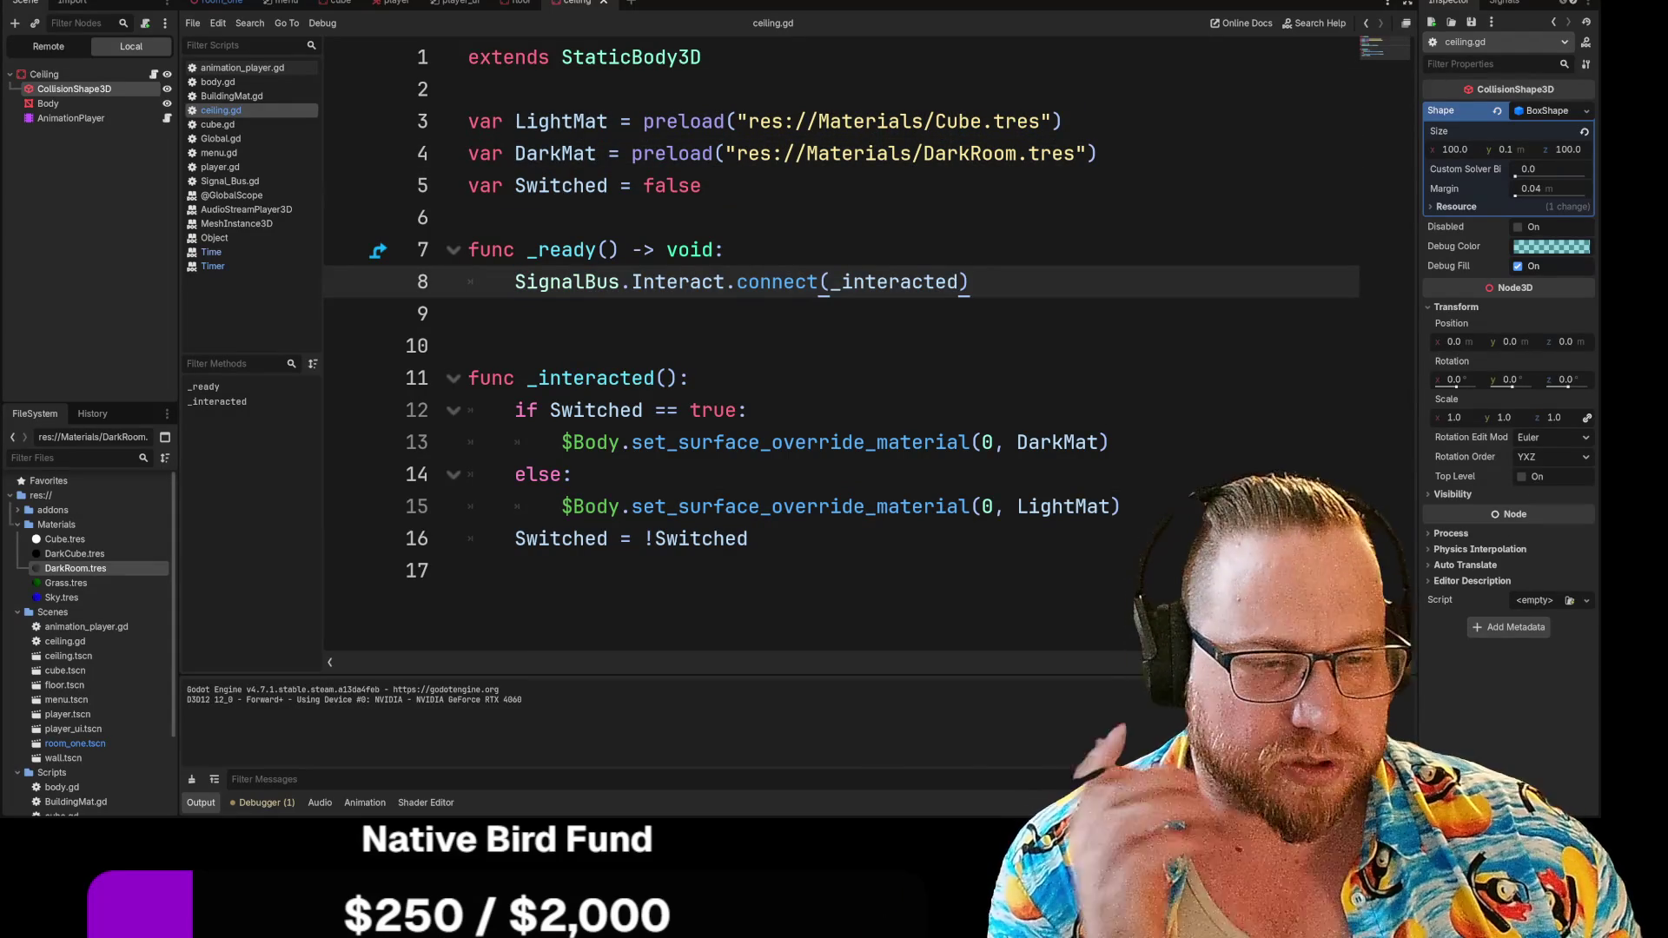
{"action": "left_click_drag", "start_coordinate": [515, 282], "coordinate": [969, 281]}
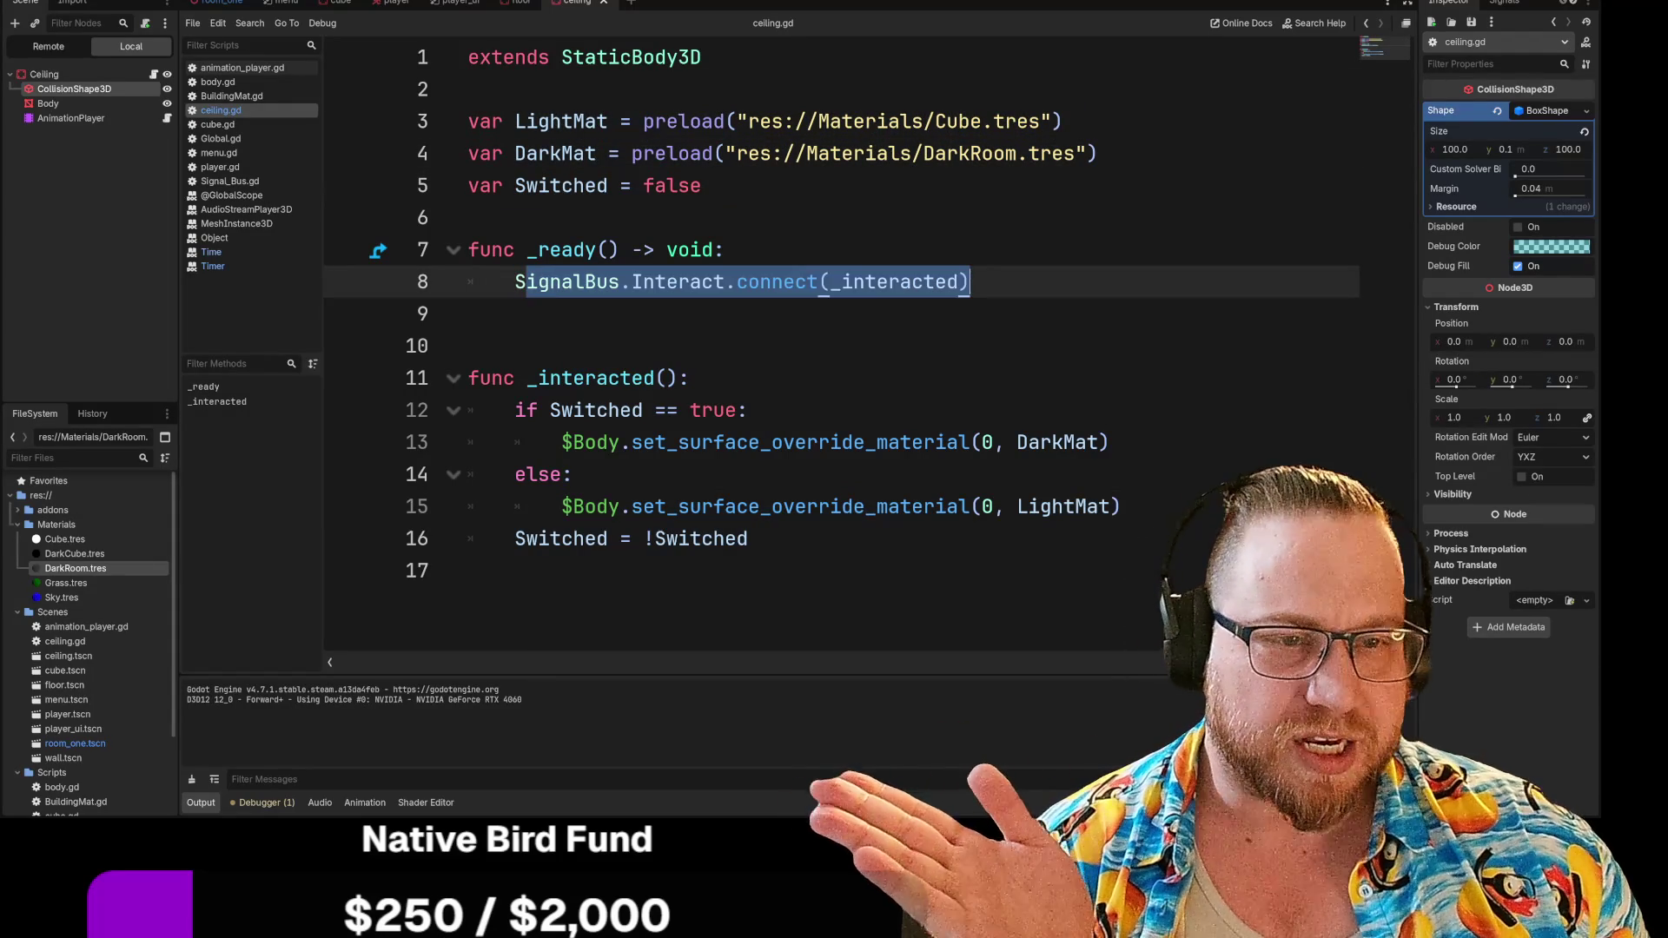
{"action": "left_click", "coordinate": [969, 282]}
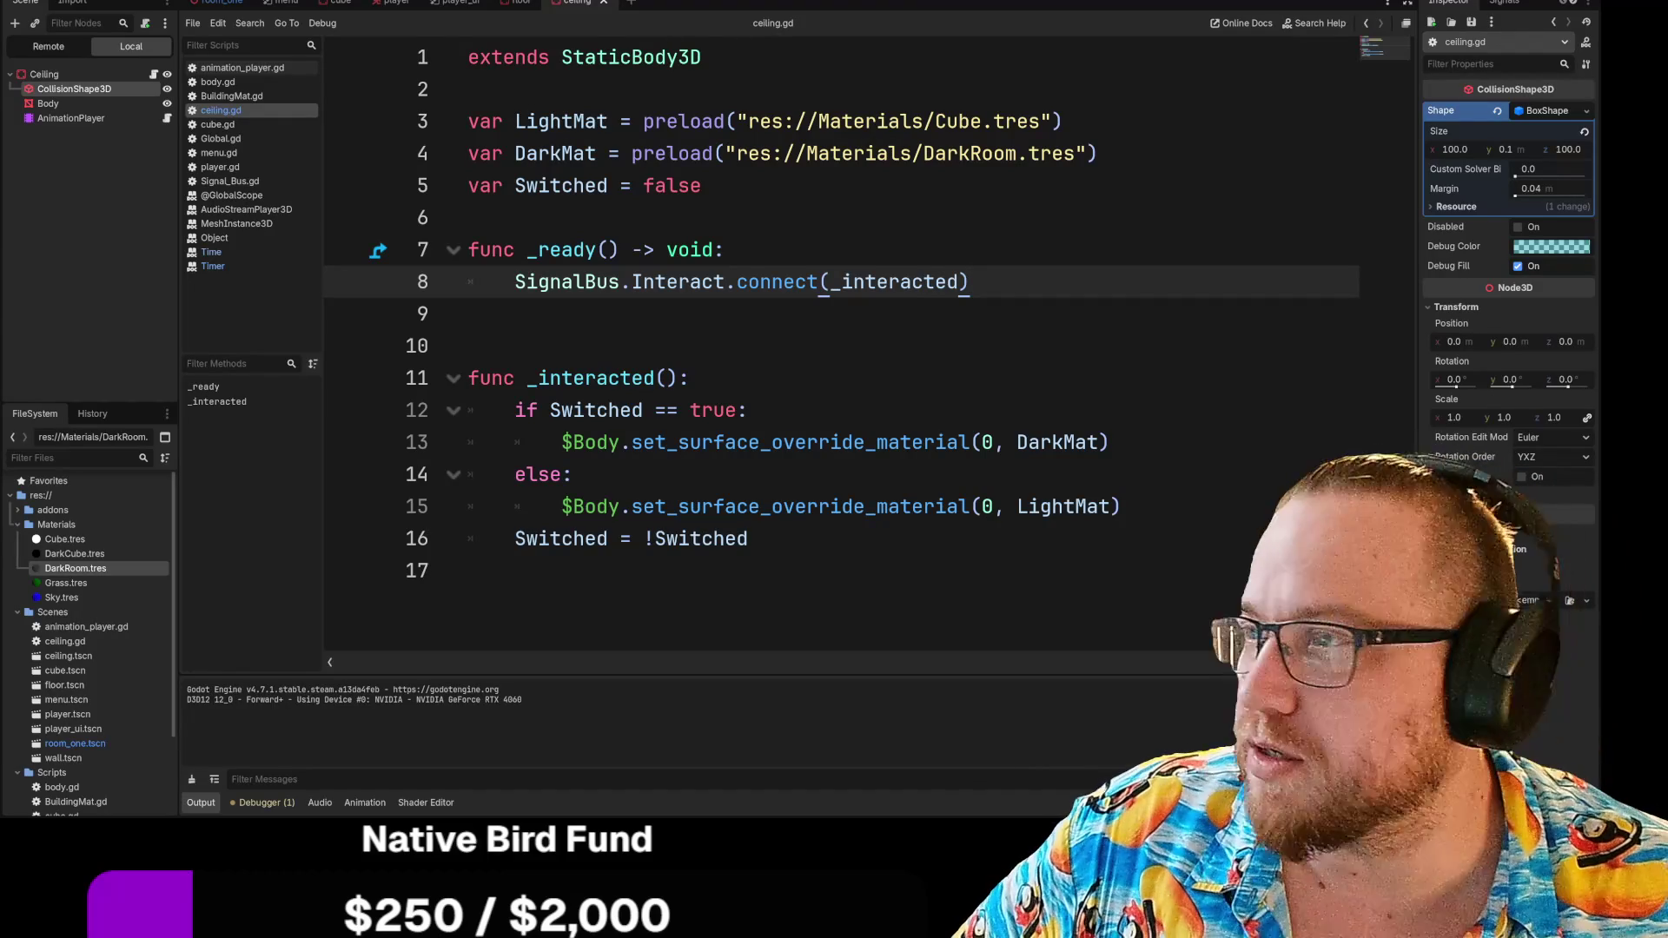
{"action": "mouse_move", "coordinate": [608, 4]}
{"action": "left_mouse_down"}
{"action": "mouse_move", "coordinate": [370, 4]}
{"action": "mouse_move", "coordinate": [391, 5]}
{"action": "left_mouse_up"}
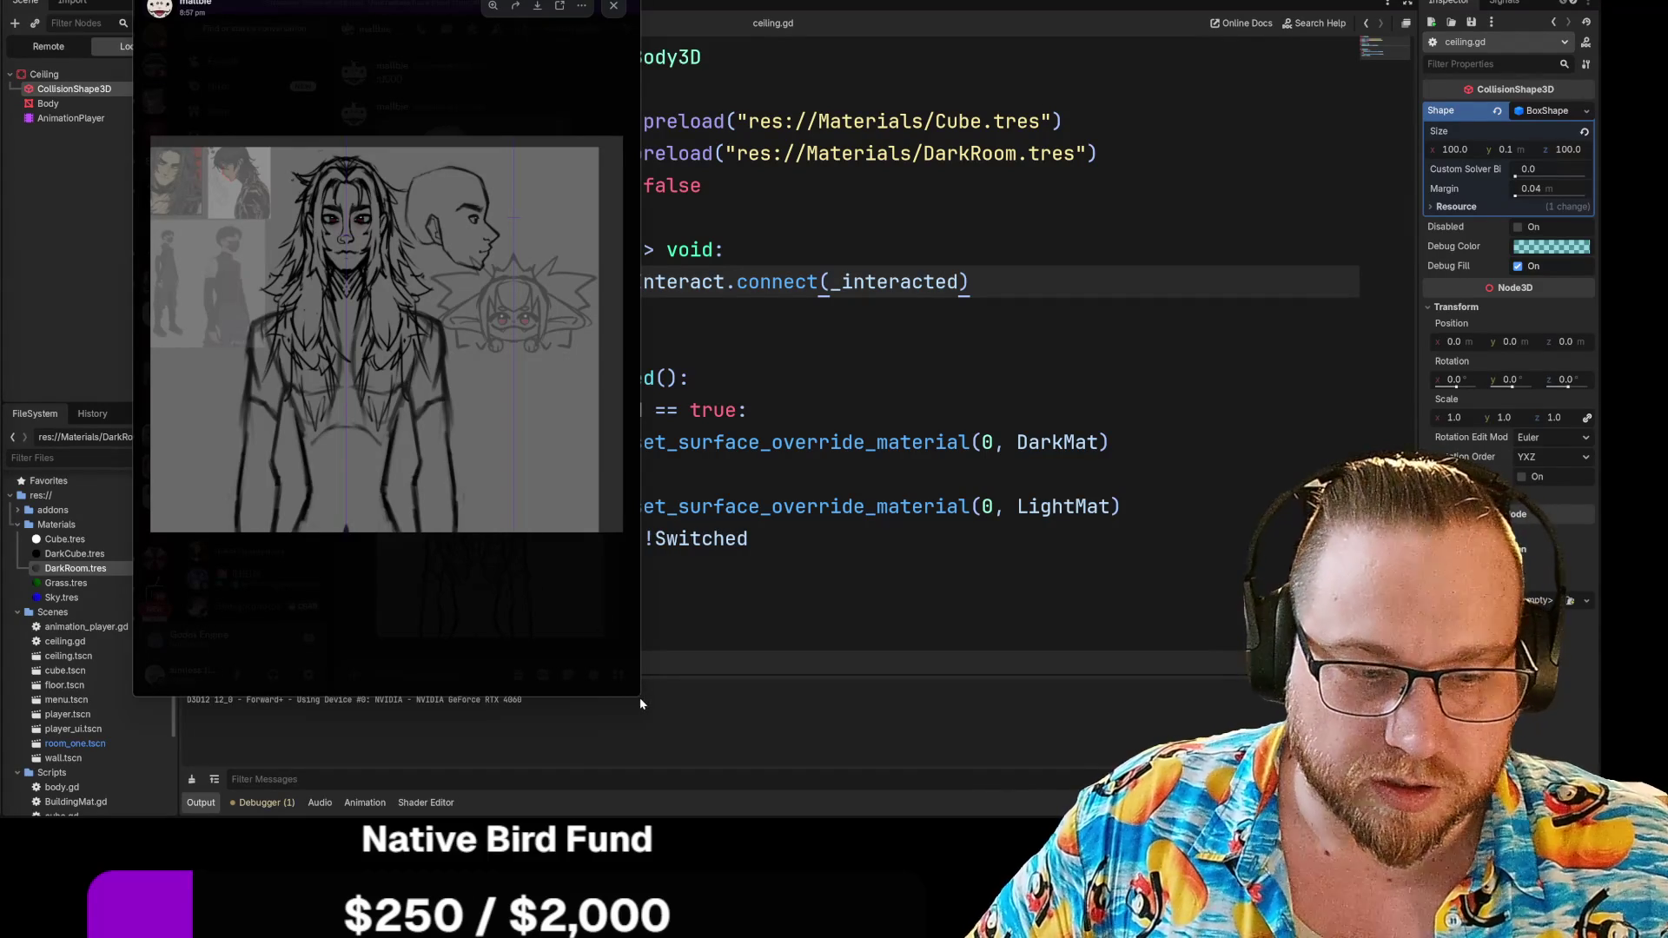
Enlarge the sketch viewer, zoom in and out, and pan the close-up to the faces and profile
{"action": "mouse_move", "coordinate": [637, 695]}
{"action": "left_mouse_down"}
{"action": "mouse_move", "coordinate": [1030, 745]}
{"action": "mouse_move", "coordinate": [1061, 662]}
{"action": "mouse_move", "coordinate": [991, 660]}
{"action": "left_mouse_up"}
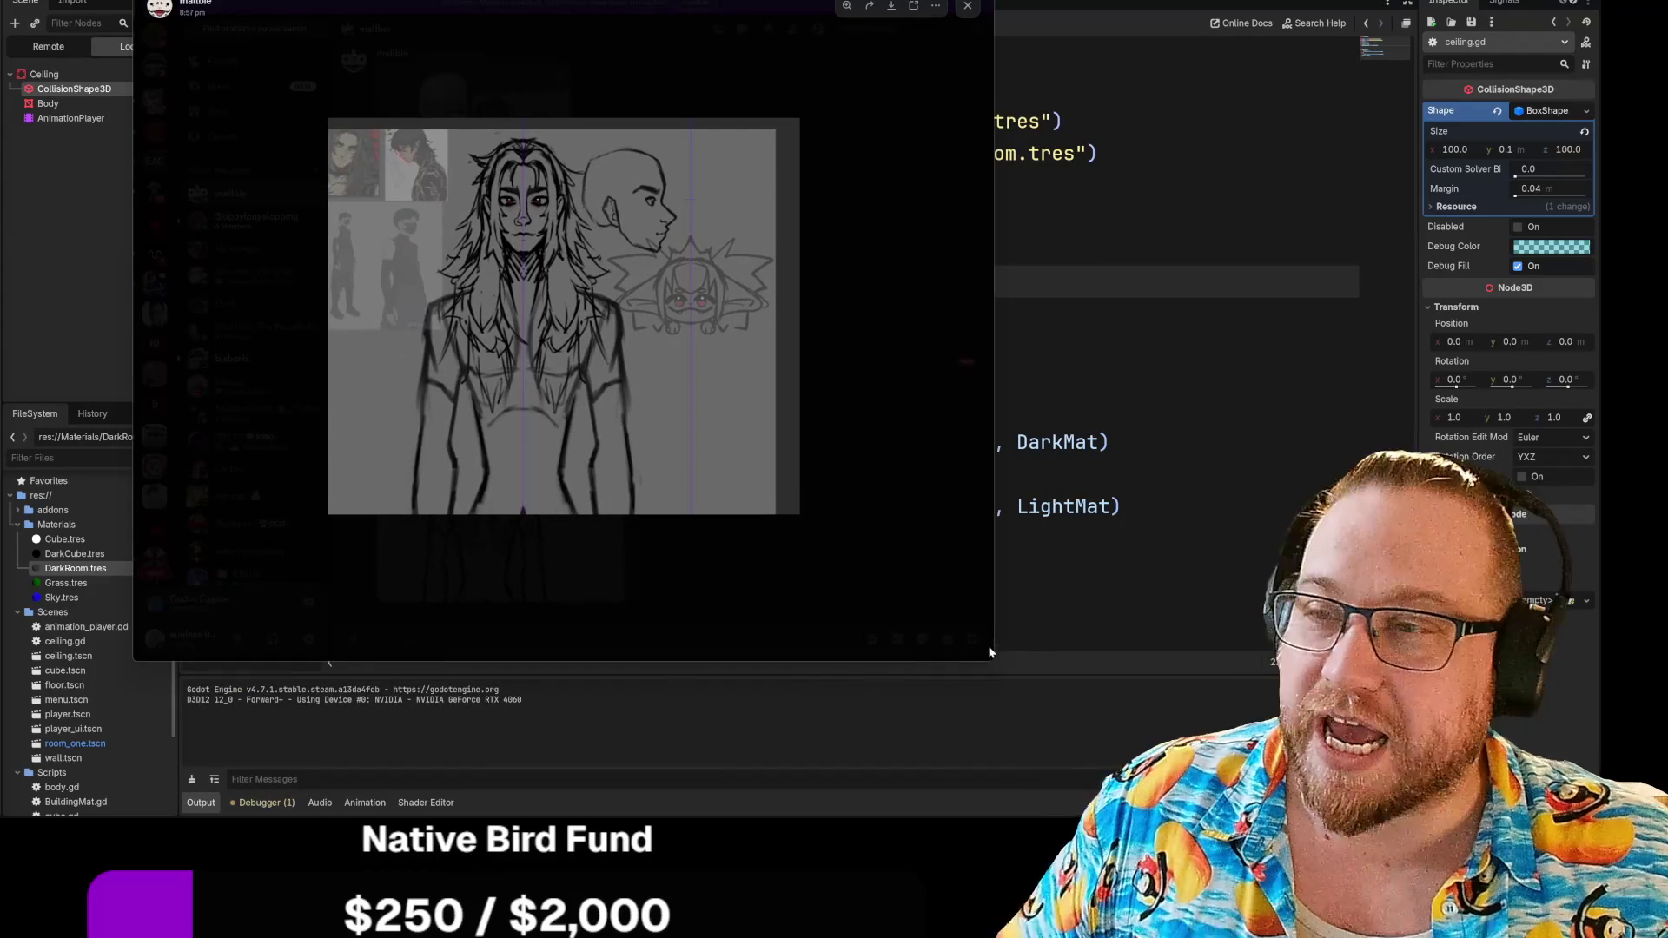
{"action": "left_click", "coordinate": [699, 311]}
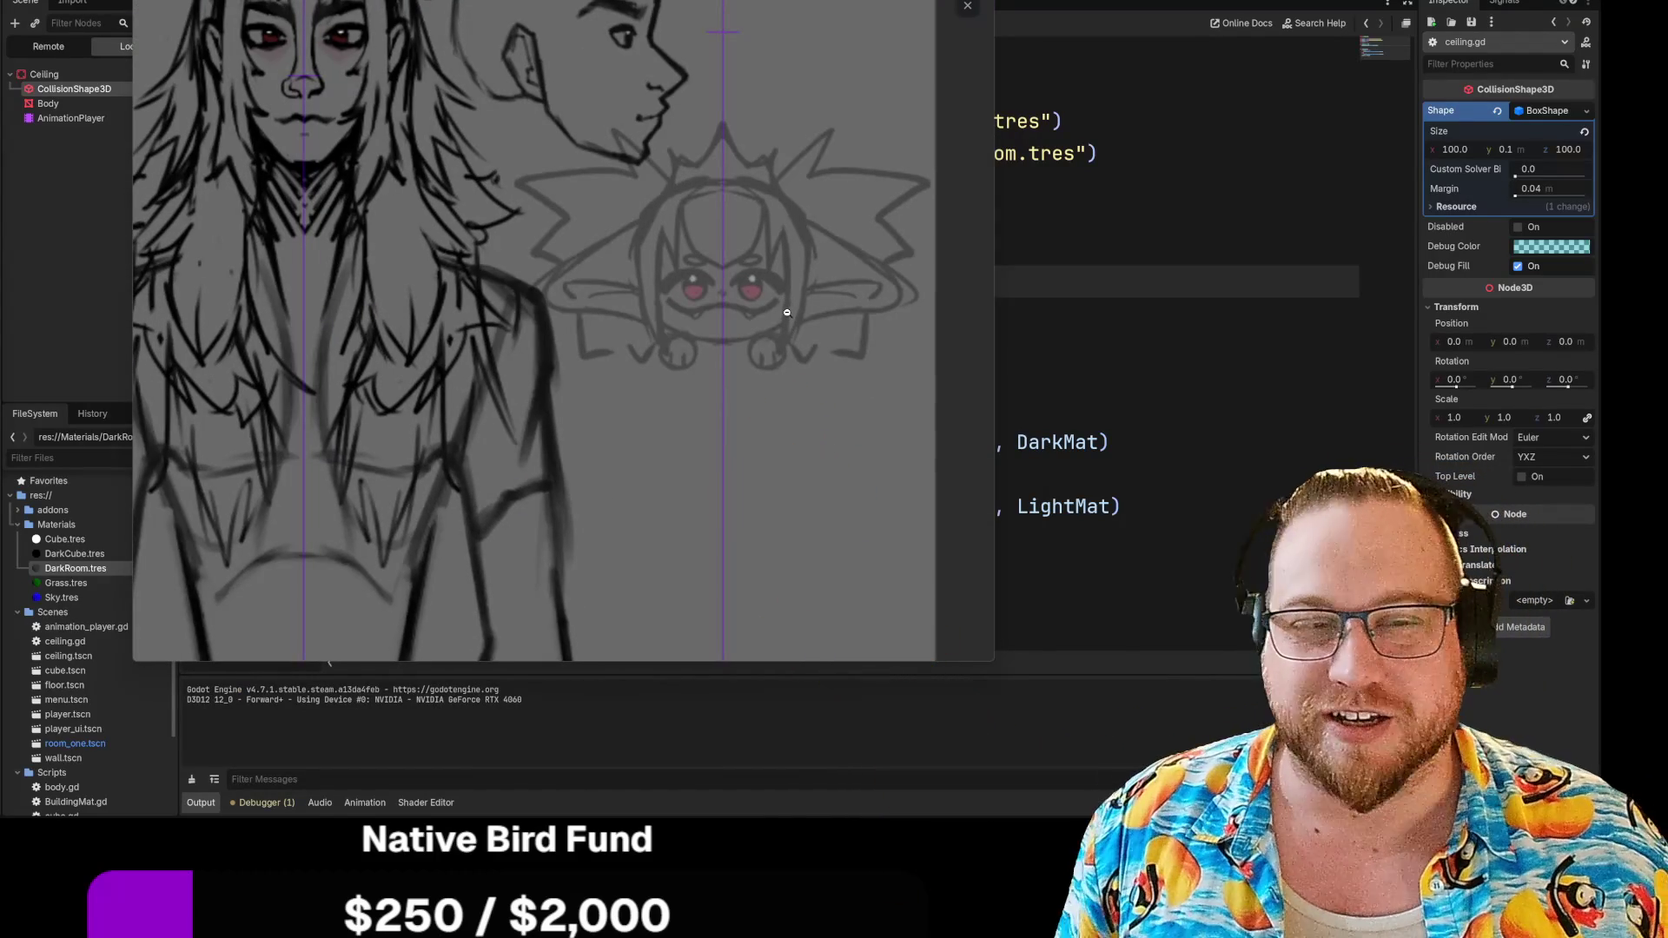
{"action": "left_click", "coordinate": [788, 315]}
{"action": "left_click", "coordinate": [586, 248]}
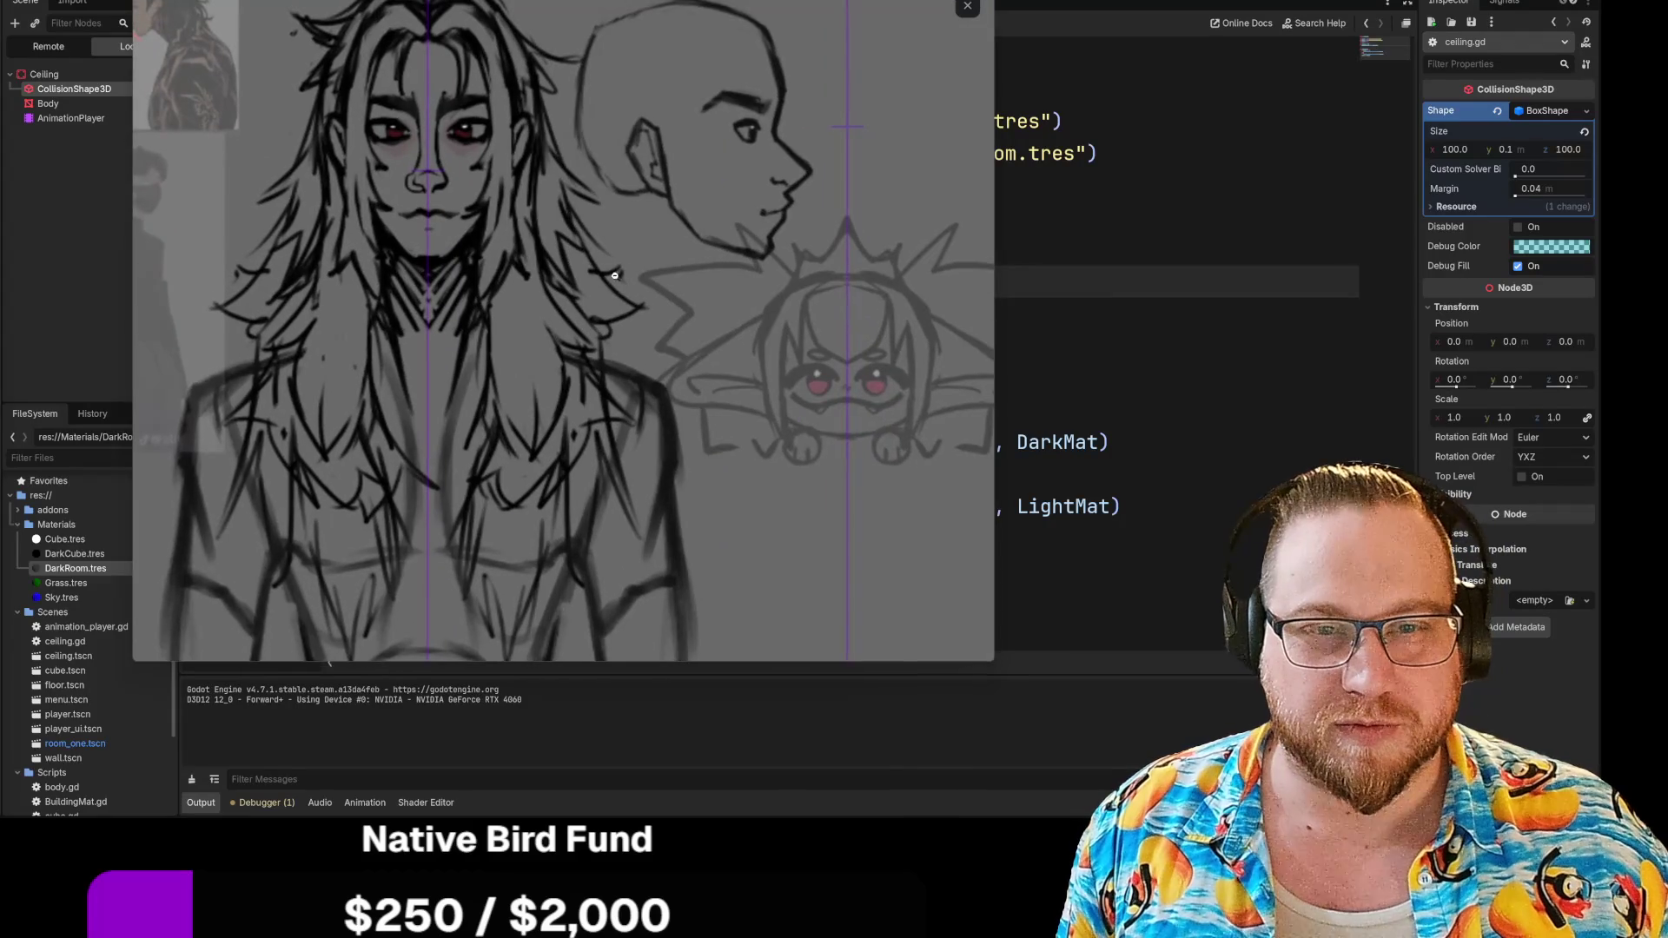
{"action": "left_click", "coordinate": [607, 277]}
{"action": "left_click", "coordinate": [616, 291]}
{"action": "mouse_move", "coordinate": [616, 291]}
{"action": "left_mouse_down"}
{"action": "mouse_move", "coordinate": [558, 384]}
{"action": "mouse_move", "coordinate": [580, 406]}
{"action": "left_mouse_up"}
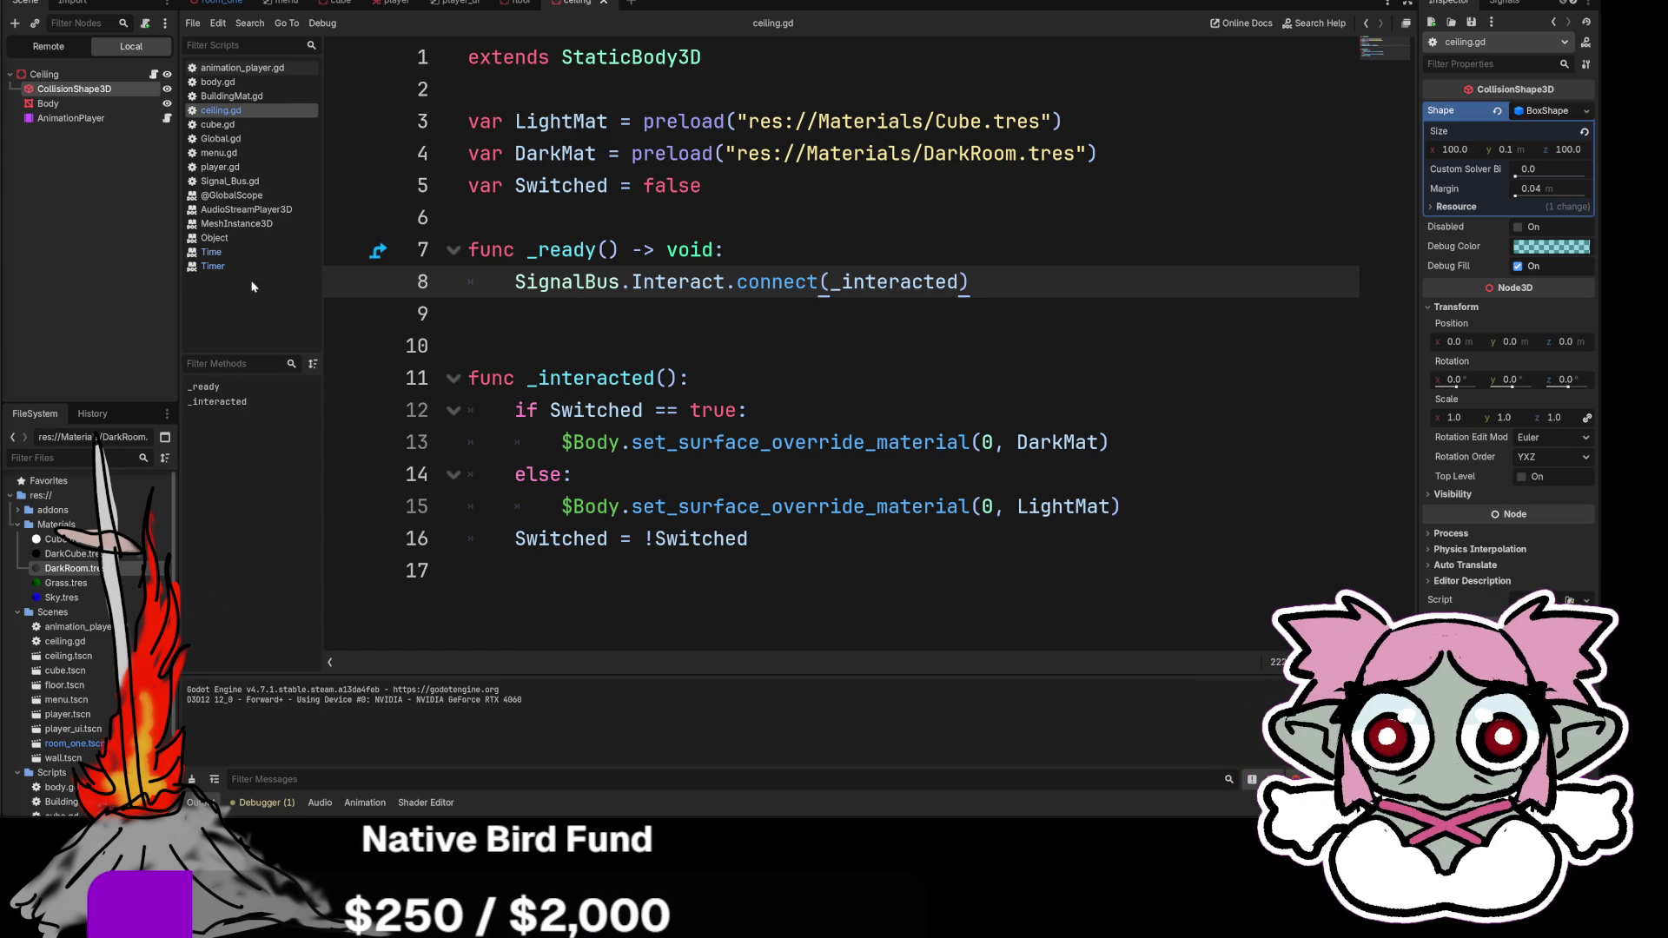
Drag the dock divider left to widen the script editor and place the cursor on line 10
{"action": "left_click_drag", "start_coordinate": [180, 273], "coordinate": [150, 272]}
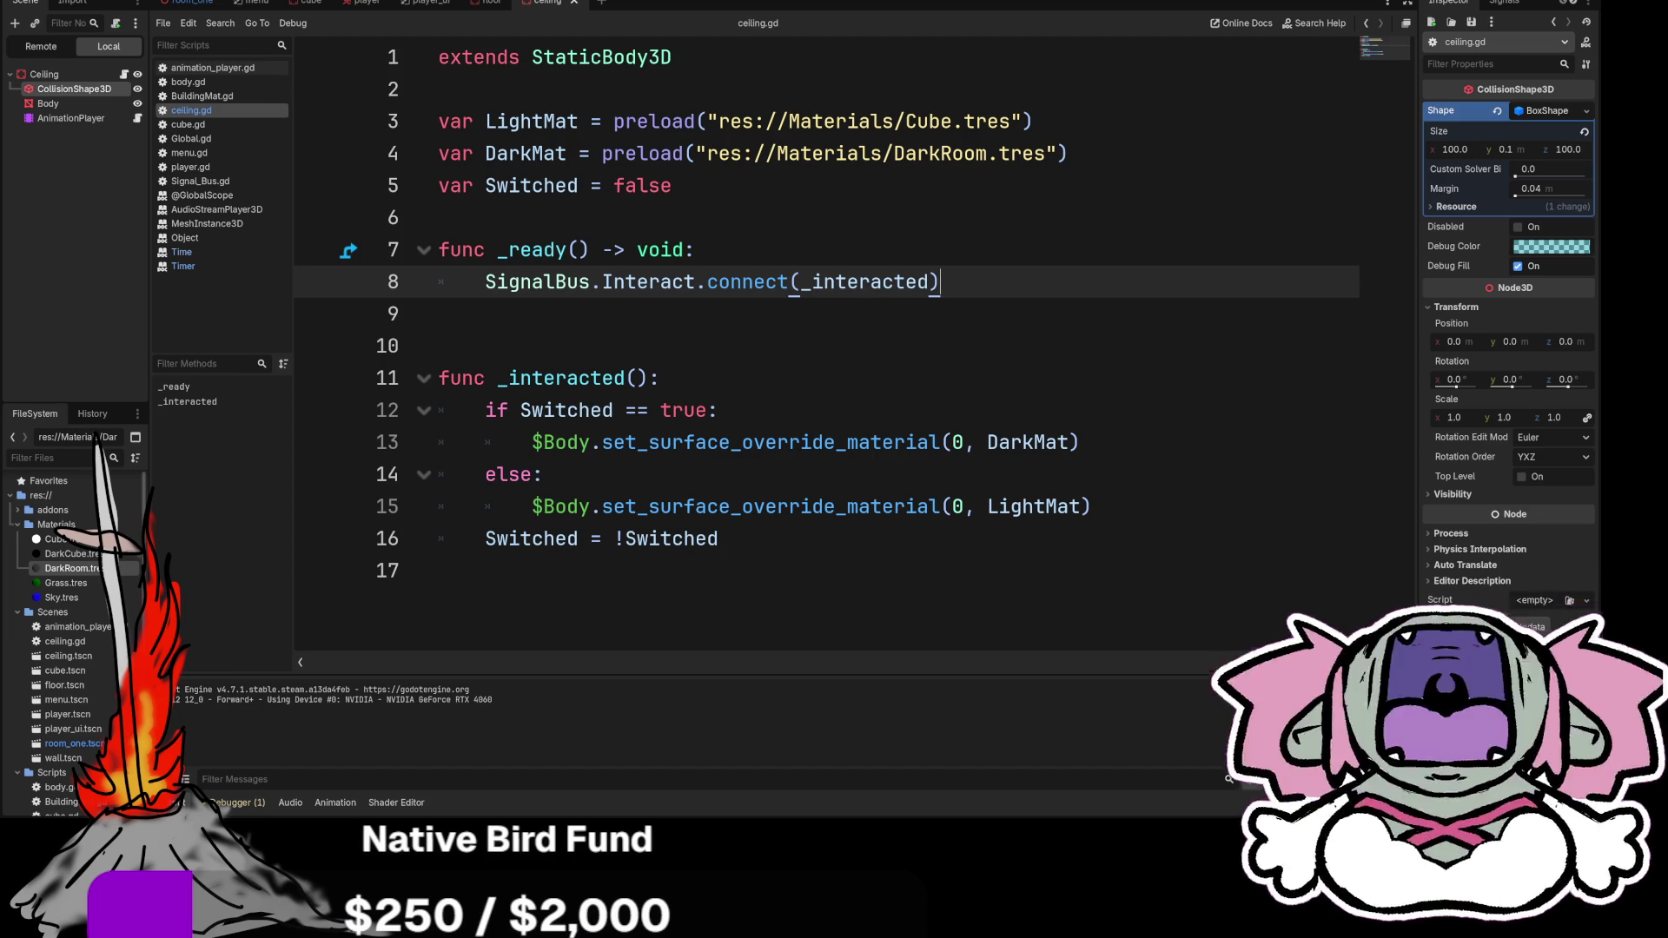
{"action": "left_click", "coordinate": [438, 346]}
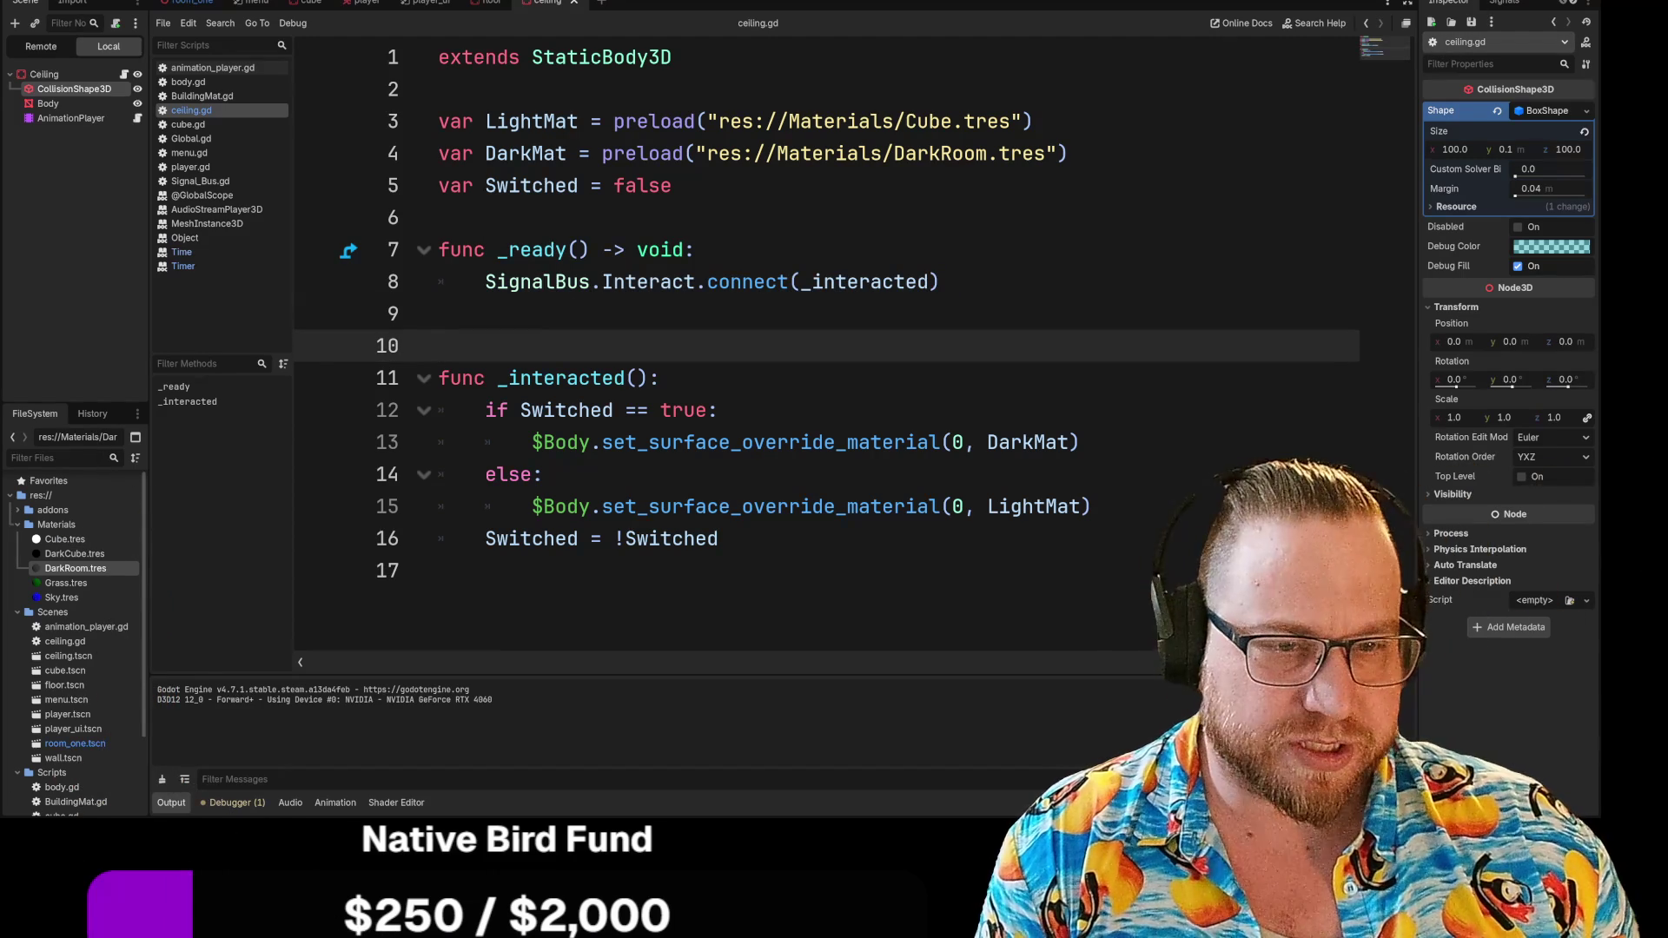
Highlight the Switched = false default and Switched == true check, then inspect the Body node
{"action": "left_click_drag", "start_coordinate": [508, 185], "coordinate": [673, 185]}
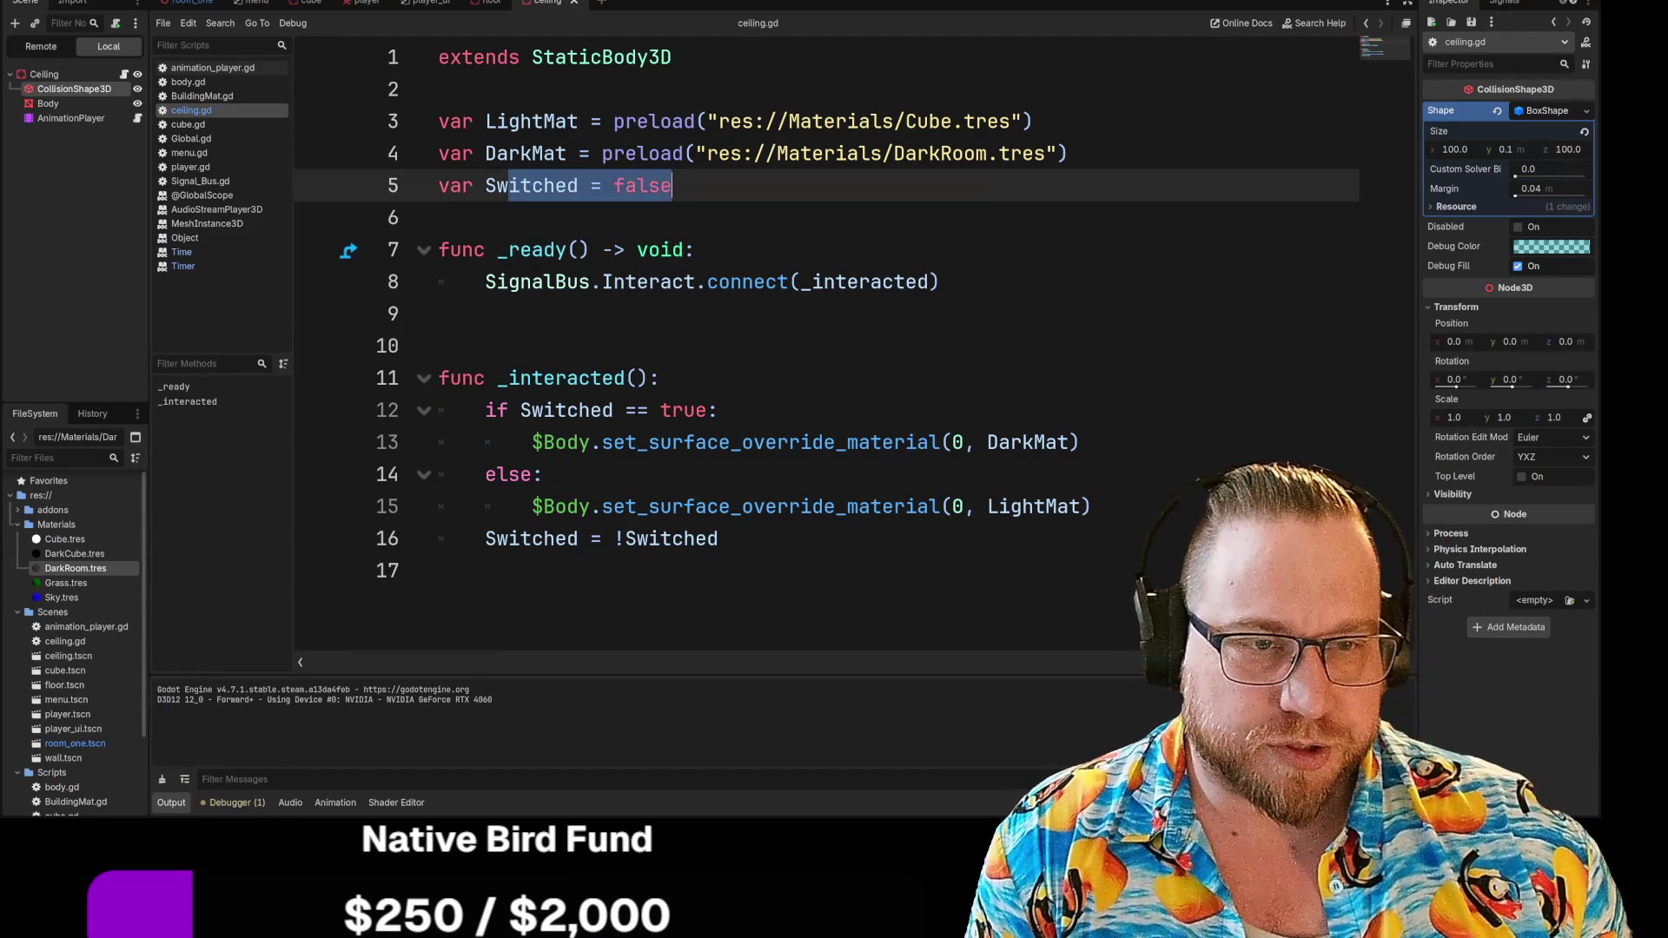
{"action": "left_click_drag", "start_coordinate": [520, 410], "coordinate": [719, 410]}
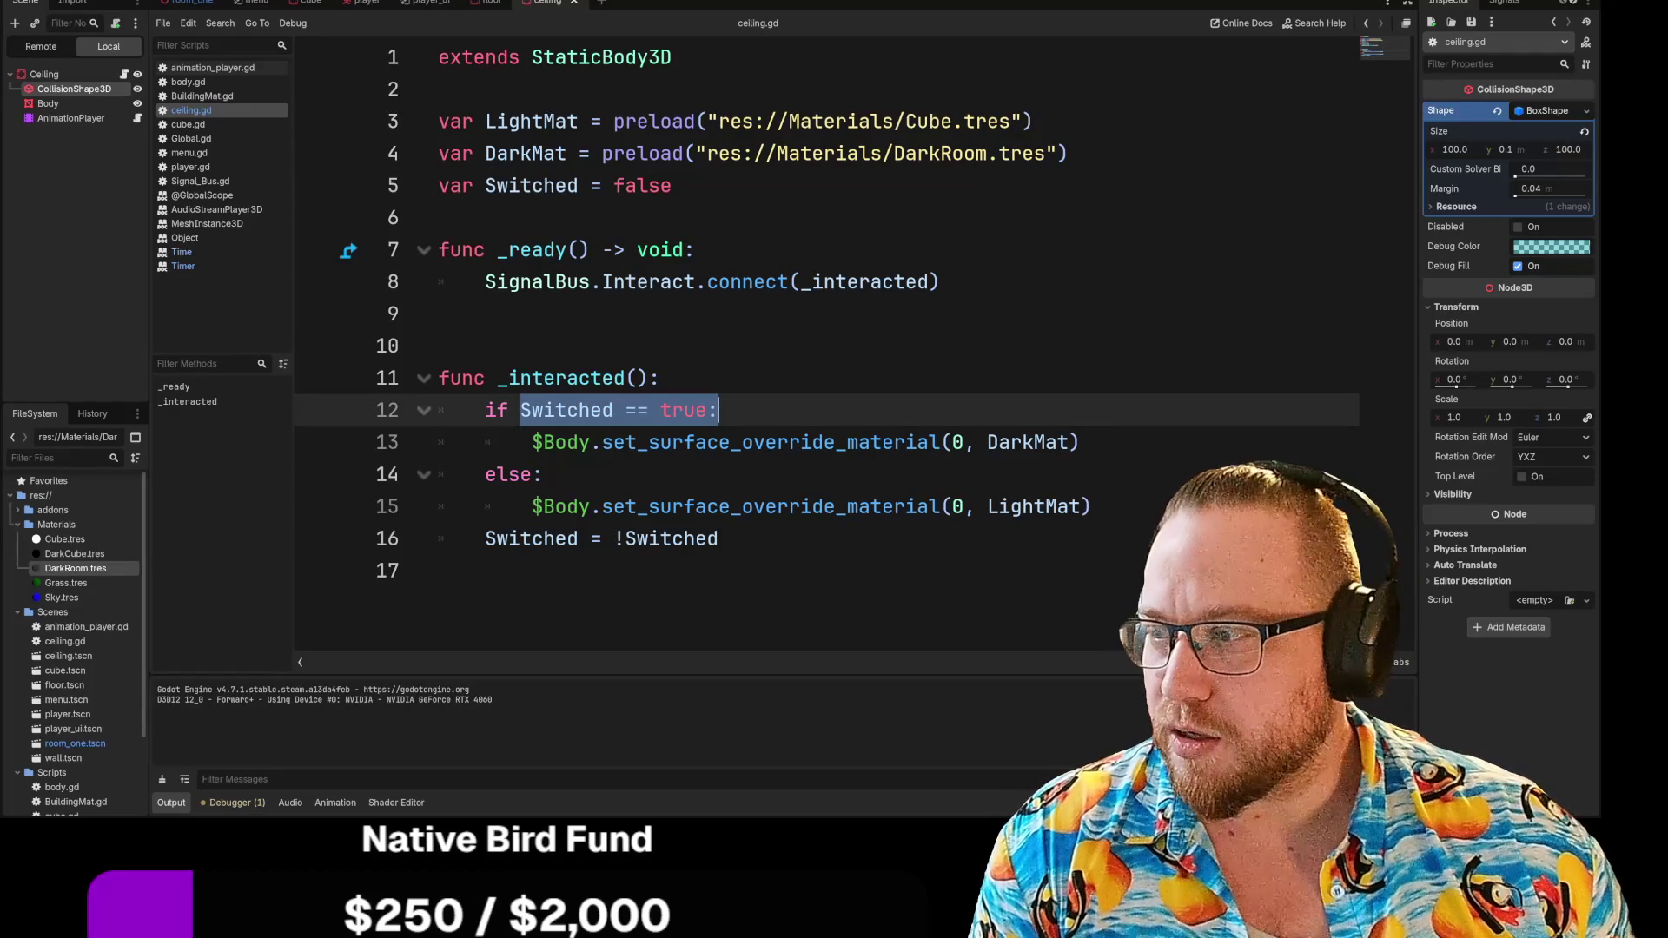
{"action": "left_click", "coordinate": [565, 442]}
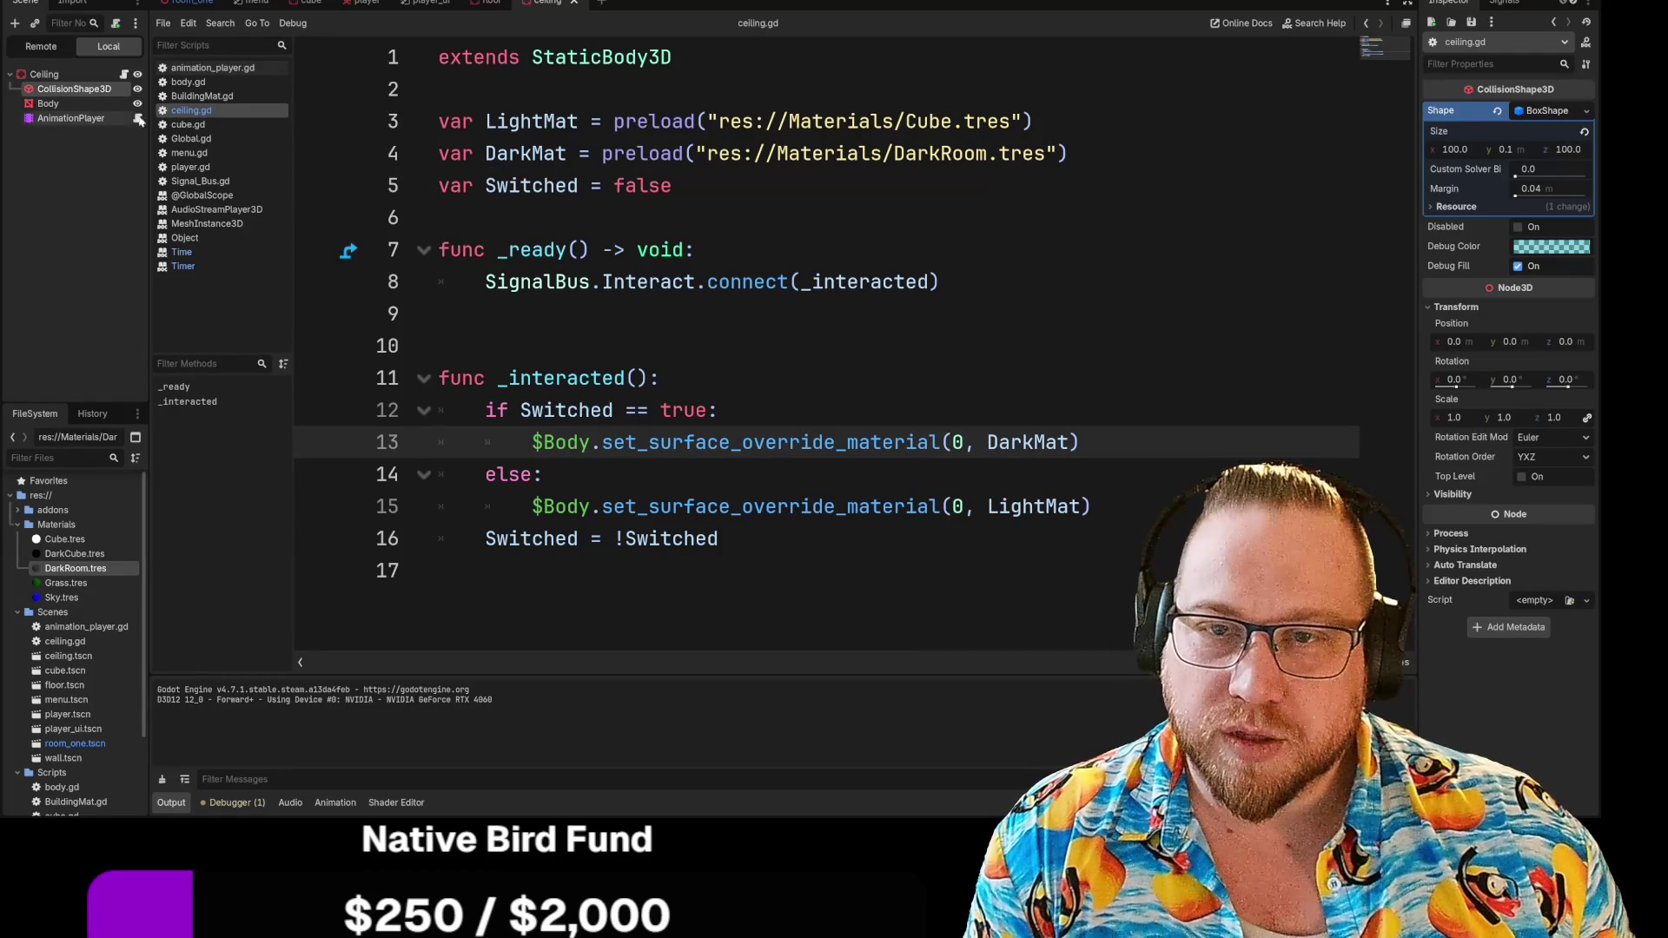
{"action": "left_click", "coordinate": [48, 104]}
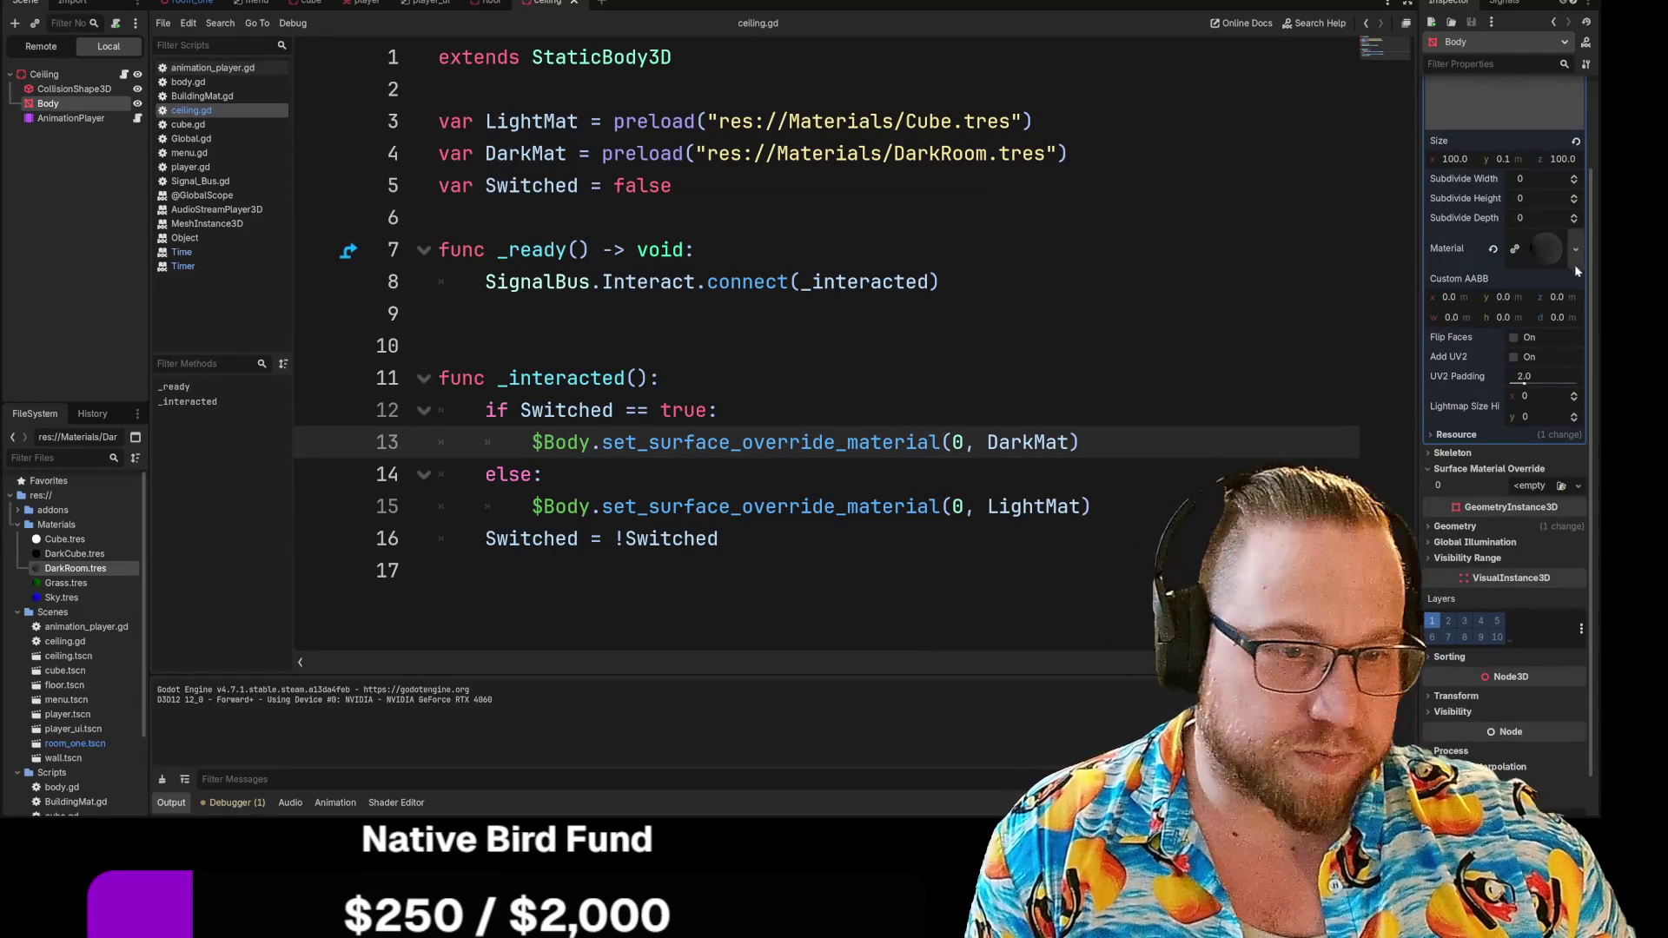
Go to the end of the DarkMat line 13 and run the game with F5
{"action": "left_click_drag", "start_coordinate": [612, 442], "coordinate": [1058, 442]}
{"action": "left_click", "coordinate": [1079, 442]}
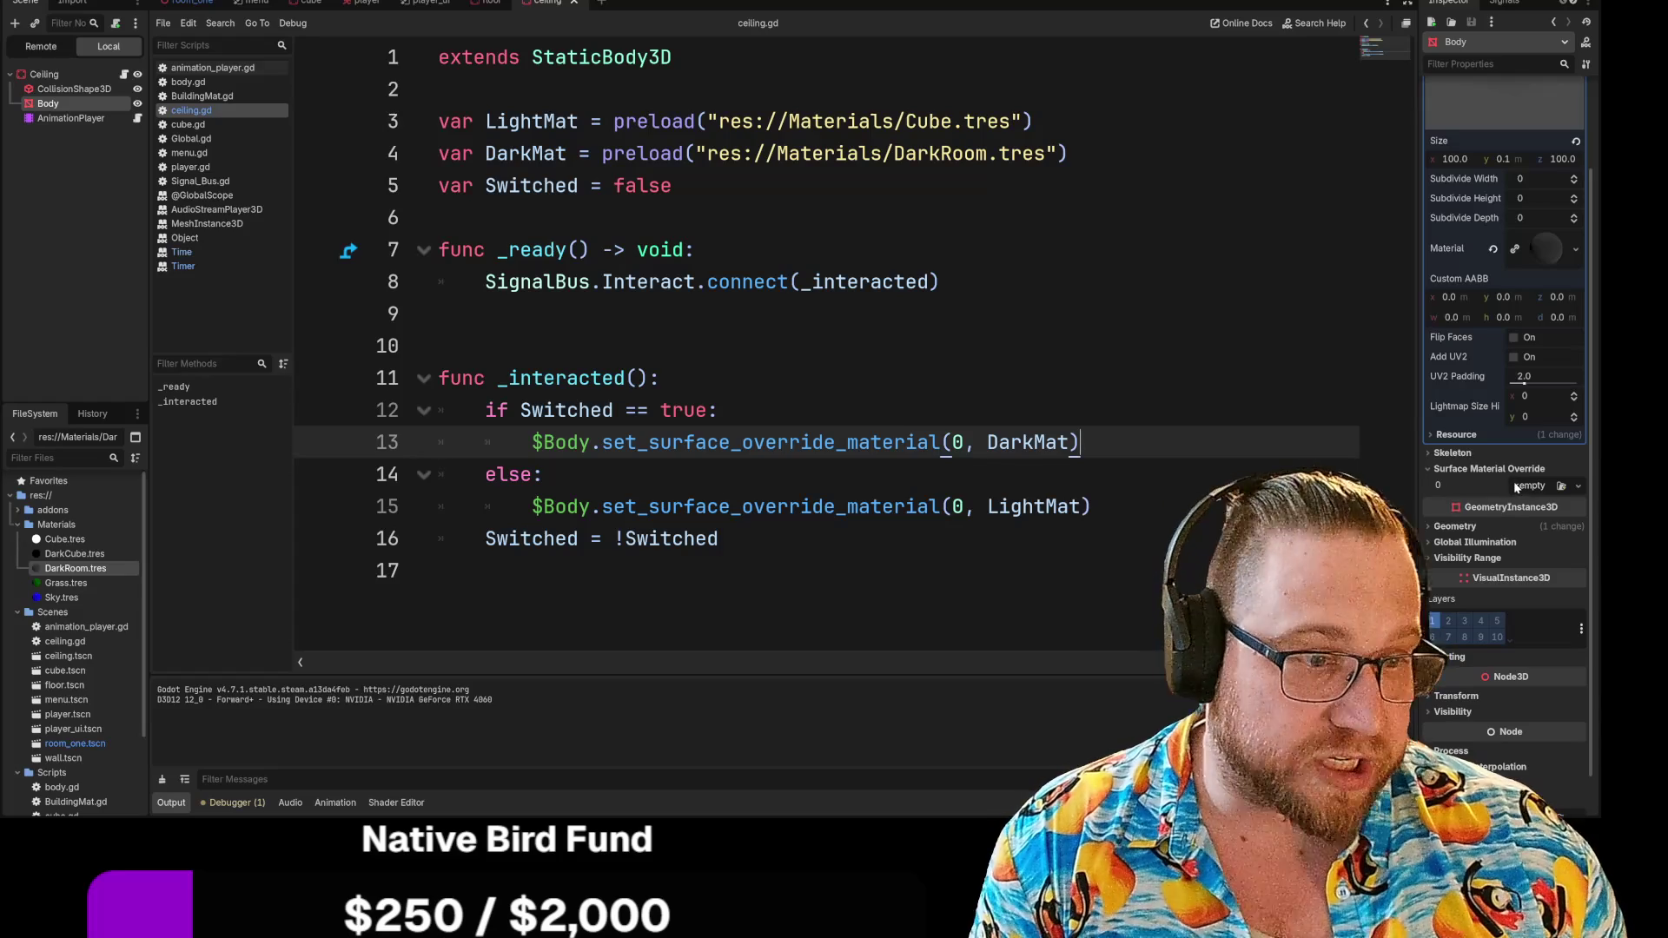
{"action": "key", "text": "F5"}
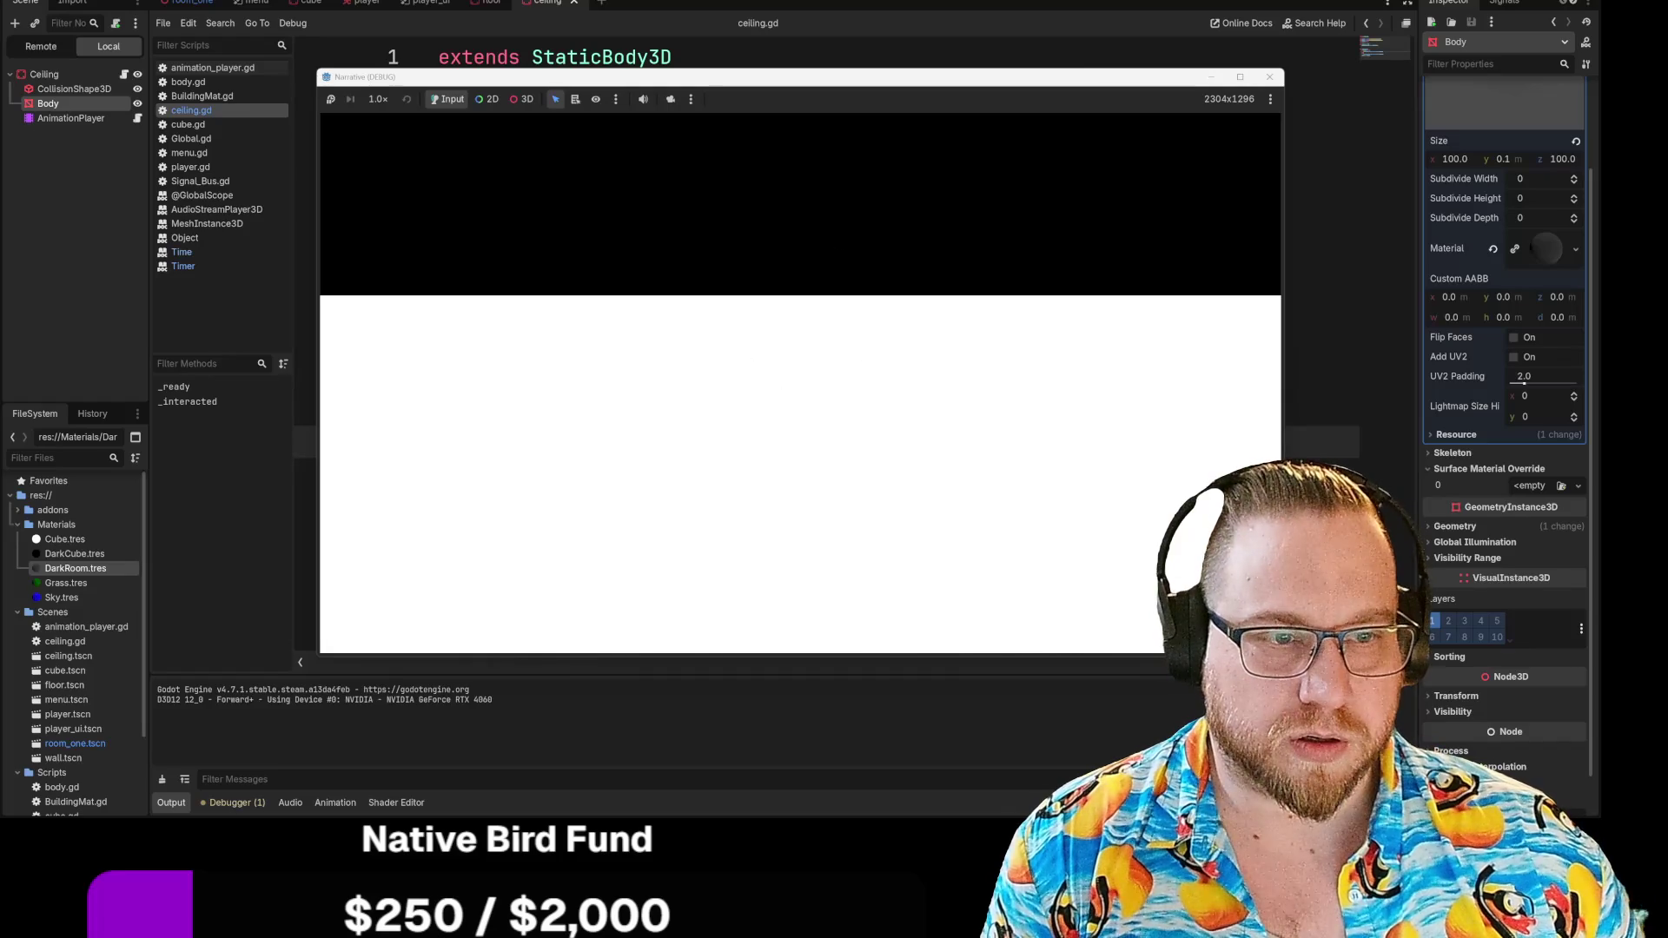
Close the Narrative (DEBUG) game window and return to the ceiling.gd script
{"action": "left_click", "coordinate": [1269, 76]}
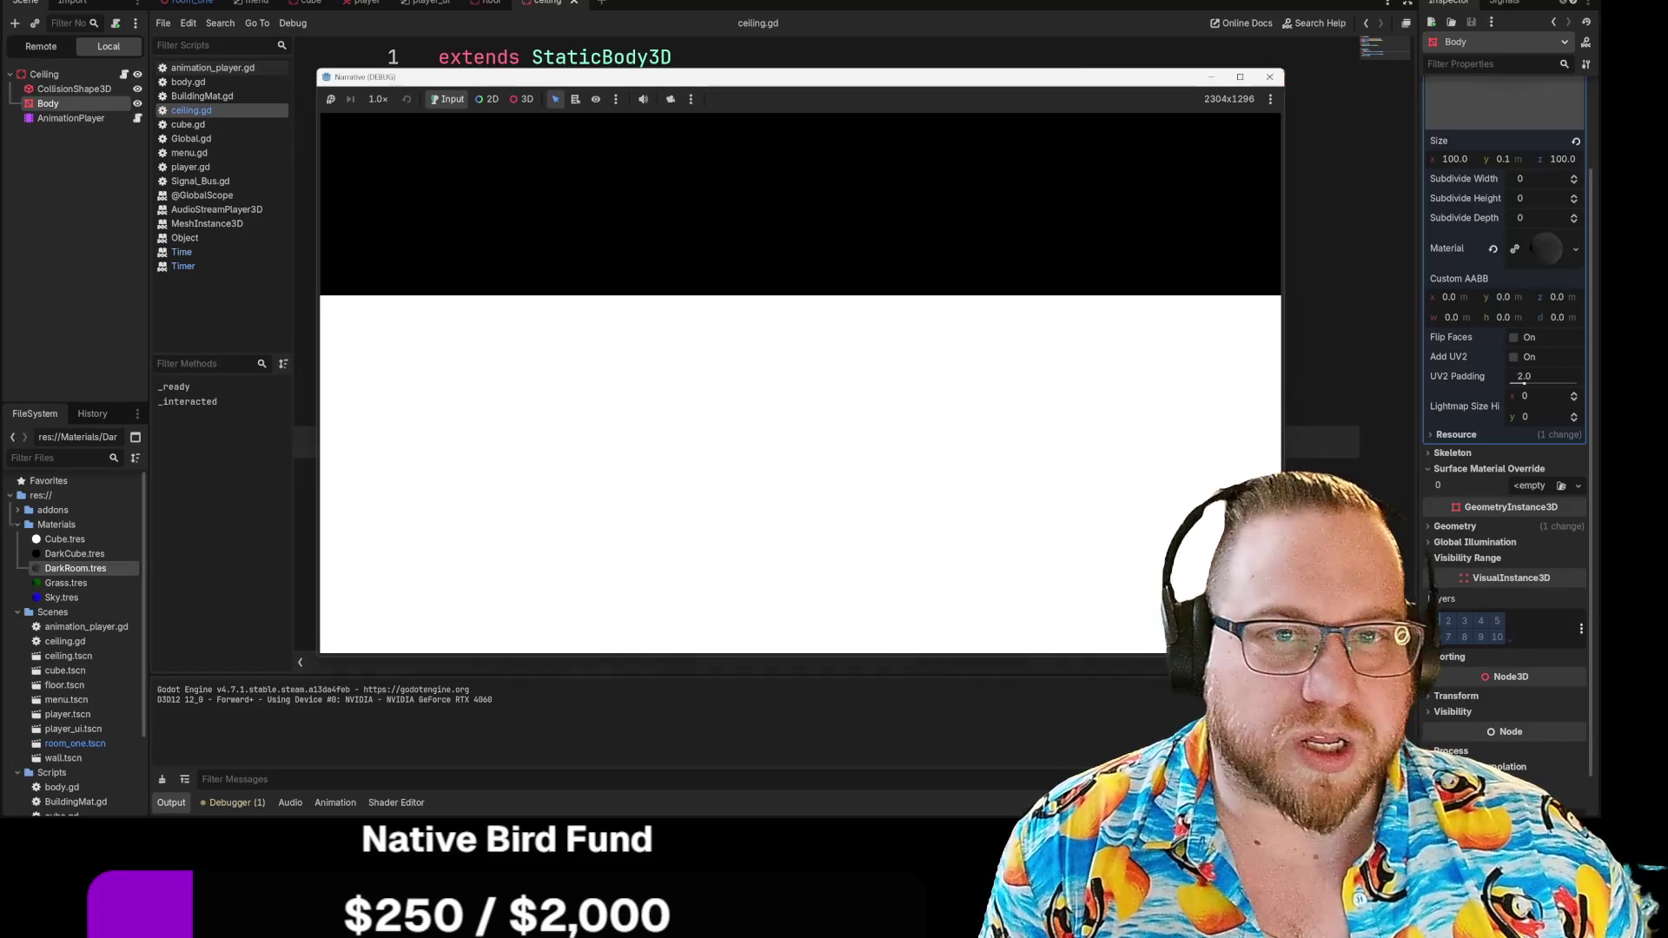
{"action": "left_click", "coordinate": [191, 111]}
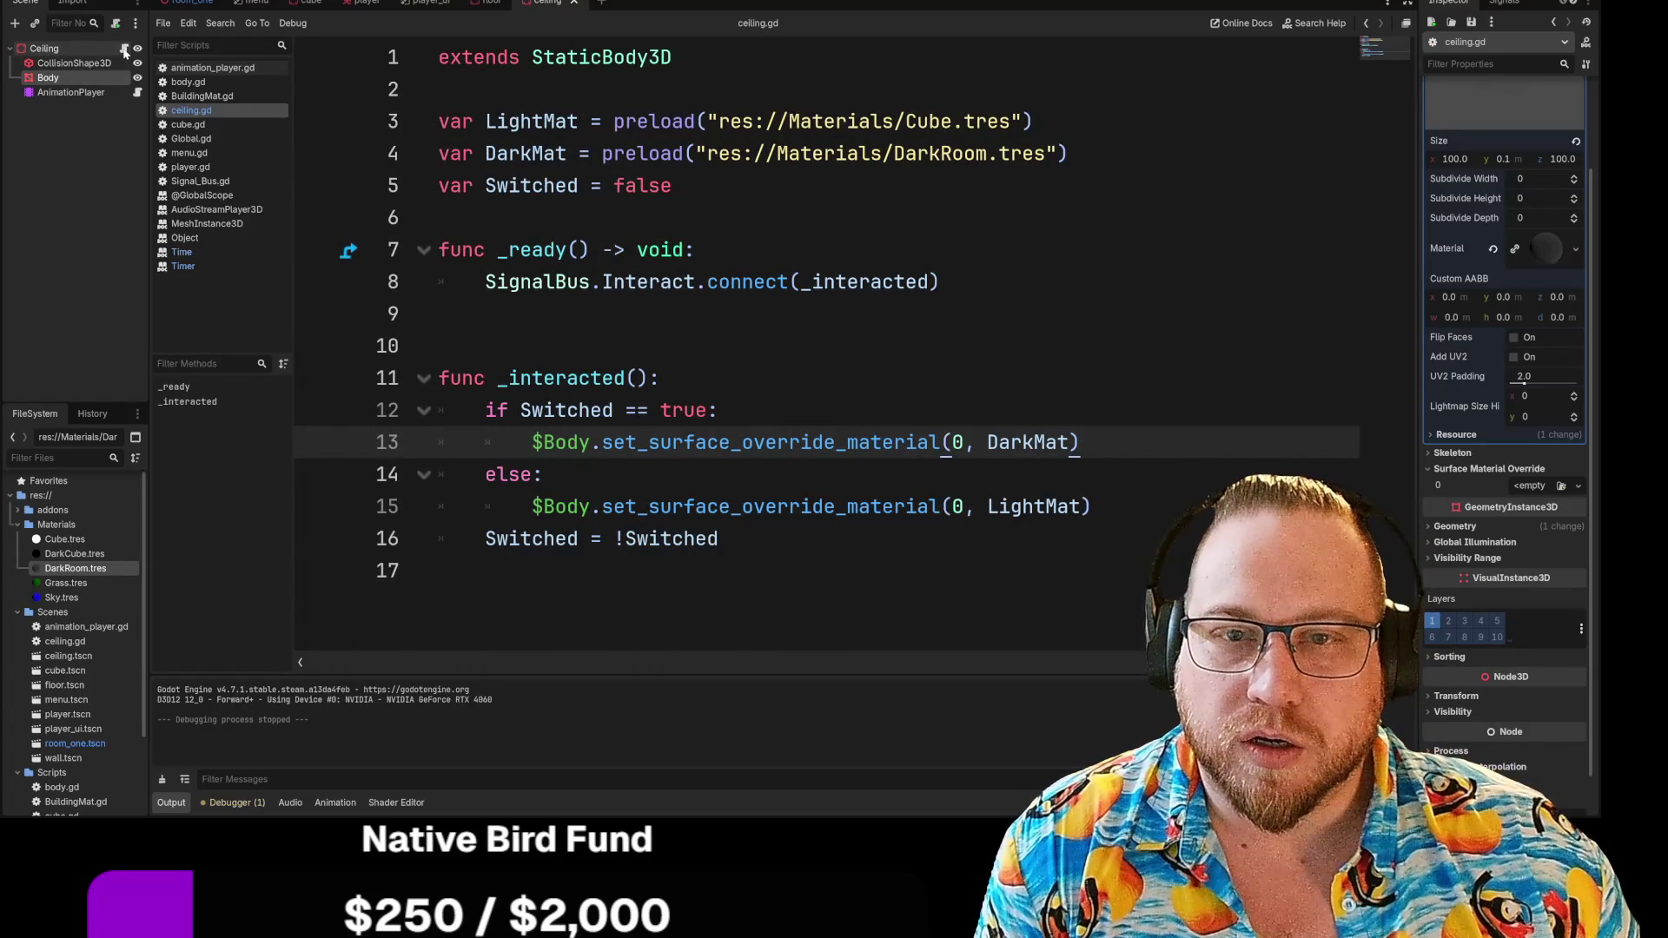
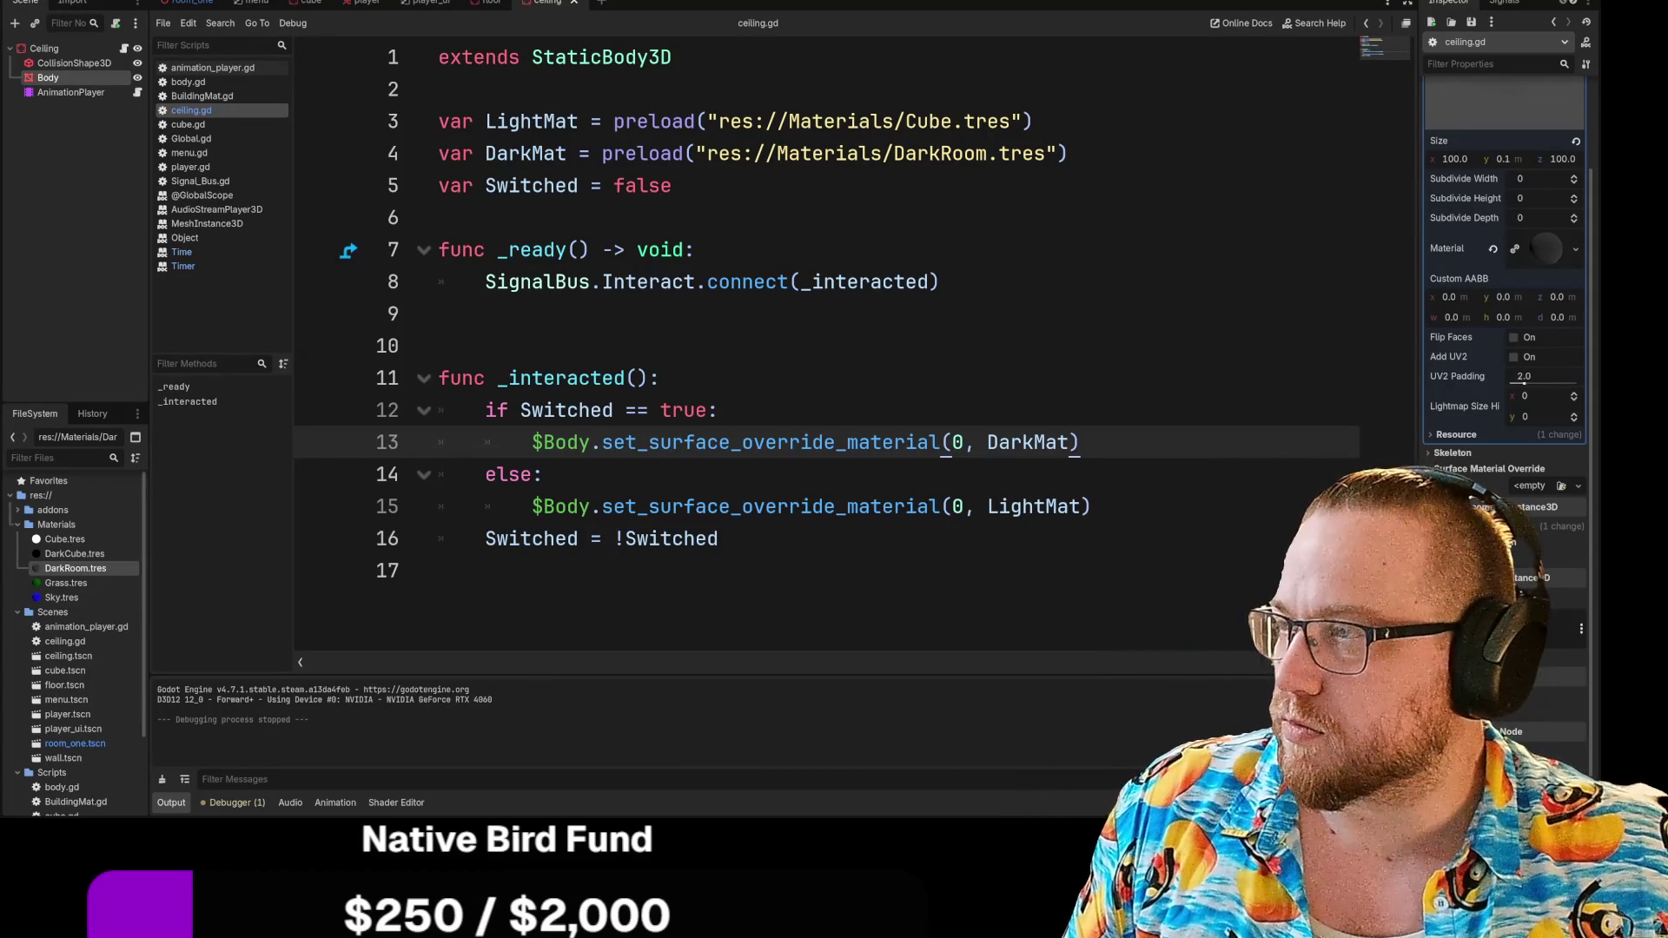
Switch from Godot to the browser showing the Bluesky profile page
{"action": "key", "text": "alt+Tab"}
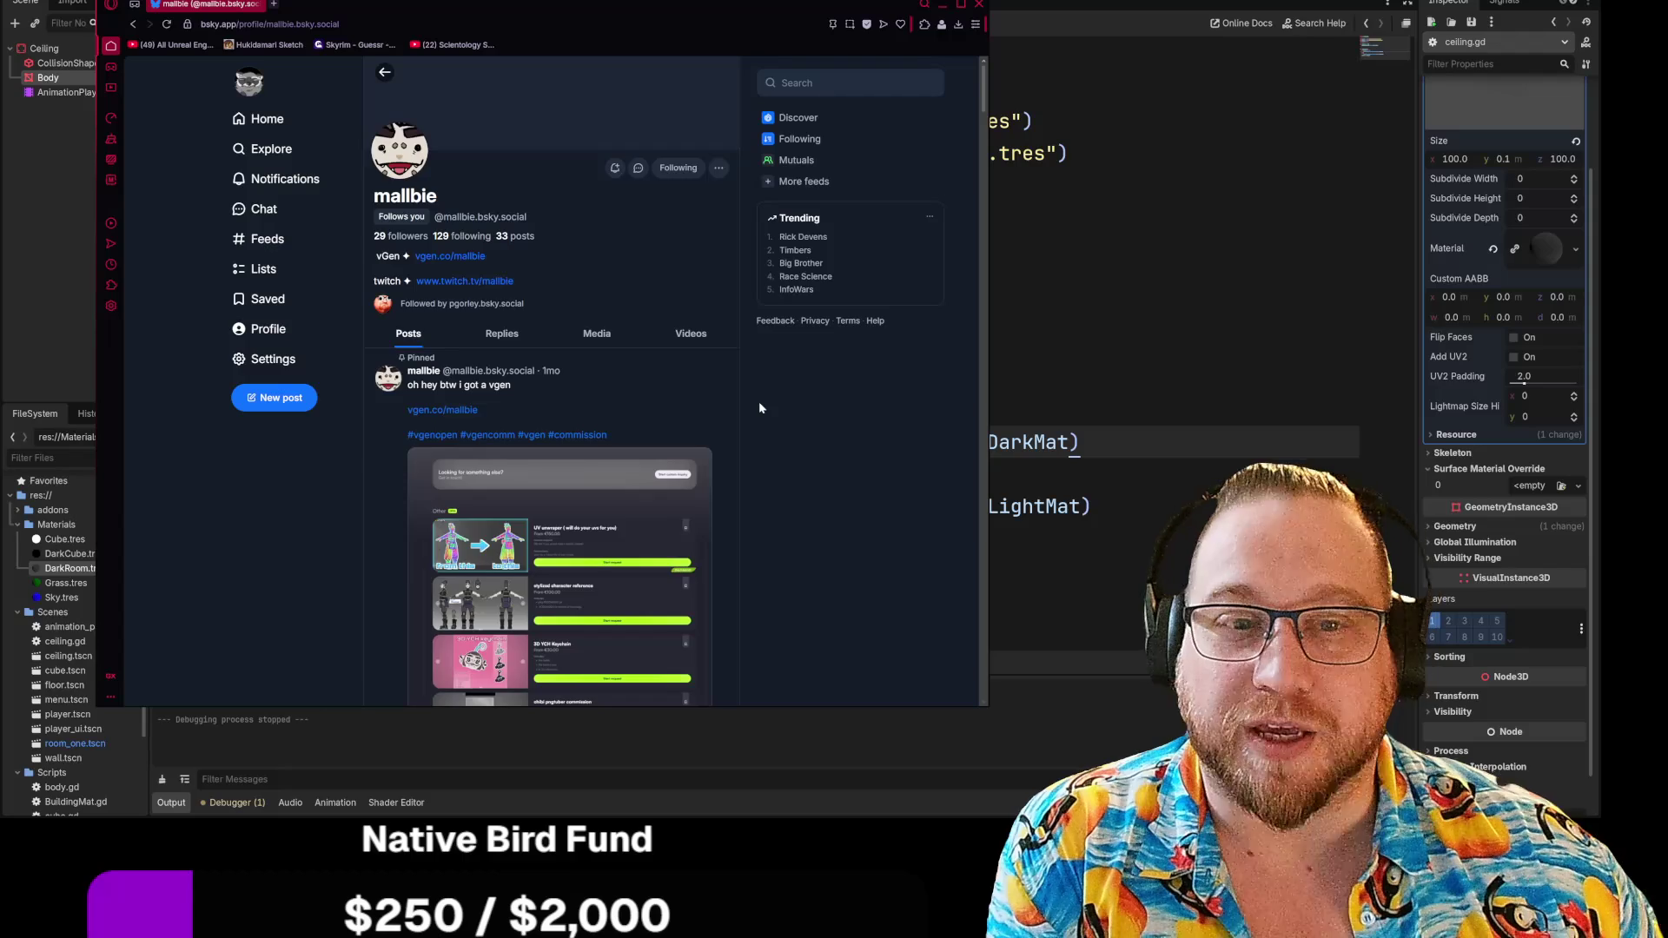
Scroll down the Bluesky profile's posts to the 3D YCH keychain commission offer
{"action": "scroll", "coordinate": [758, 402], "scroll_direction": "down", "scroll_amount": 15}
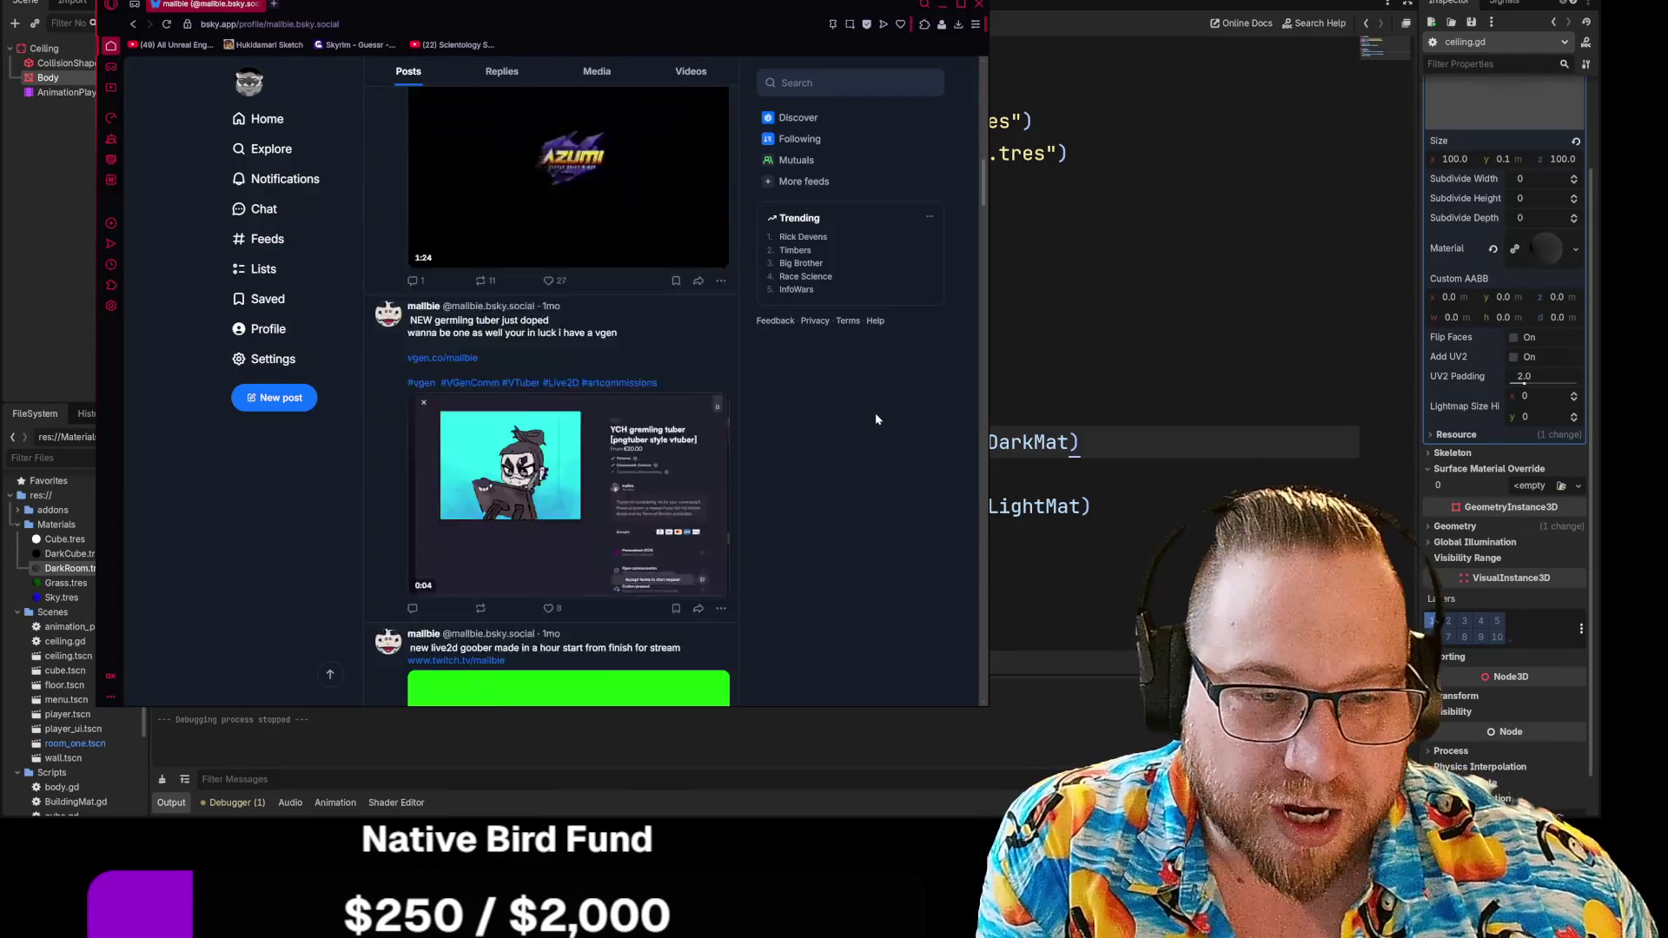
{"action": "scroll", "coordinate": [876, 418], "scroll_direction": "down", "scroll_amount": 15}
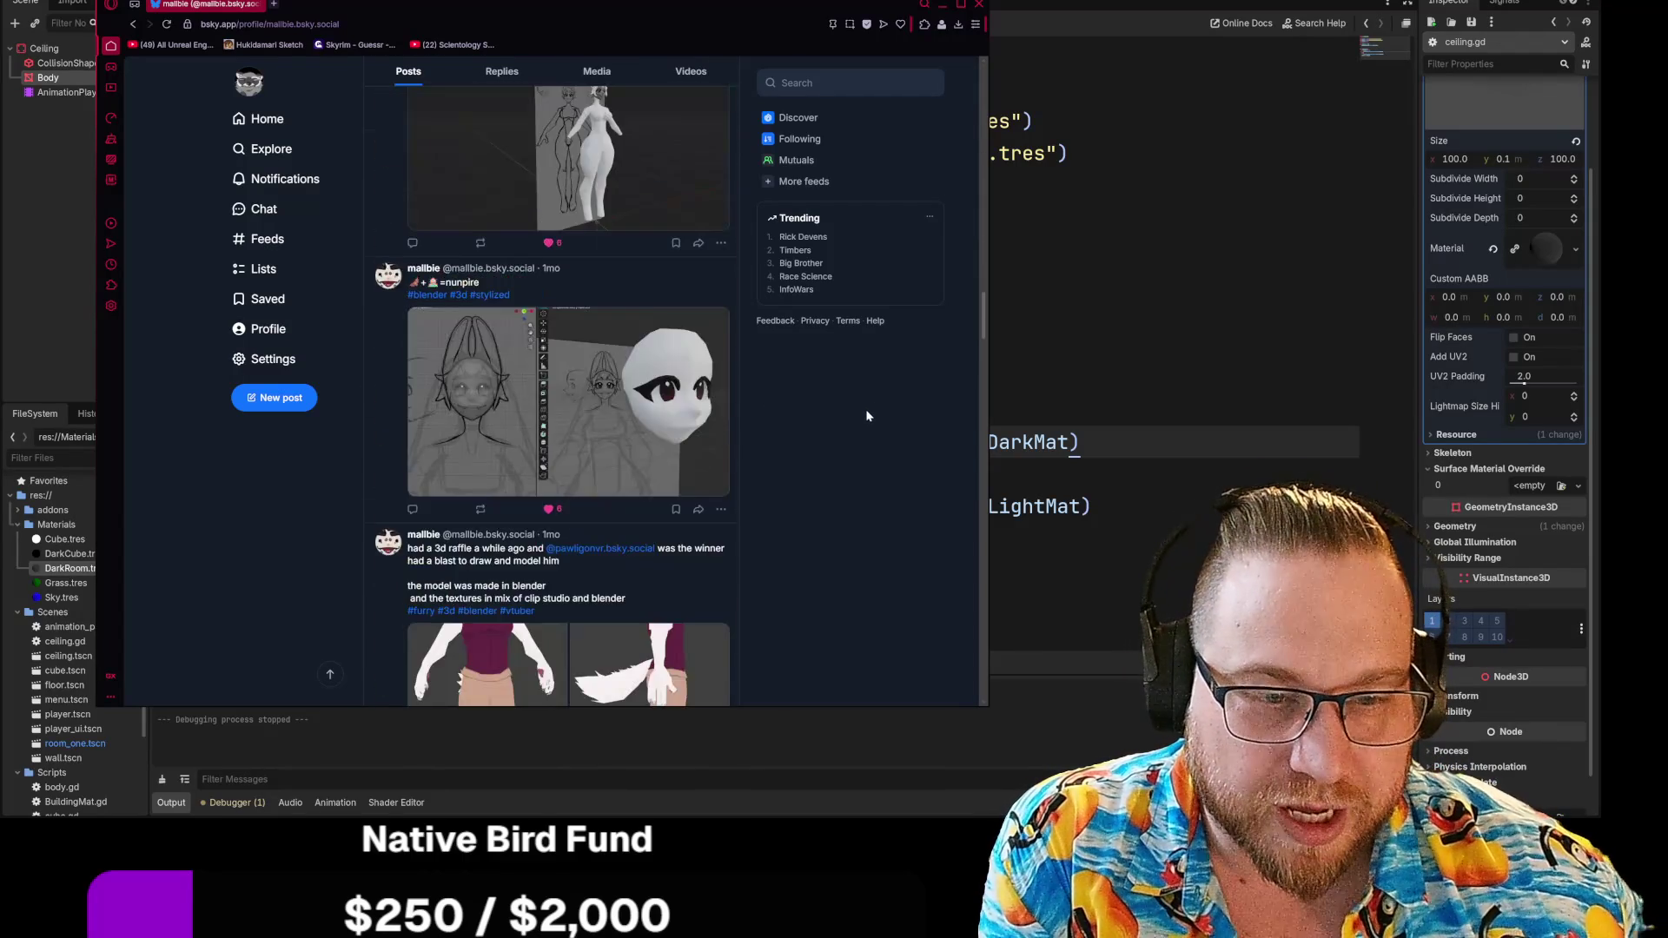
{"action": "scroll", "coordinate": [865, 416], "scroll_direction": "down", "scroll_amount": 15}
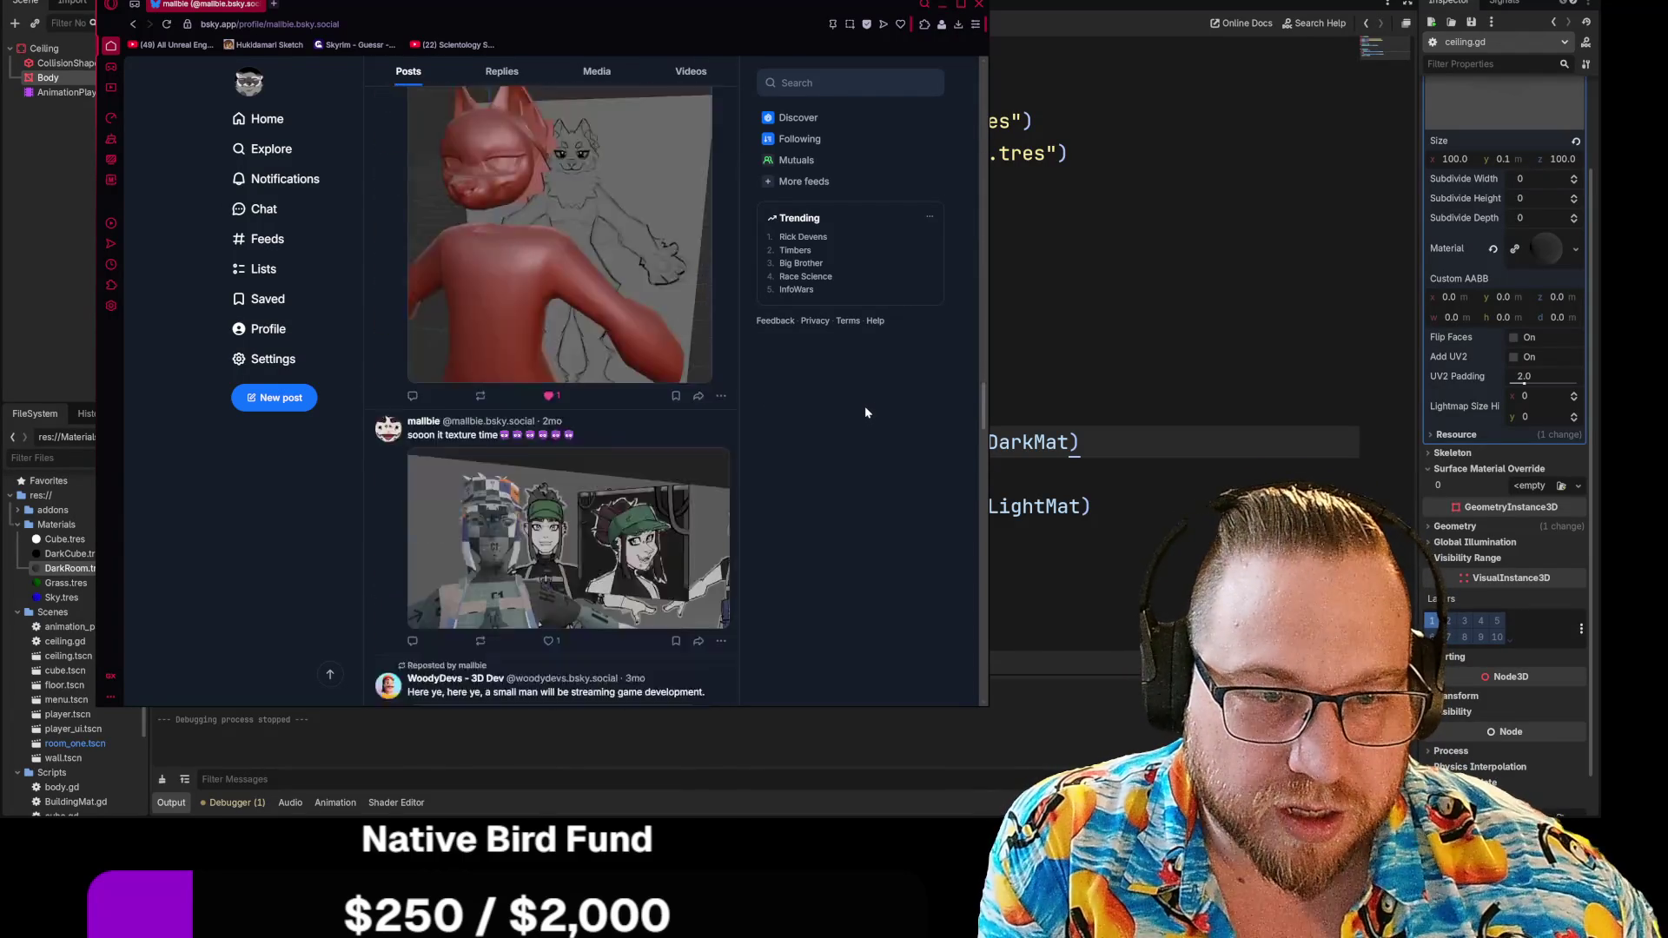
{"action": "scroll", "coordinate": [865, 412], "scroll_direction": "down", "scroll_amount": 5}
{"action": "scroll", "coordinate": [865, 412], "scroll_direction": "down", "scroll_amount": 5}
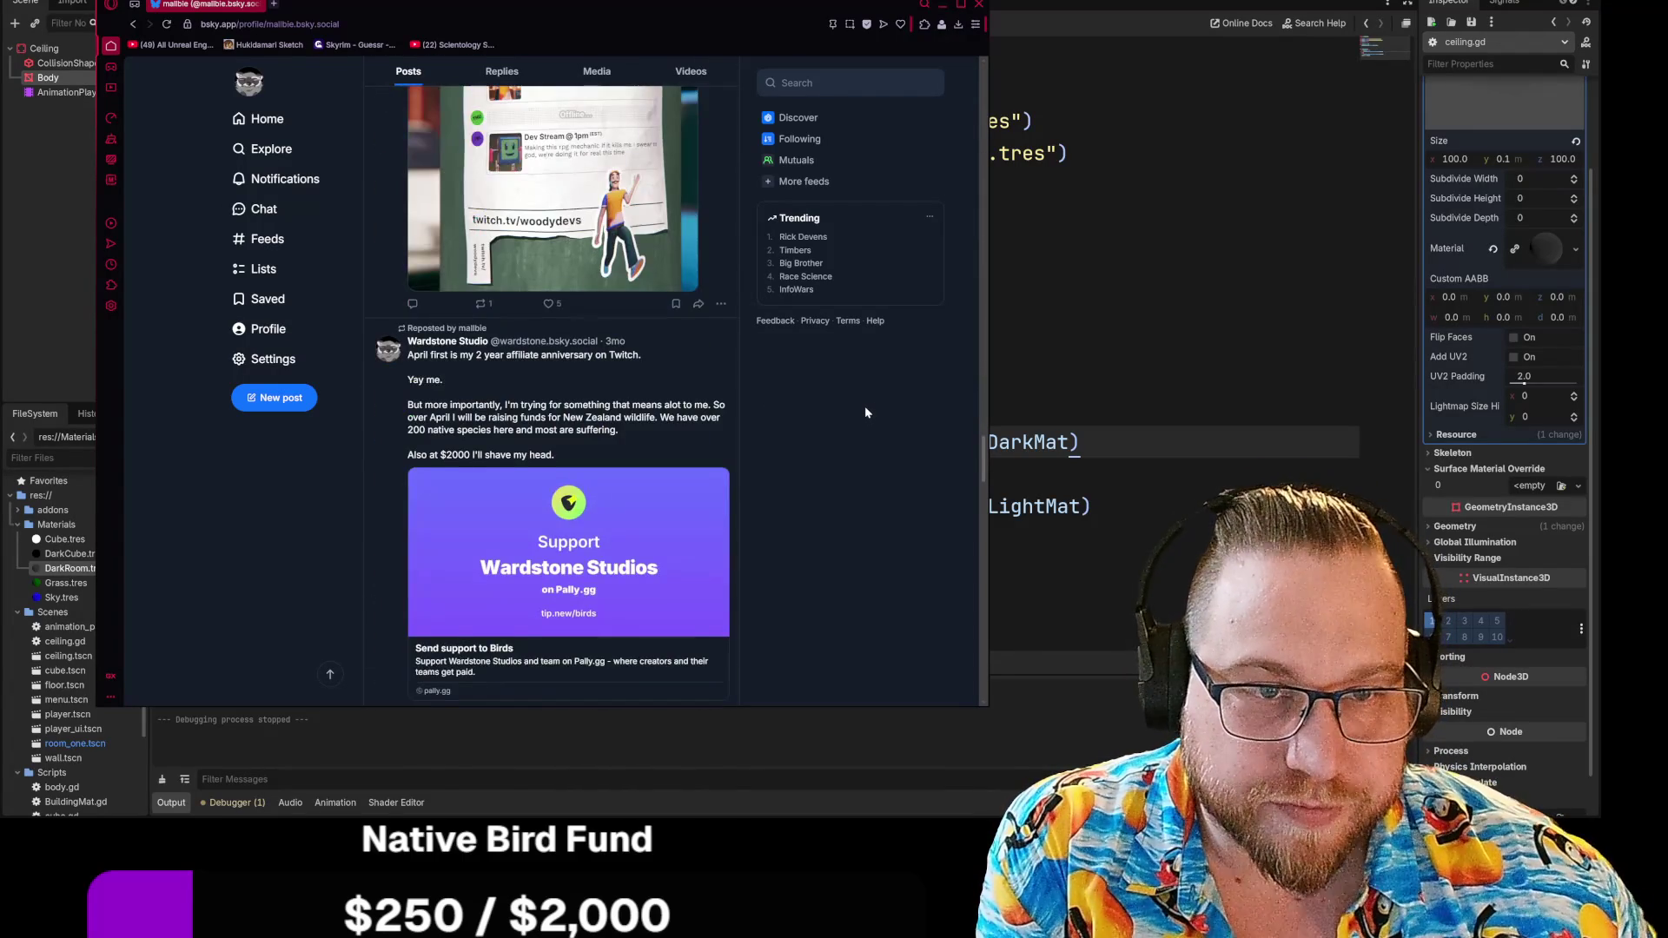
{"action": "scroll", "coordinate": [865, 411], "scroll_direction": "down", "scroll_amount": 5}
{"action": "scroll", "coordinate": [861, 413], "scroll_direction": "up", "scroll_amount": 3}
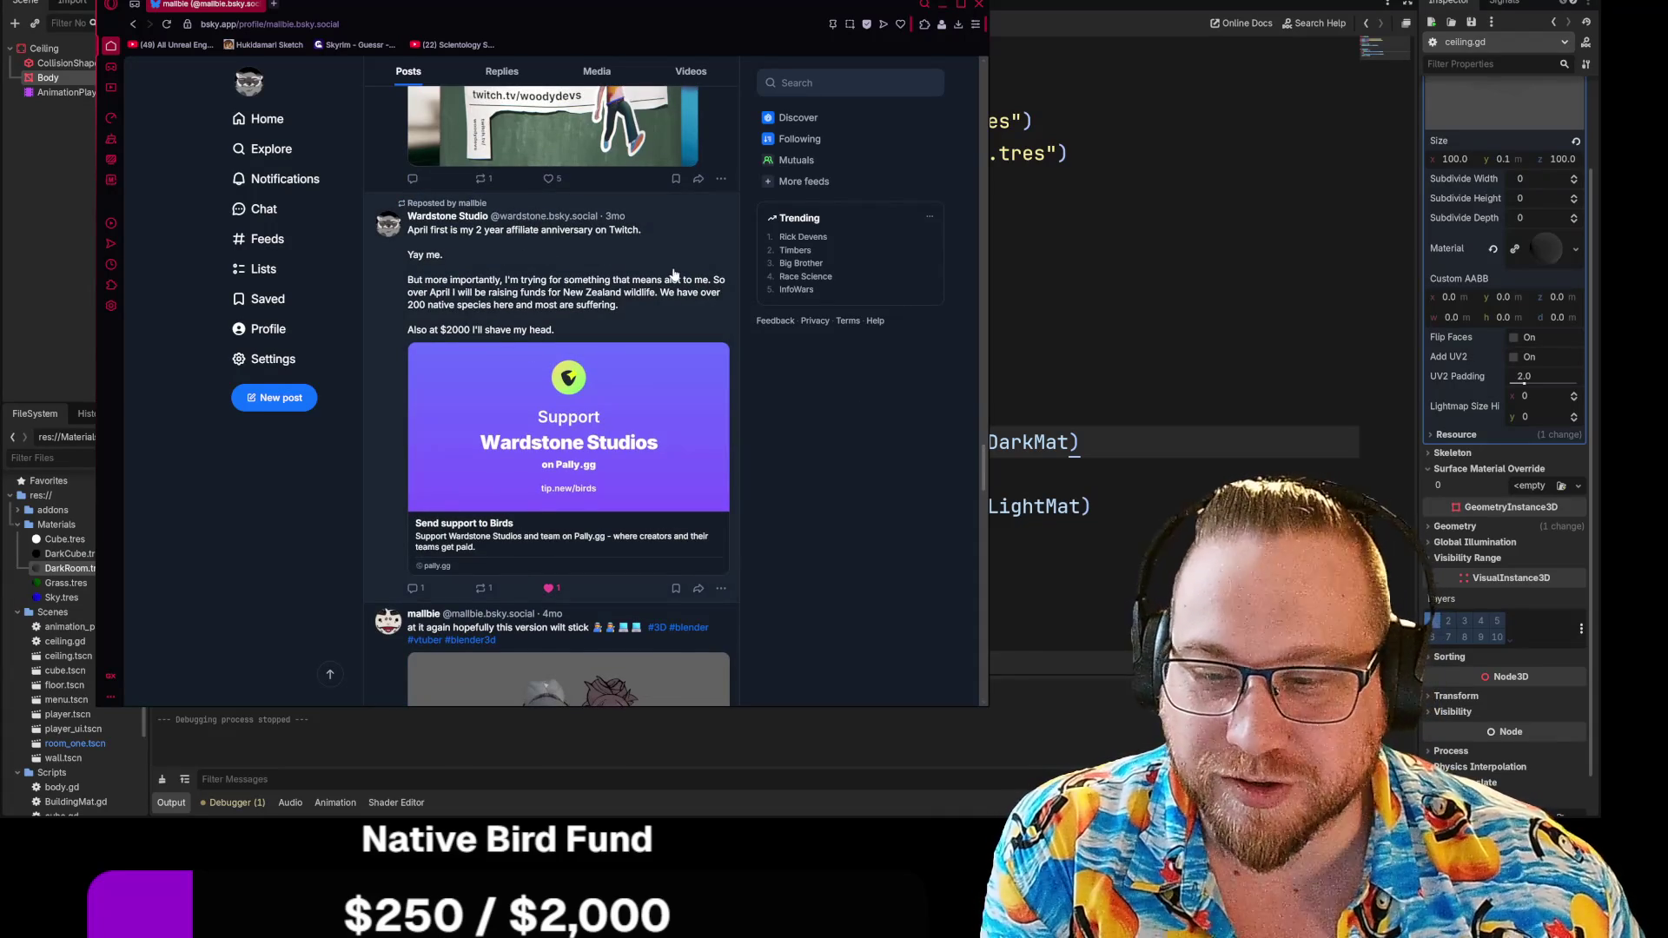
{"action": "scroll", "coordinate": [673, 274], "scroll_direction": "down", "scroll_amount": 8}
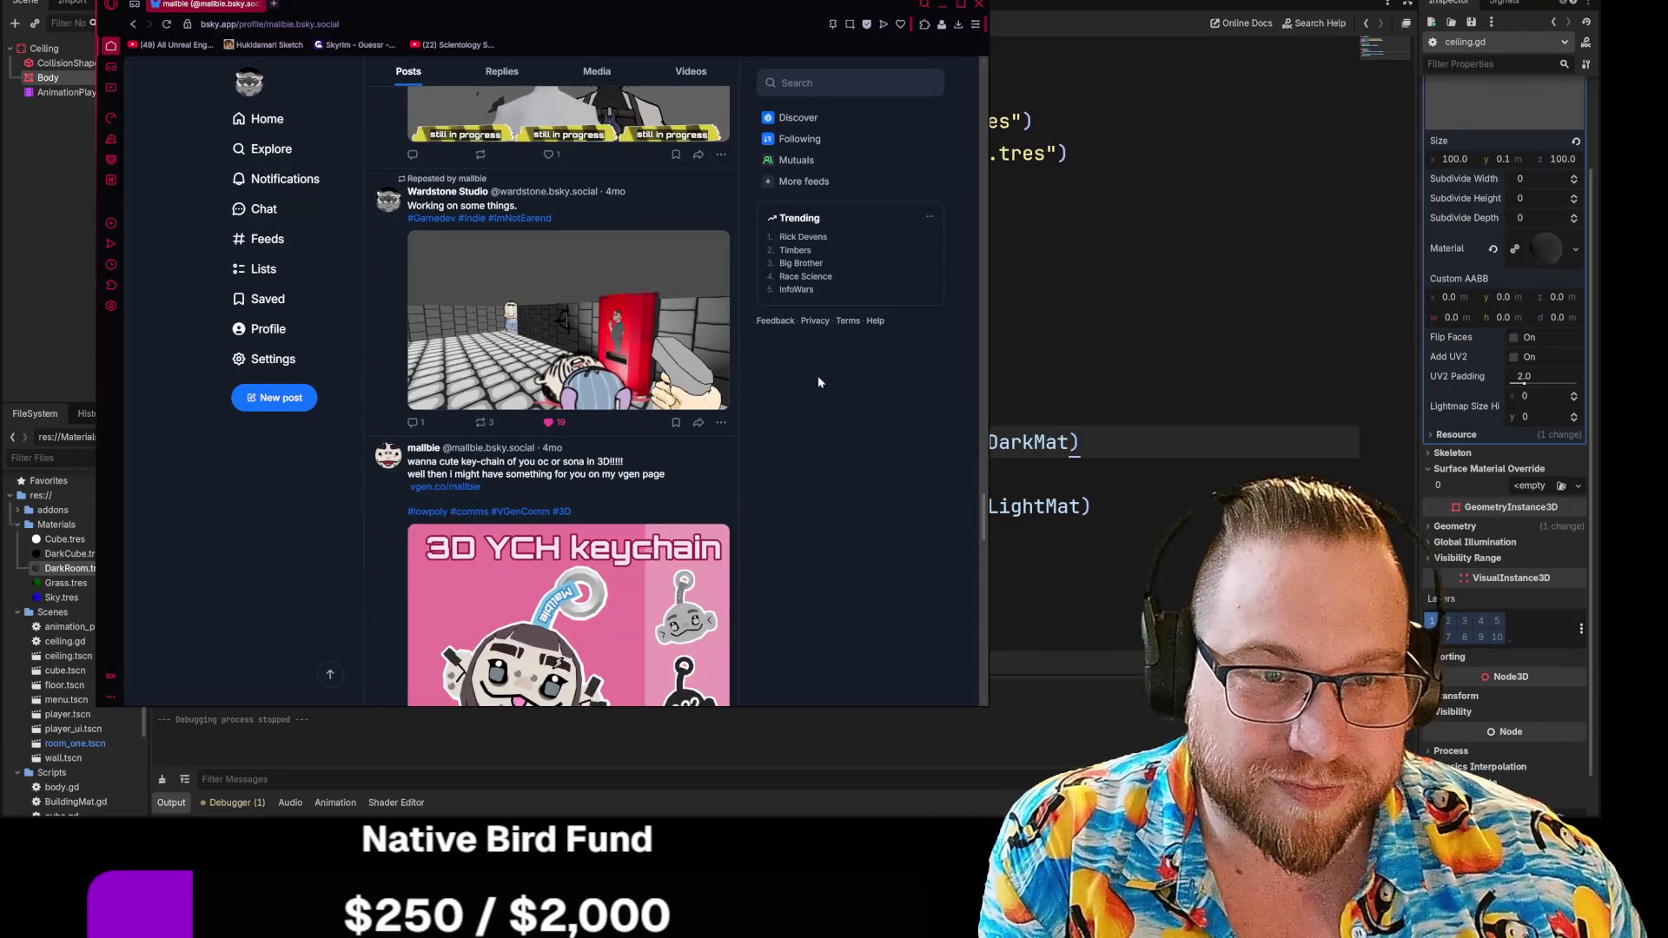
{"action": "scroll", "coordinate": [820, 372], "scroll_direction": "down", "scroll_amount": 4}
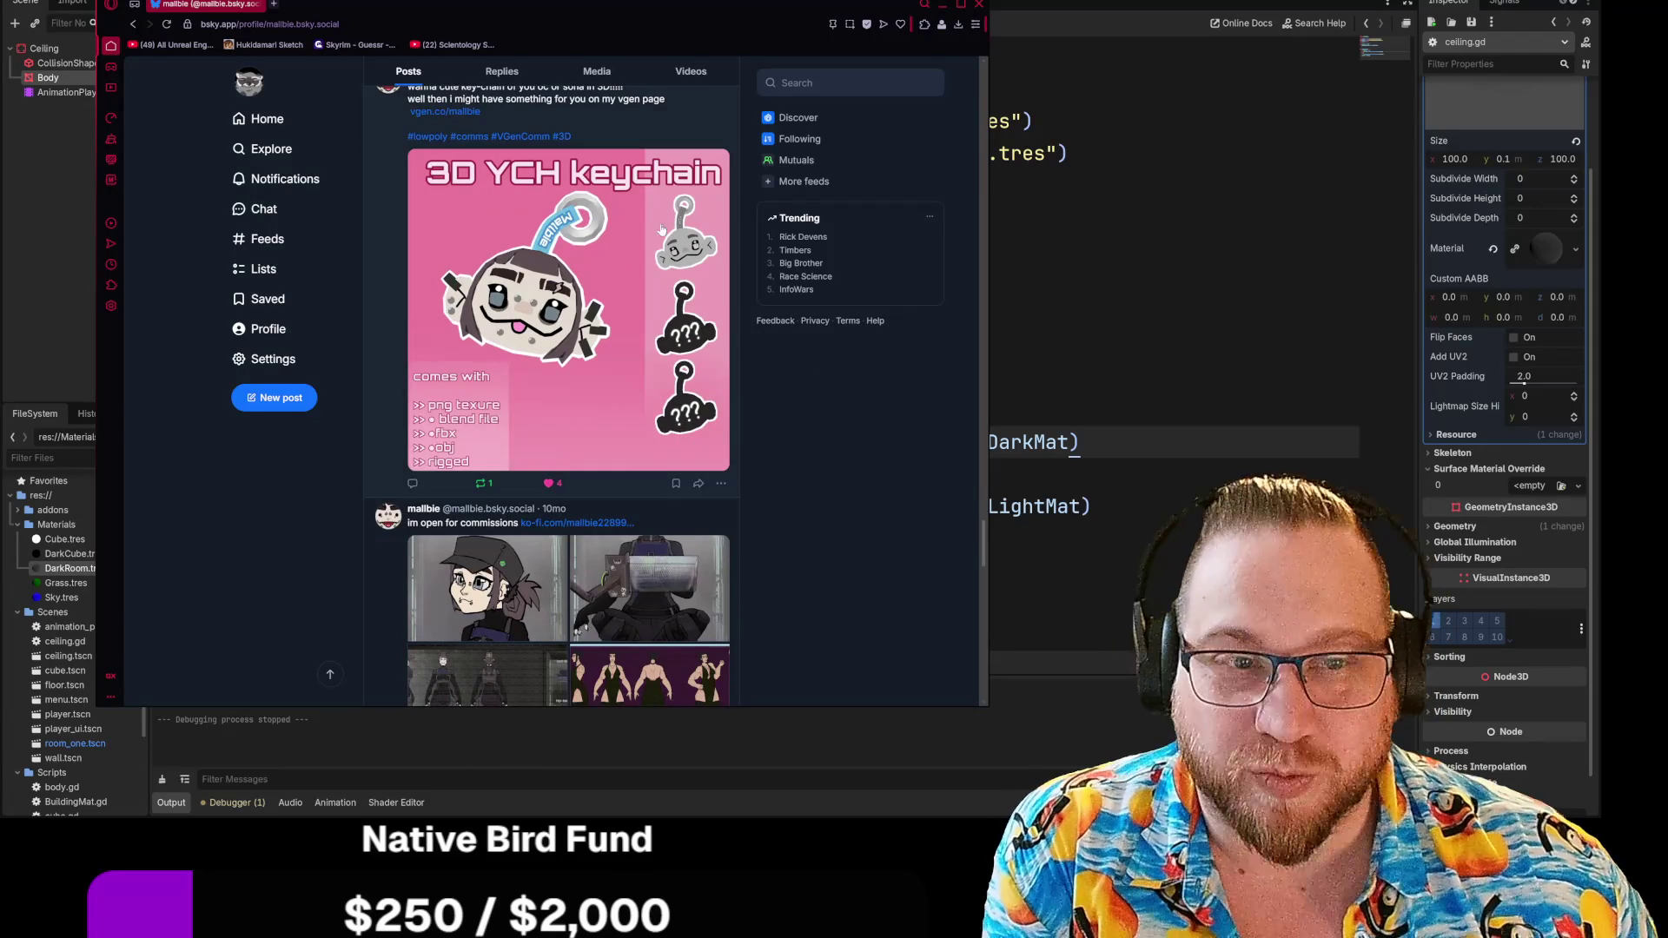
{"action": "scroll", "coordinate": [589, 202], "scroll_direction": "down", "scroll_amount": 1}
{"action": "scroll", "coordinate": [600, 356], "scroll_direction": "up", "scroll_amount": 2}
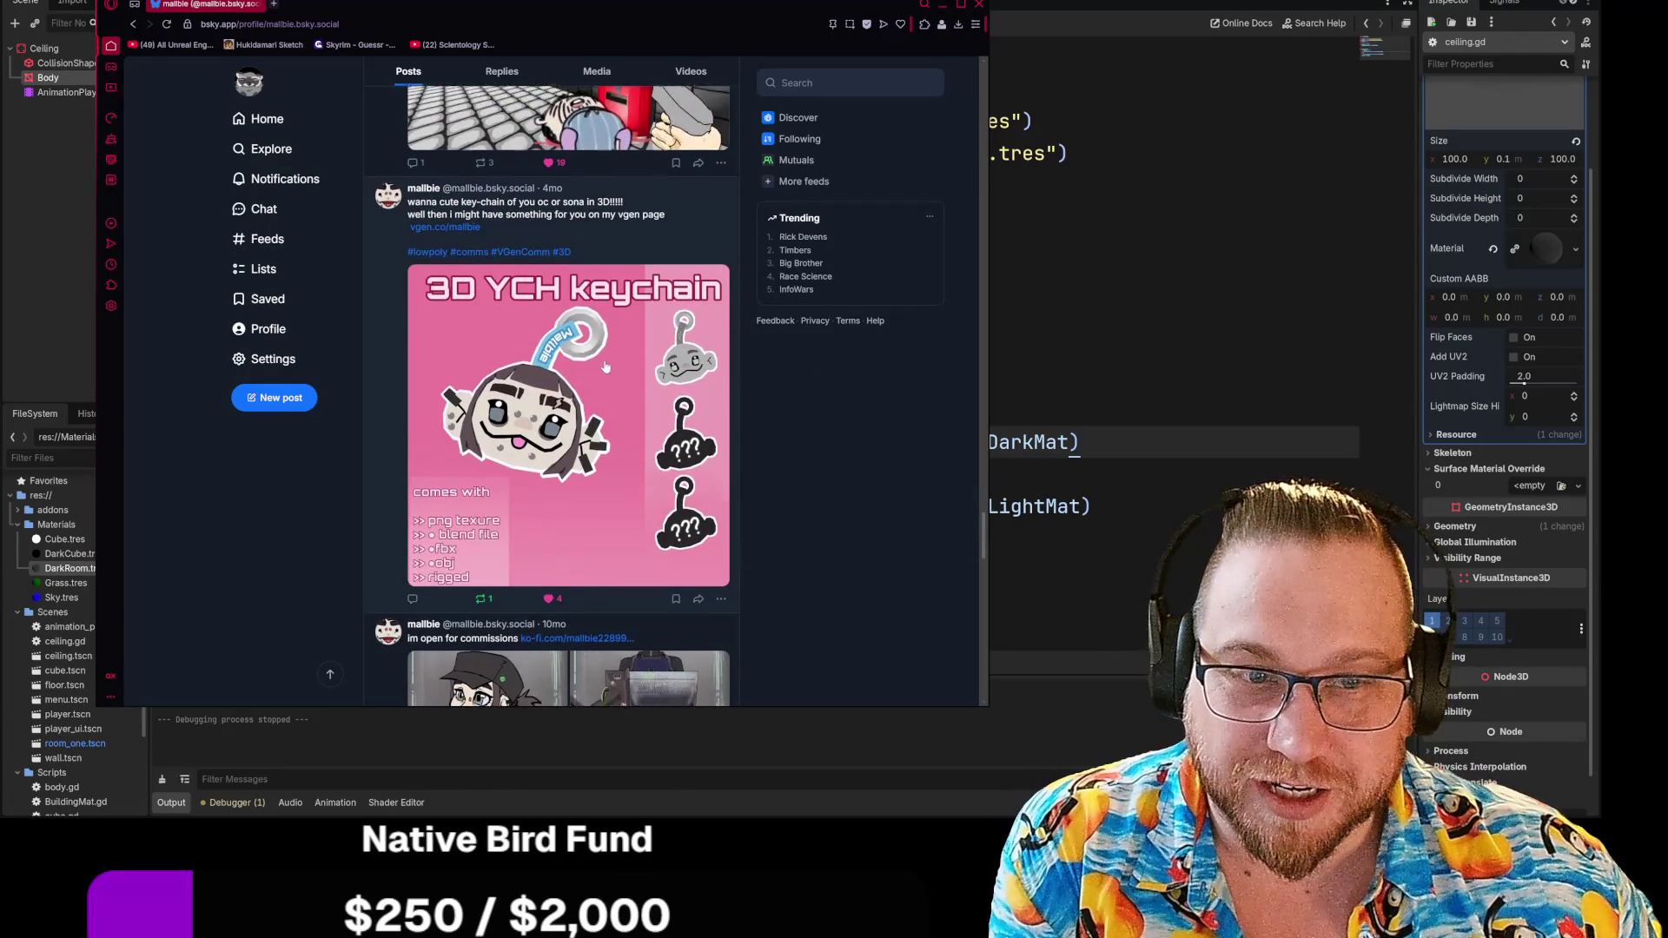
{"action": "scroll", "coordinate": [606, 367], "scroll_direction": "down", "scroll_amount": 1}
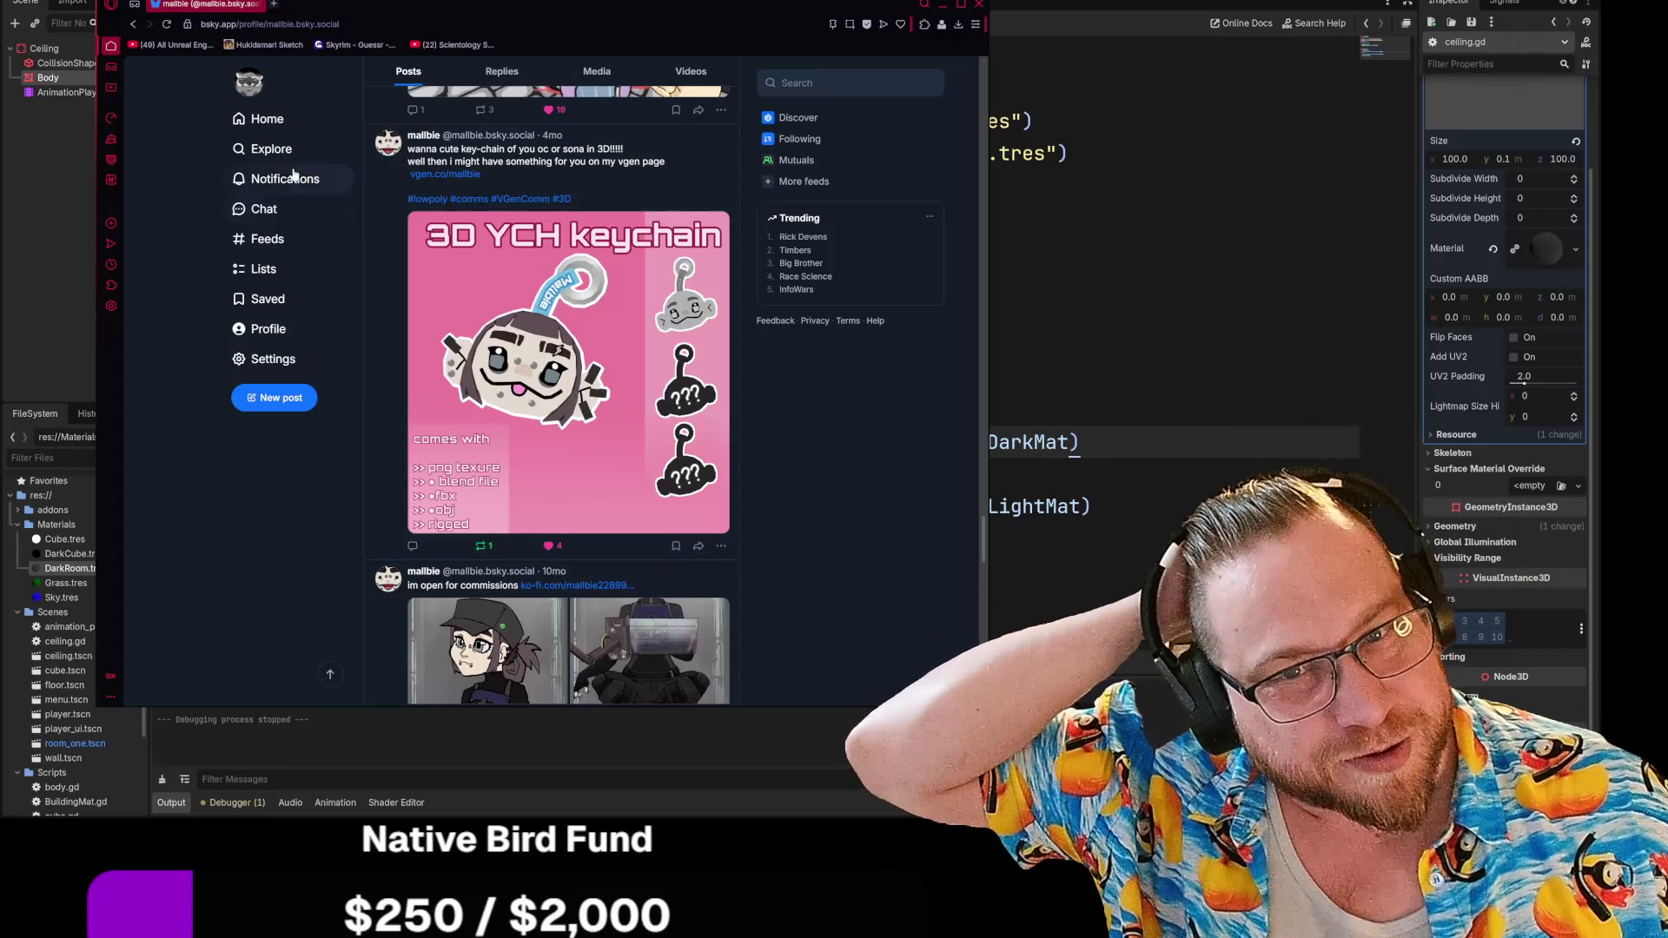
Close the browser window to get back to ceiling.gd in Godot
{"action": "left_click", "coordinate": [977, 7]}
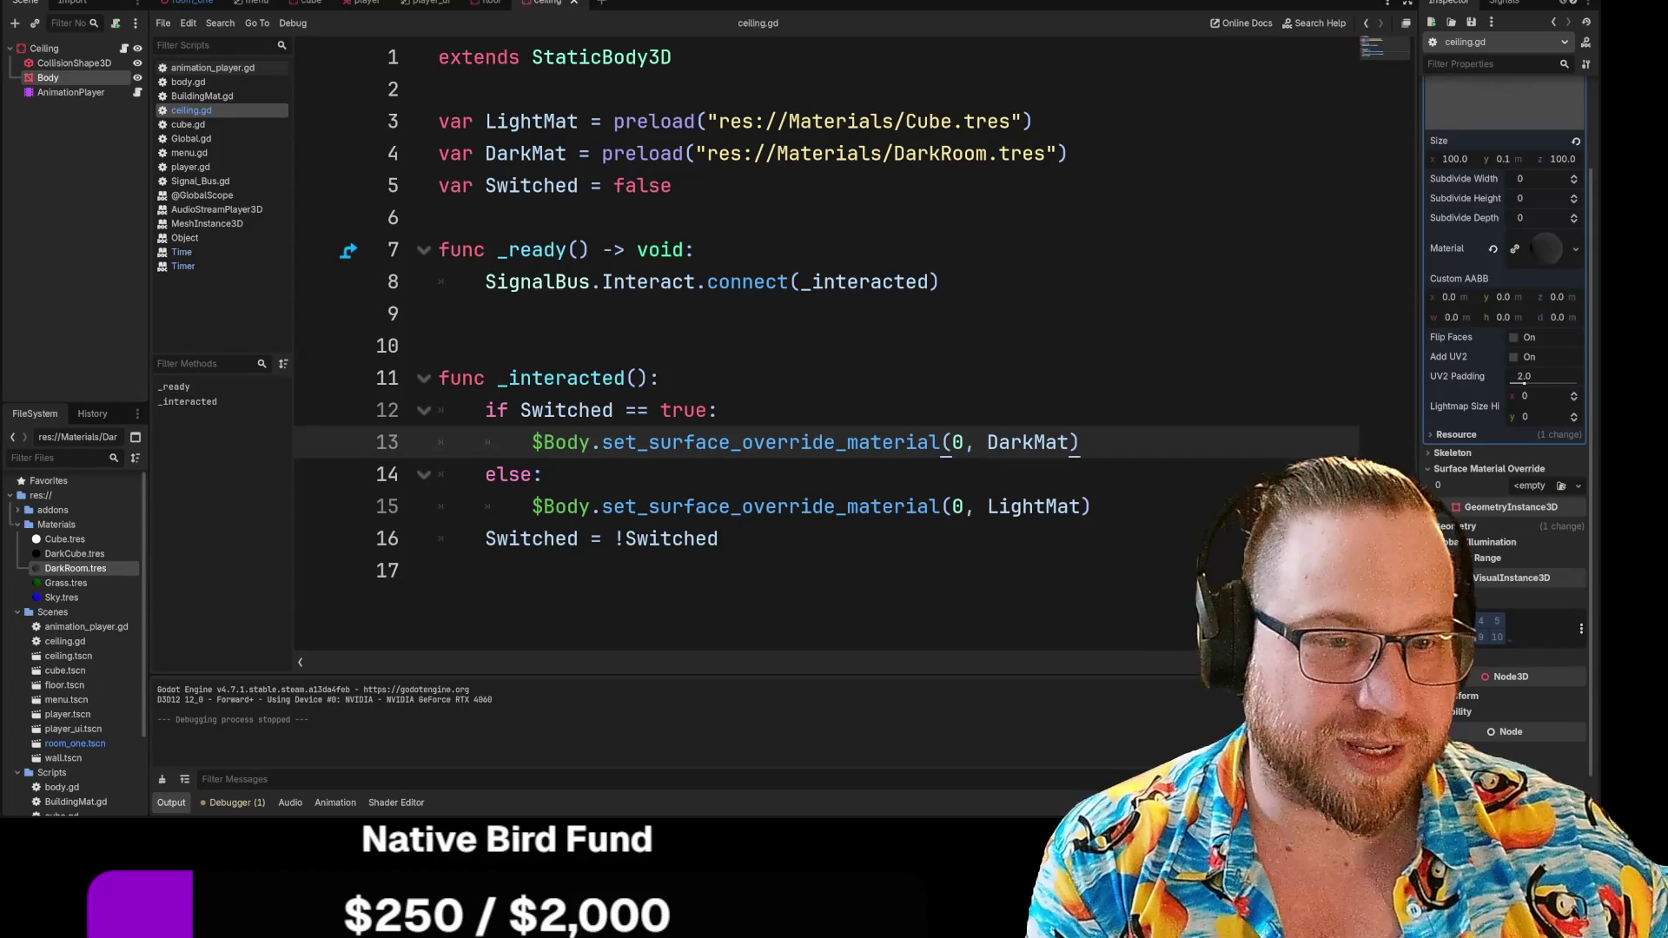
Add a print() call on a new line after the Interact connect call in _ready
{"action": "key", "text": "Down"}
{"action": "key", "text": "Up"}
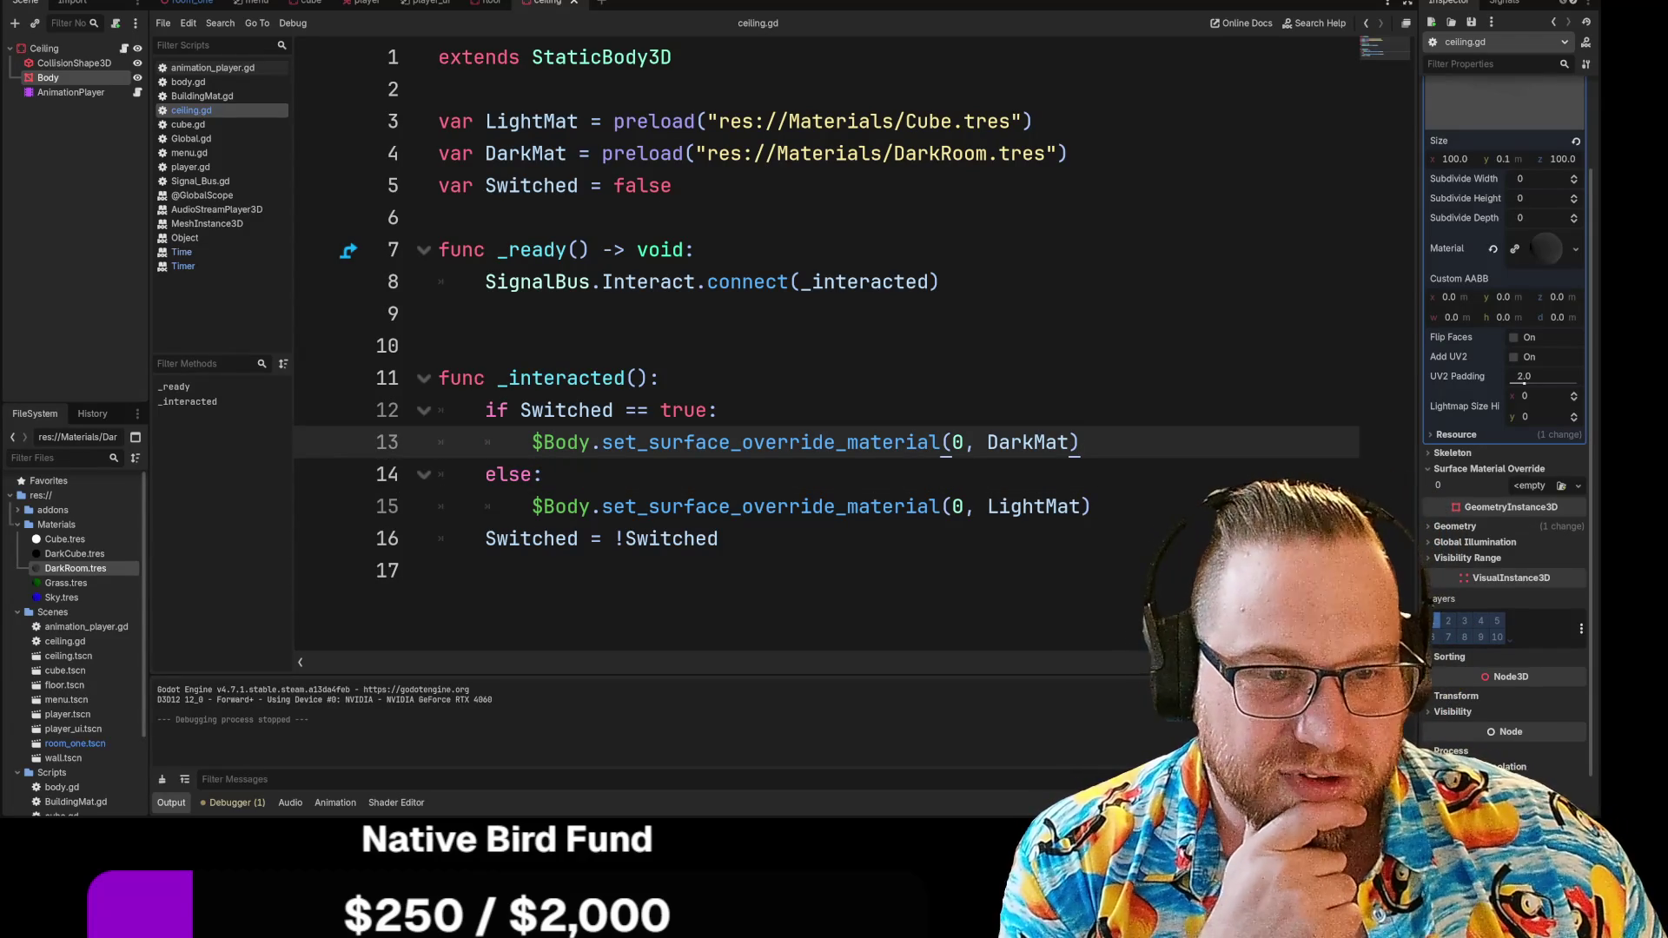
{"action": "left_click", "coordinate": [939, 281]}
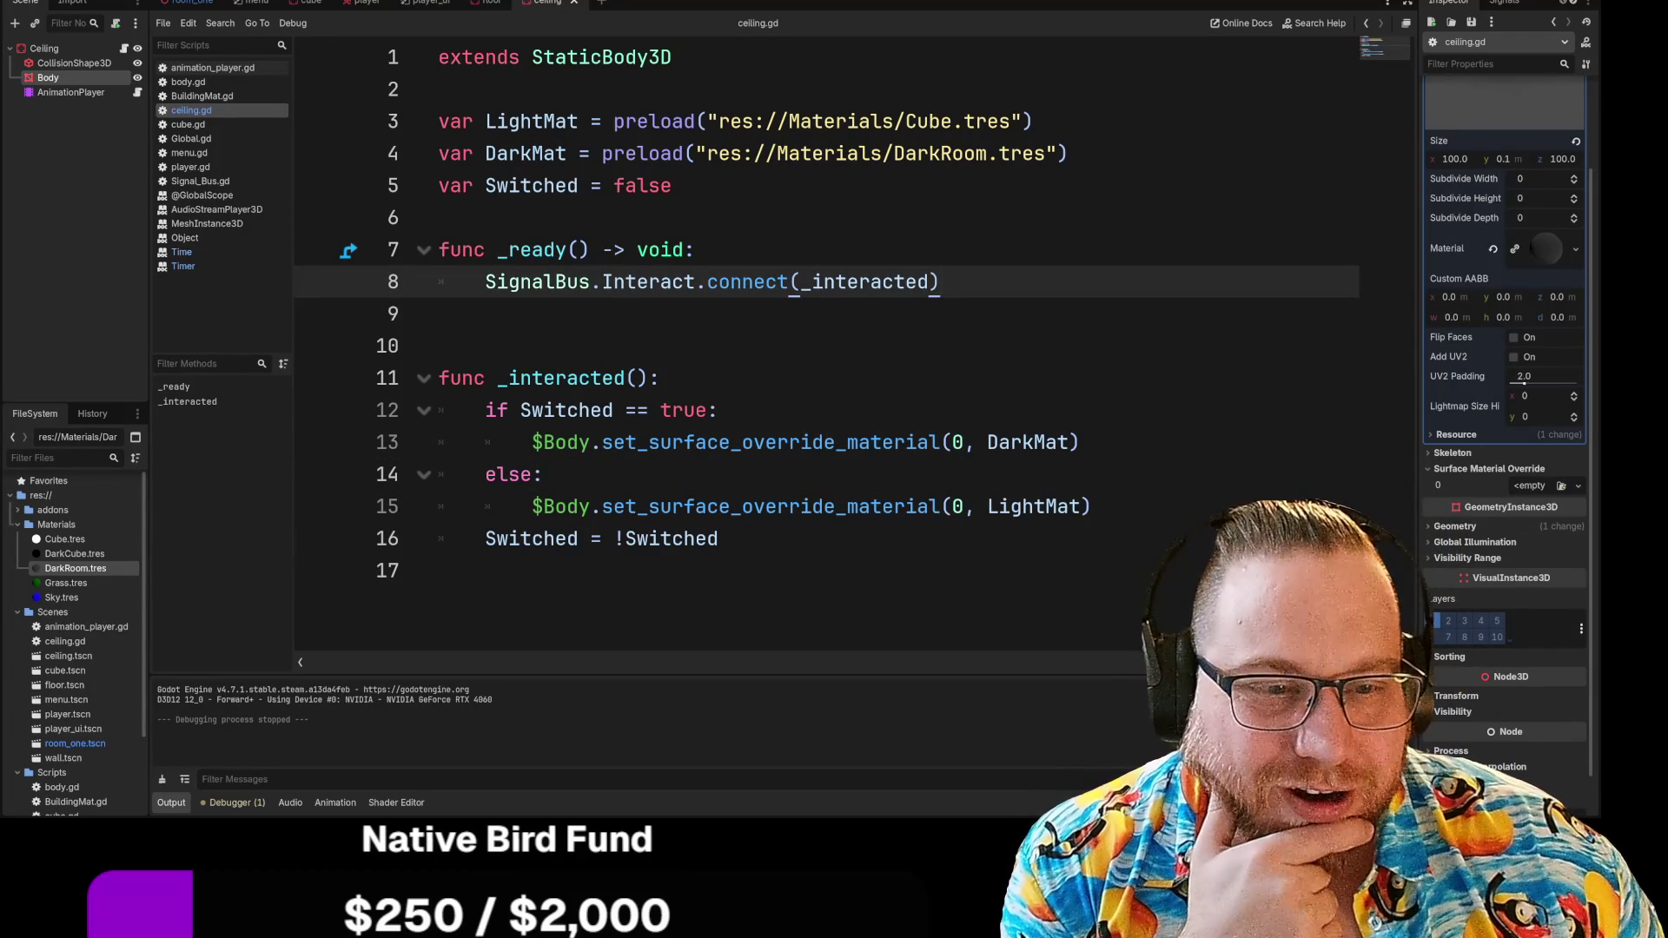
{"action": "key", "text": "shift+Home"}
{"action": "key", "text": "End"}
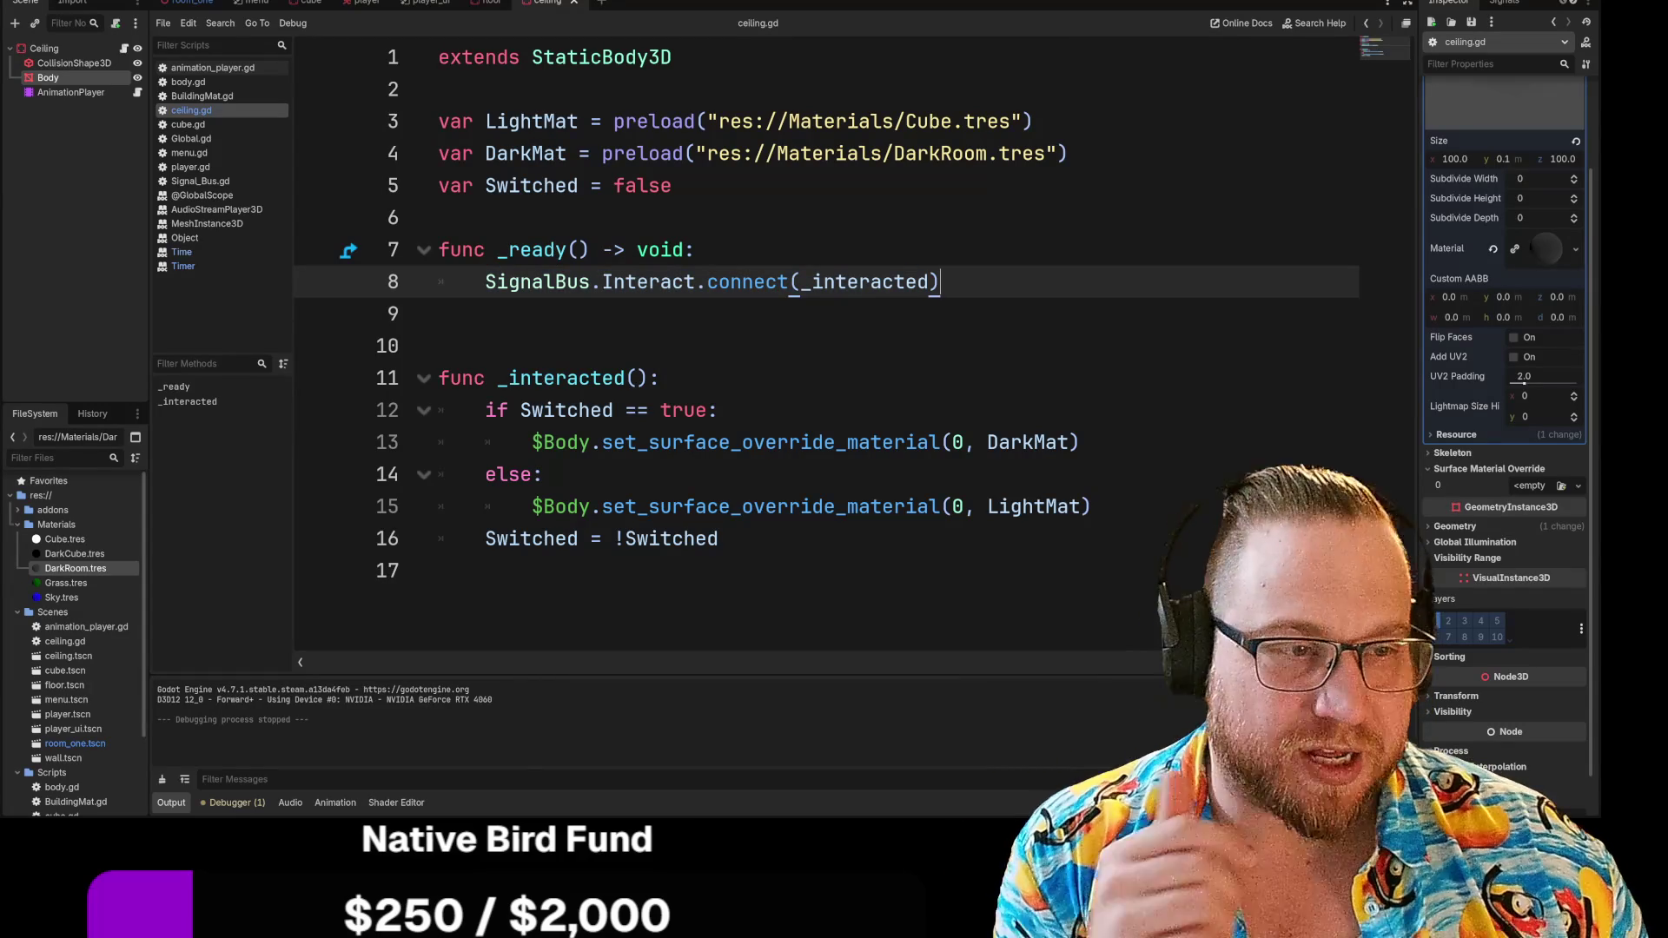
{"action": "key", "text": "Return"}
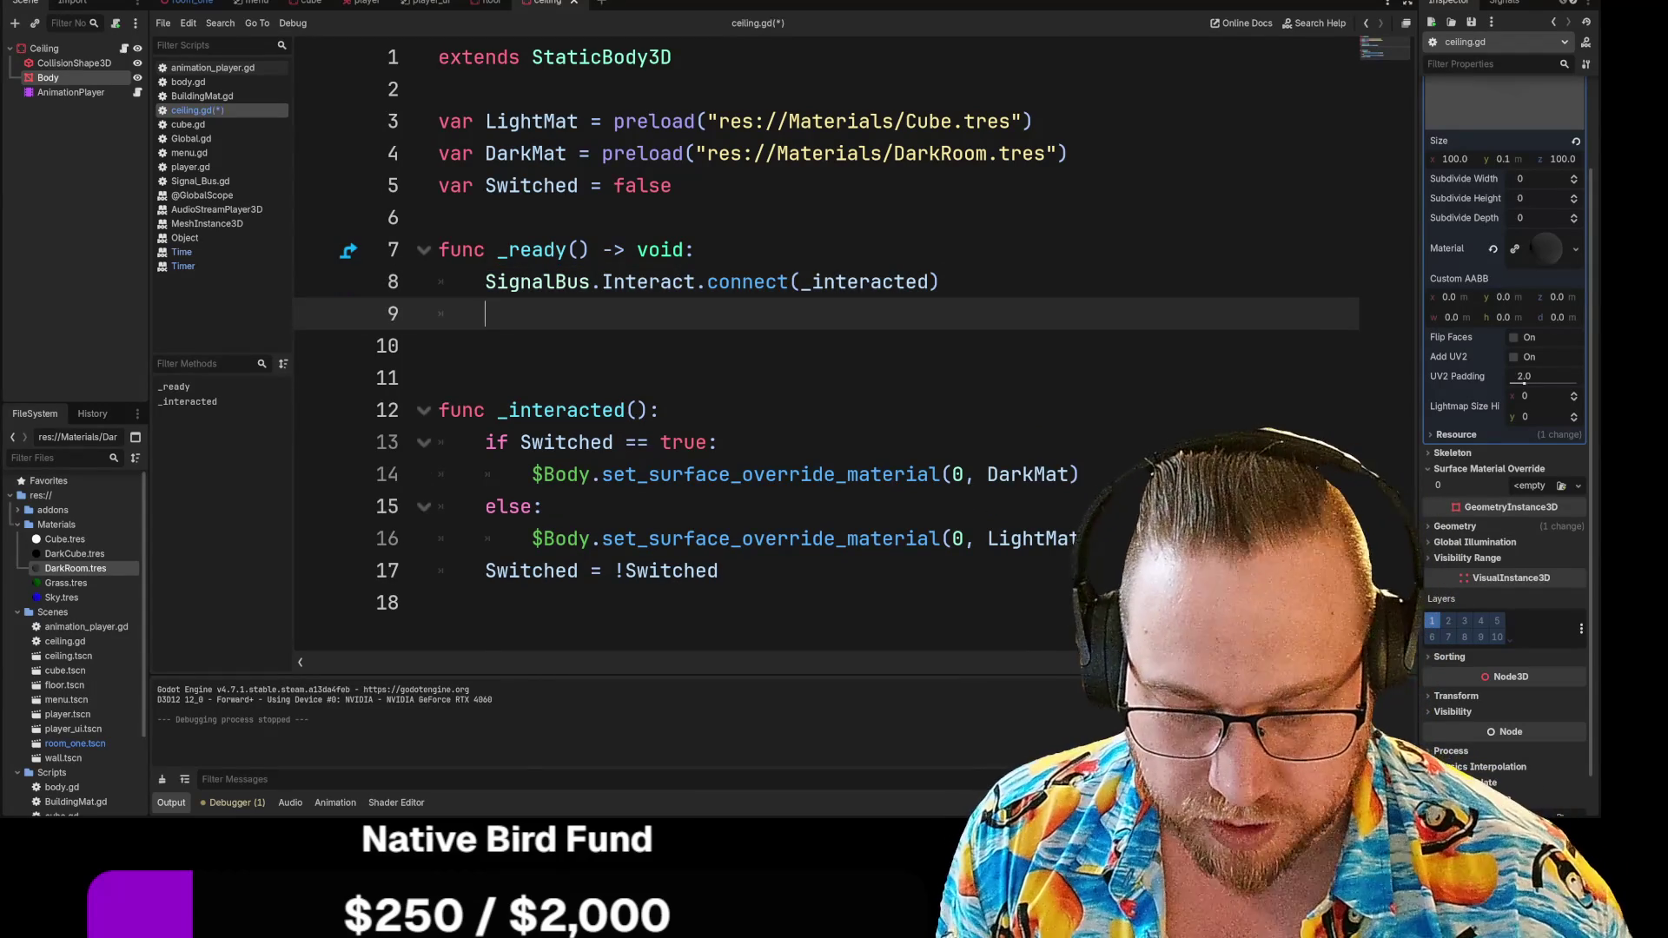
{"action": "type", "text": "print"}
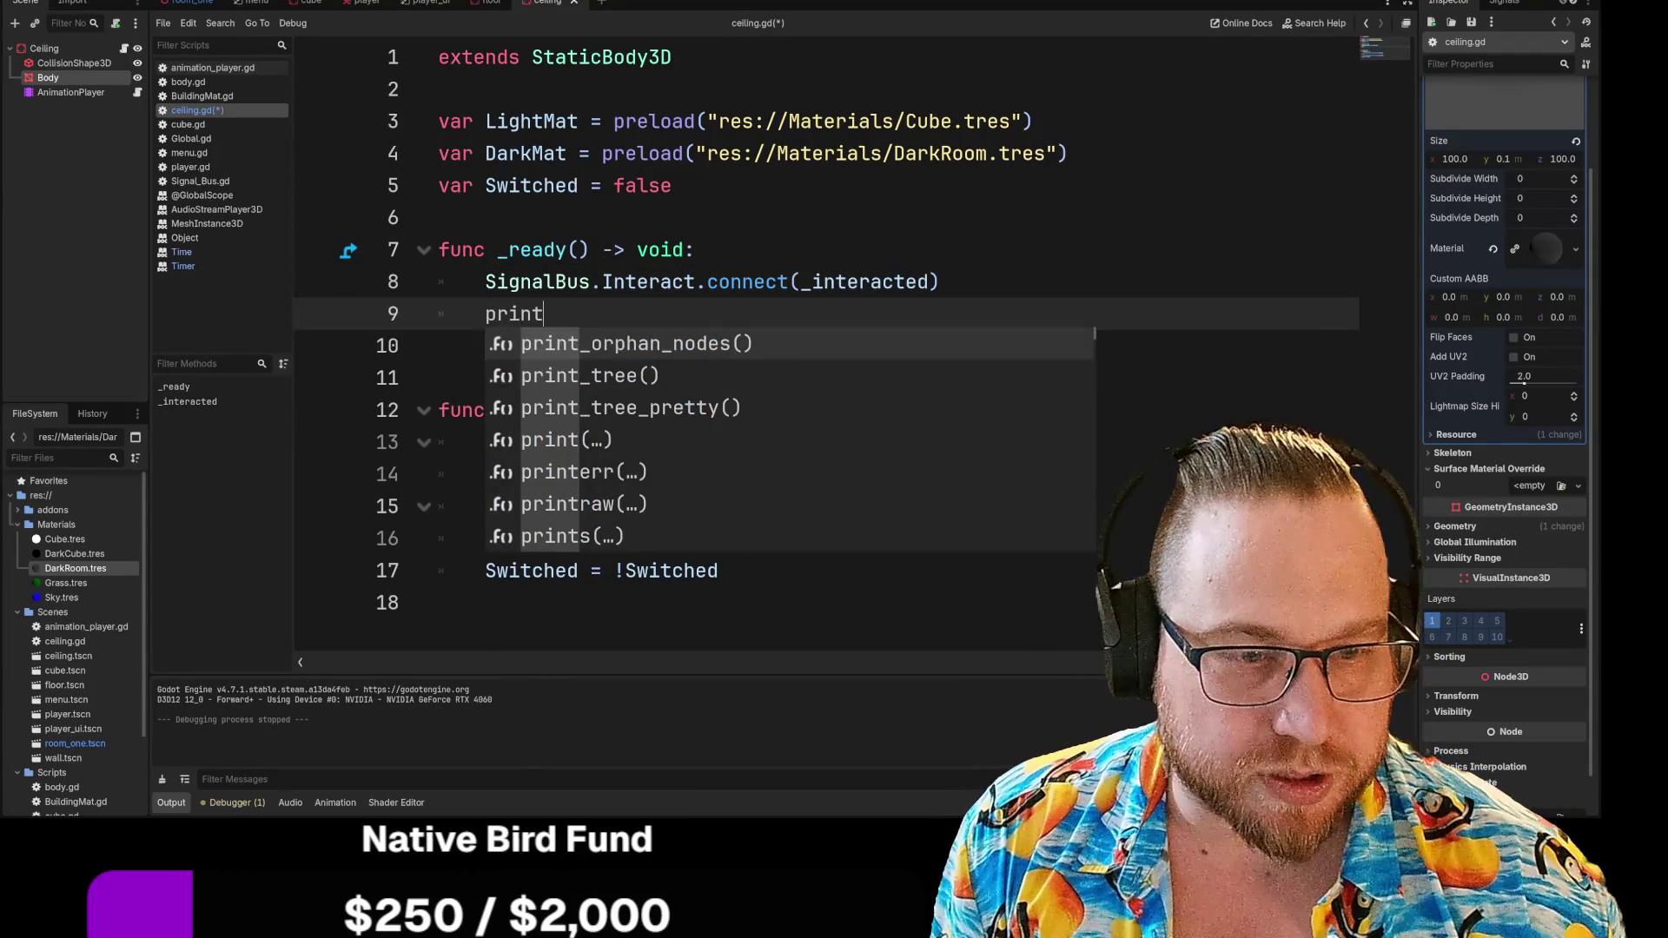
{"action": "key", "text": "Down"}
{"action": "key", "text": "Down"}
{"action": "key", "text": "Down"}
{"action": "key", "text": "Return"}
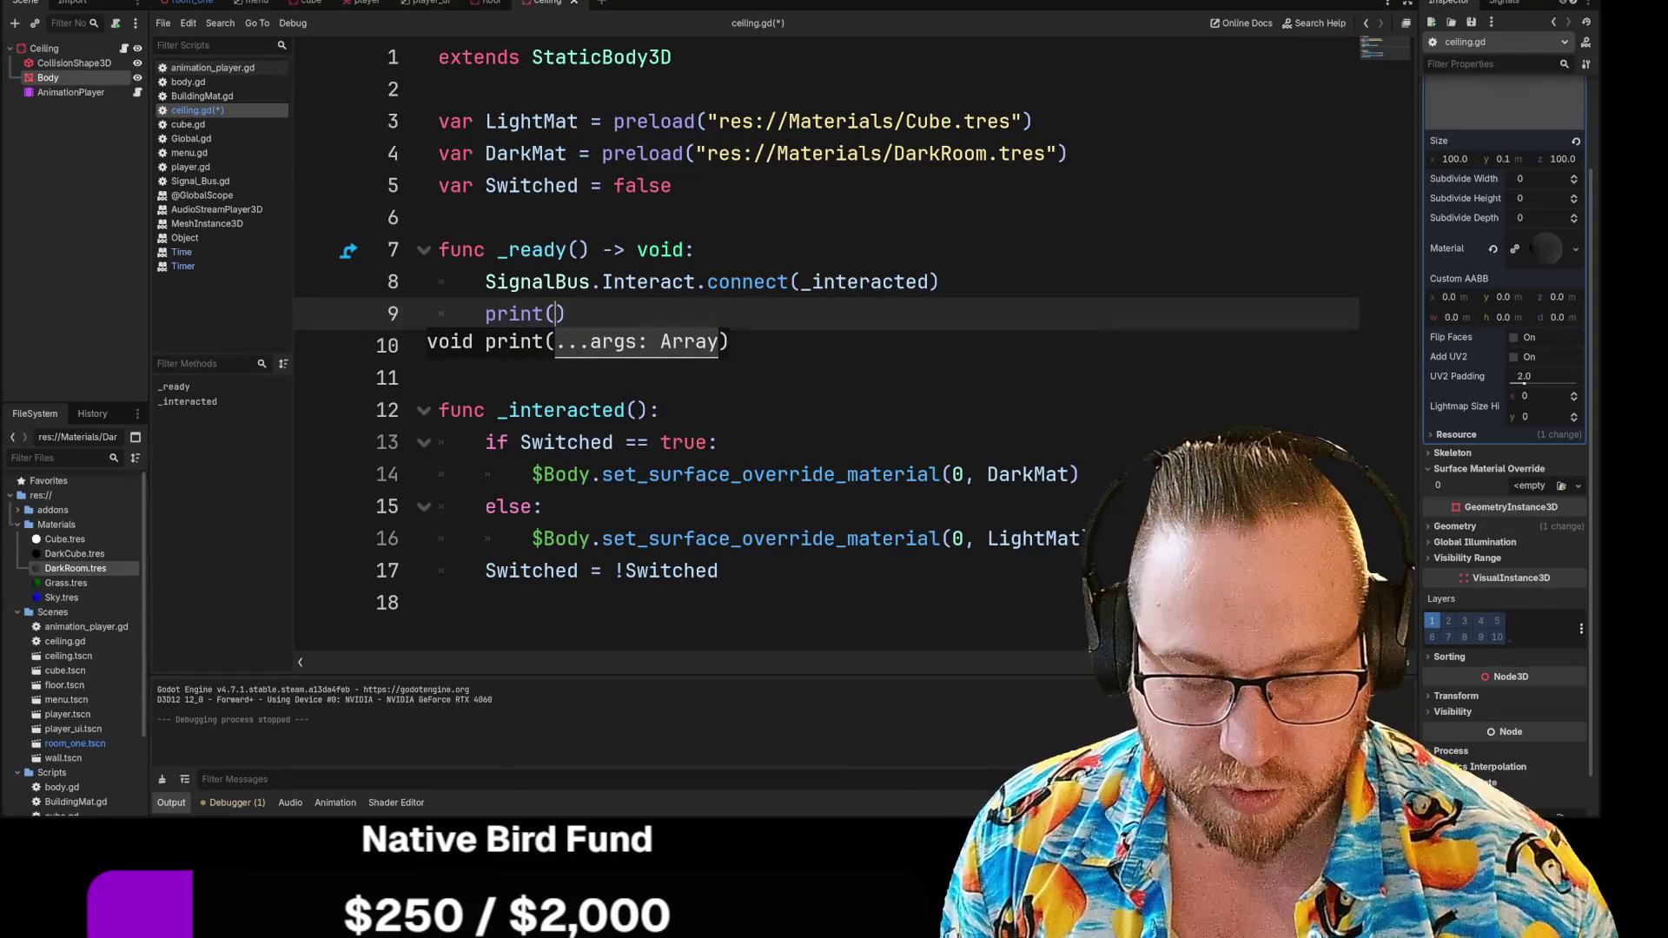
Make it print "Connection suck sess full" with correct quotes, then save and run the game
{"action": "type", "text": "Connect"}
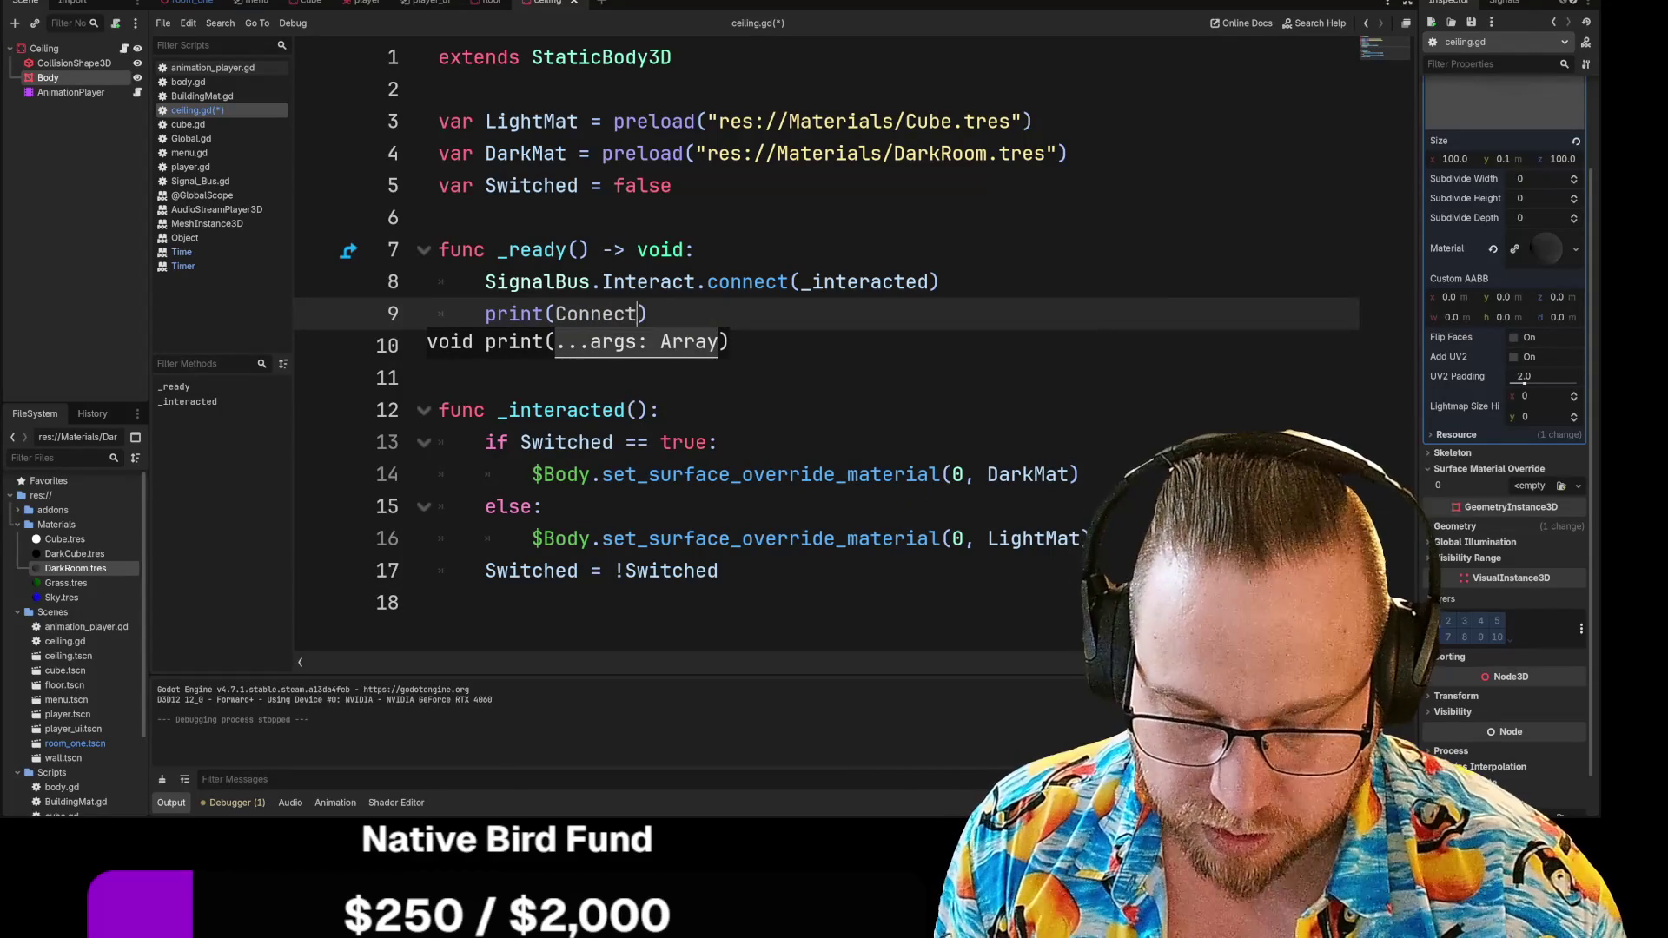
{"action": "type", "text": "ion suck "}
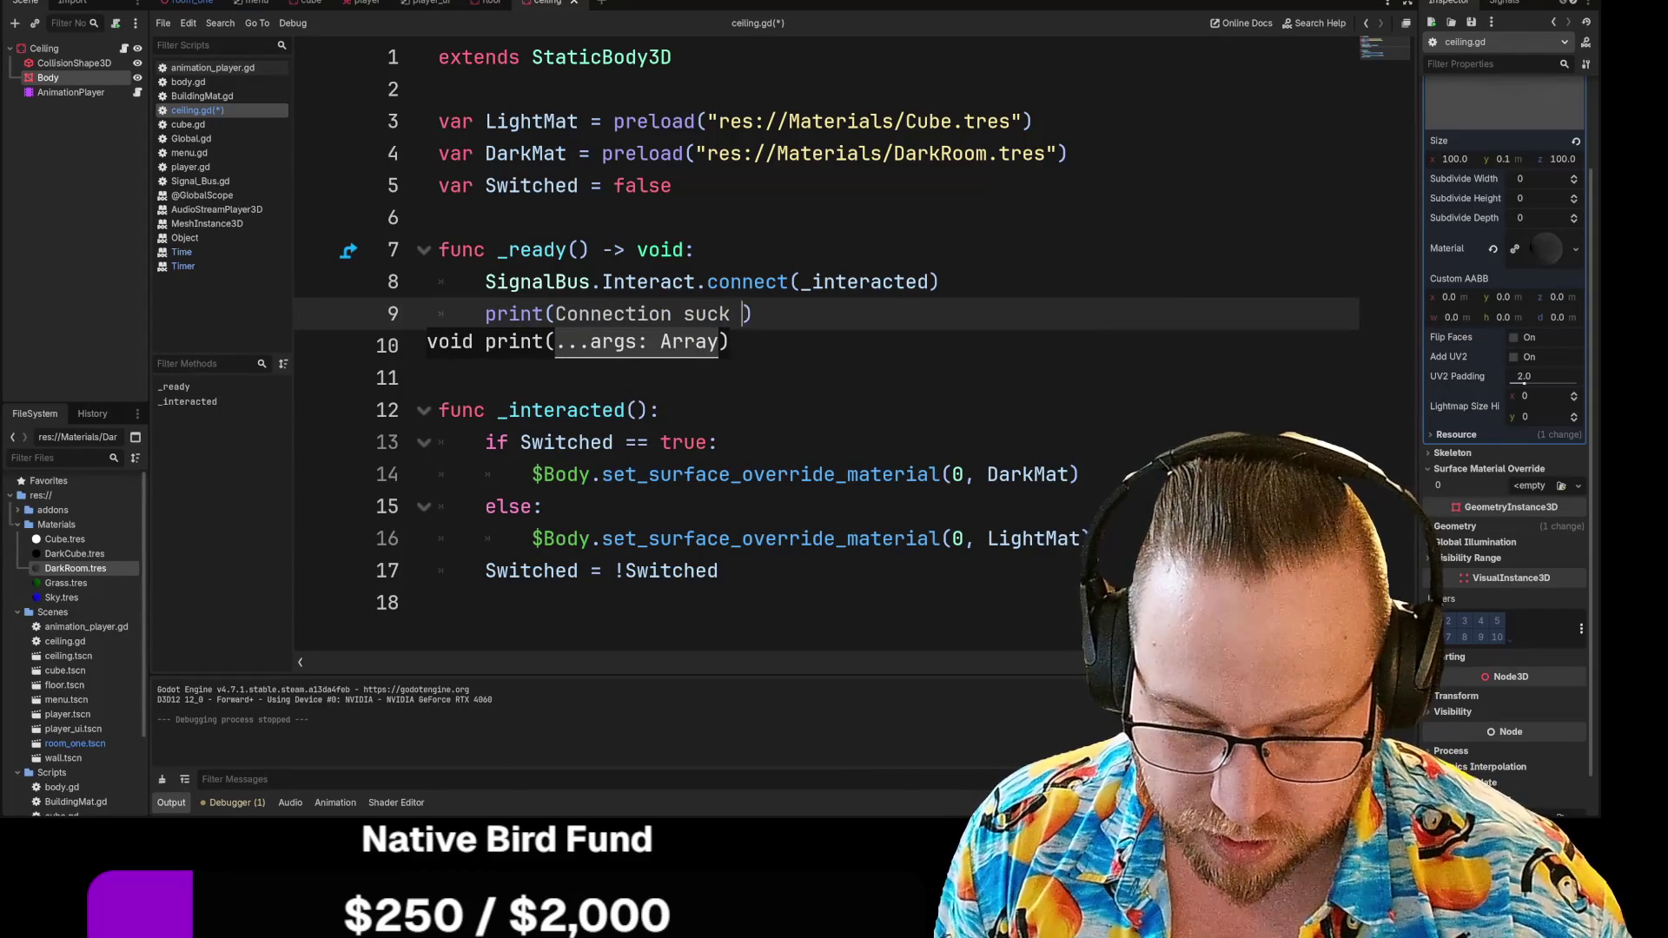
{"action": "type", "text": "sess"}
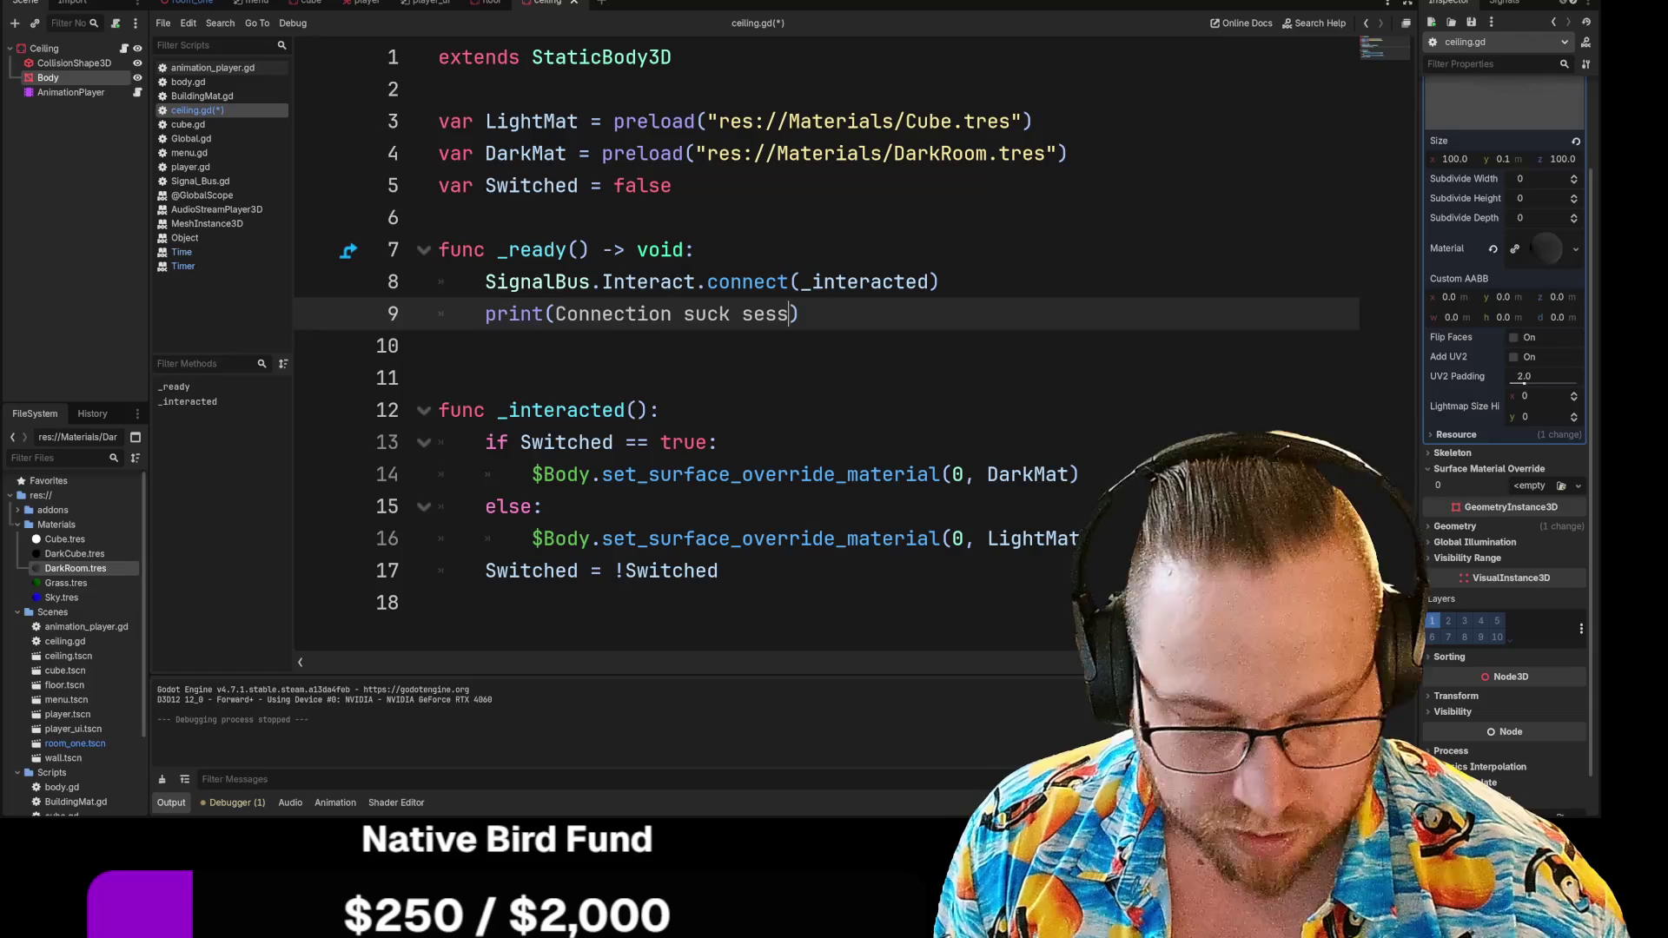
{"action": "type", "text": " full"}
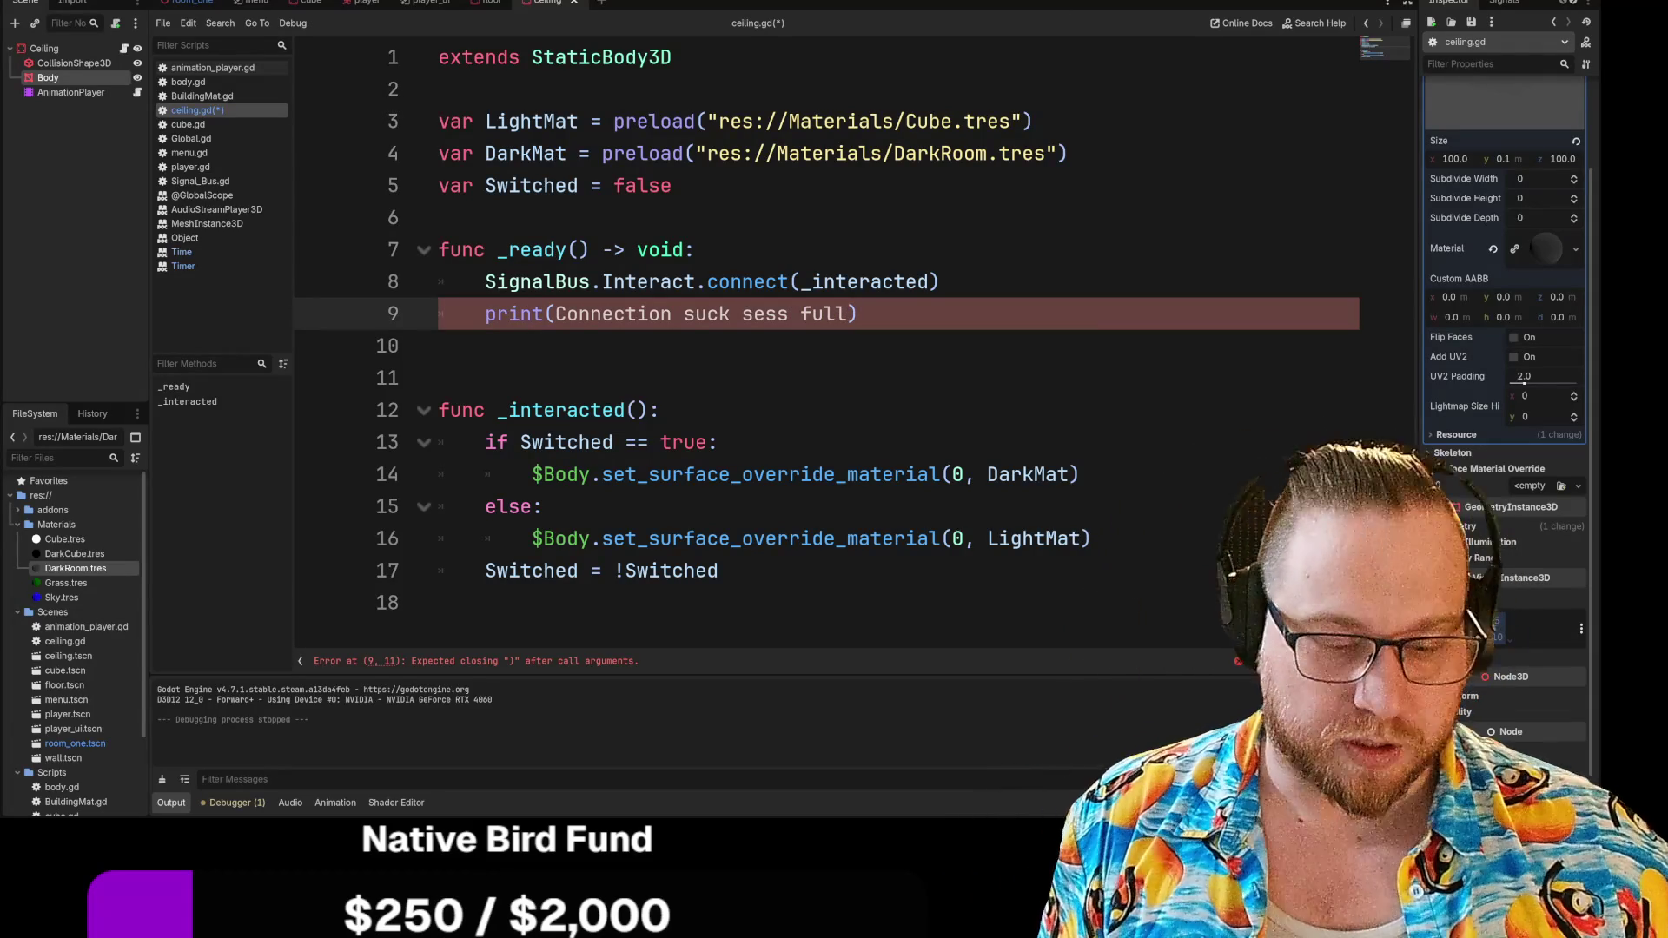
{"action": "type", "text": "\""}
{"action": "key", "text": "Left"}
{"action": "key", "text": "Left"}
{"action": "key", "text": "Left"}
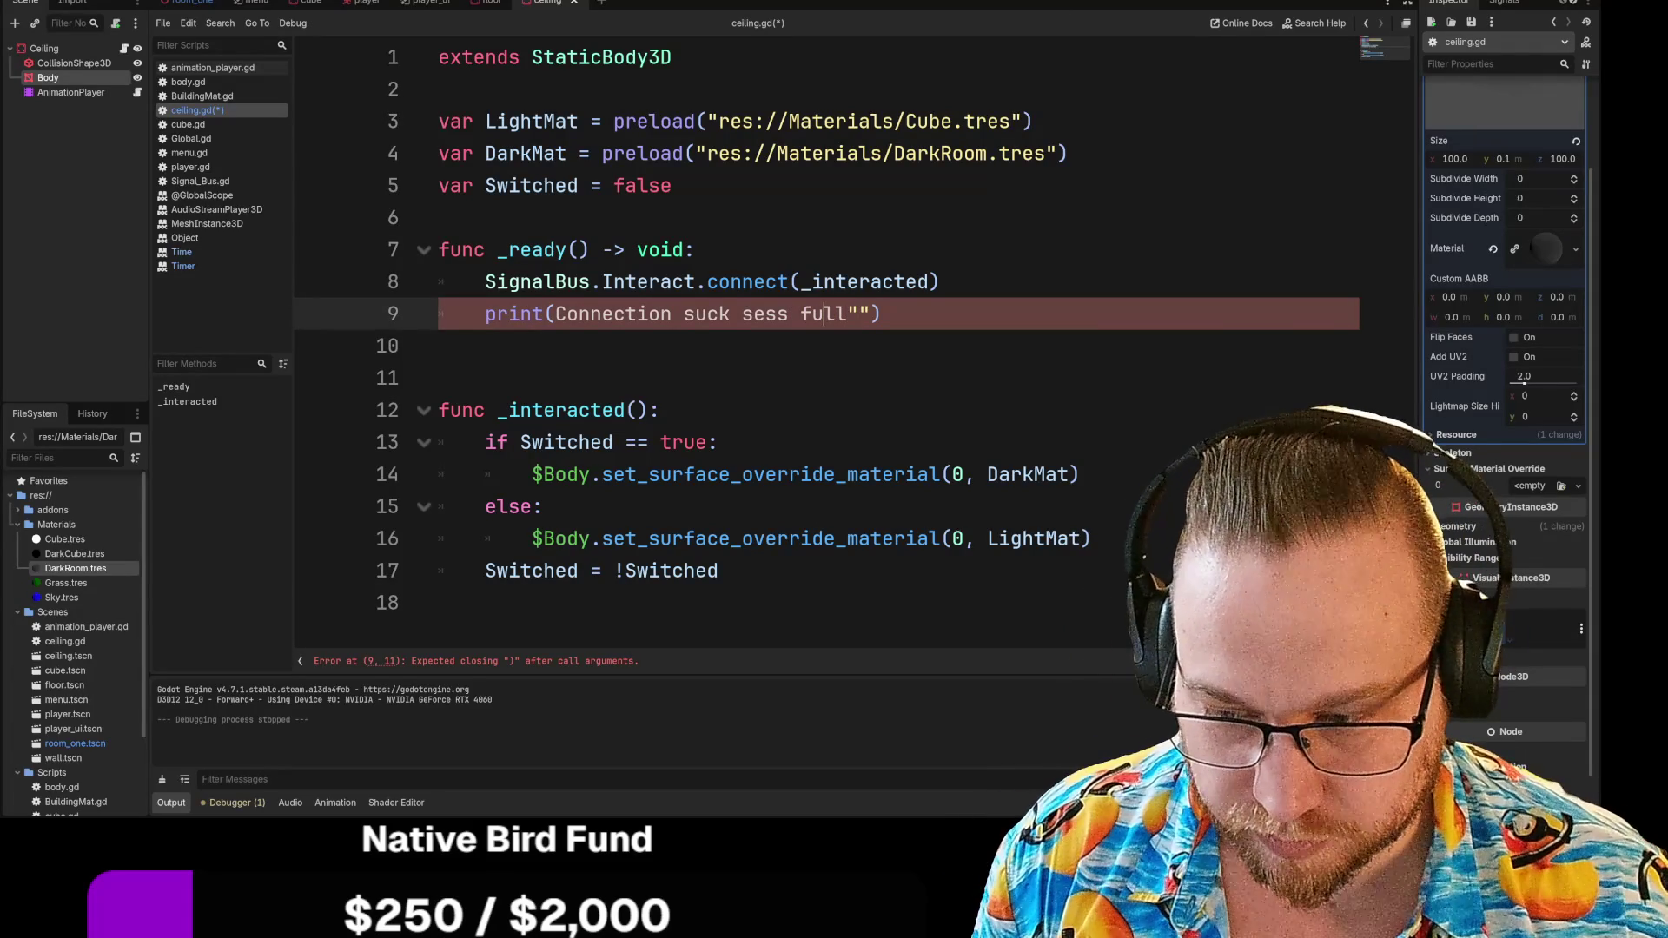
{"action": "left_click", "coordinate": [696, 313]}
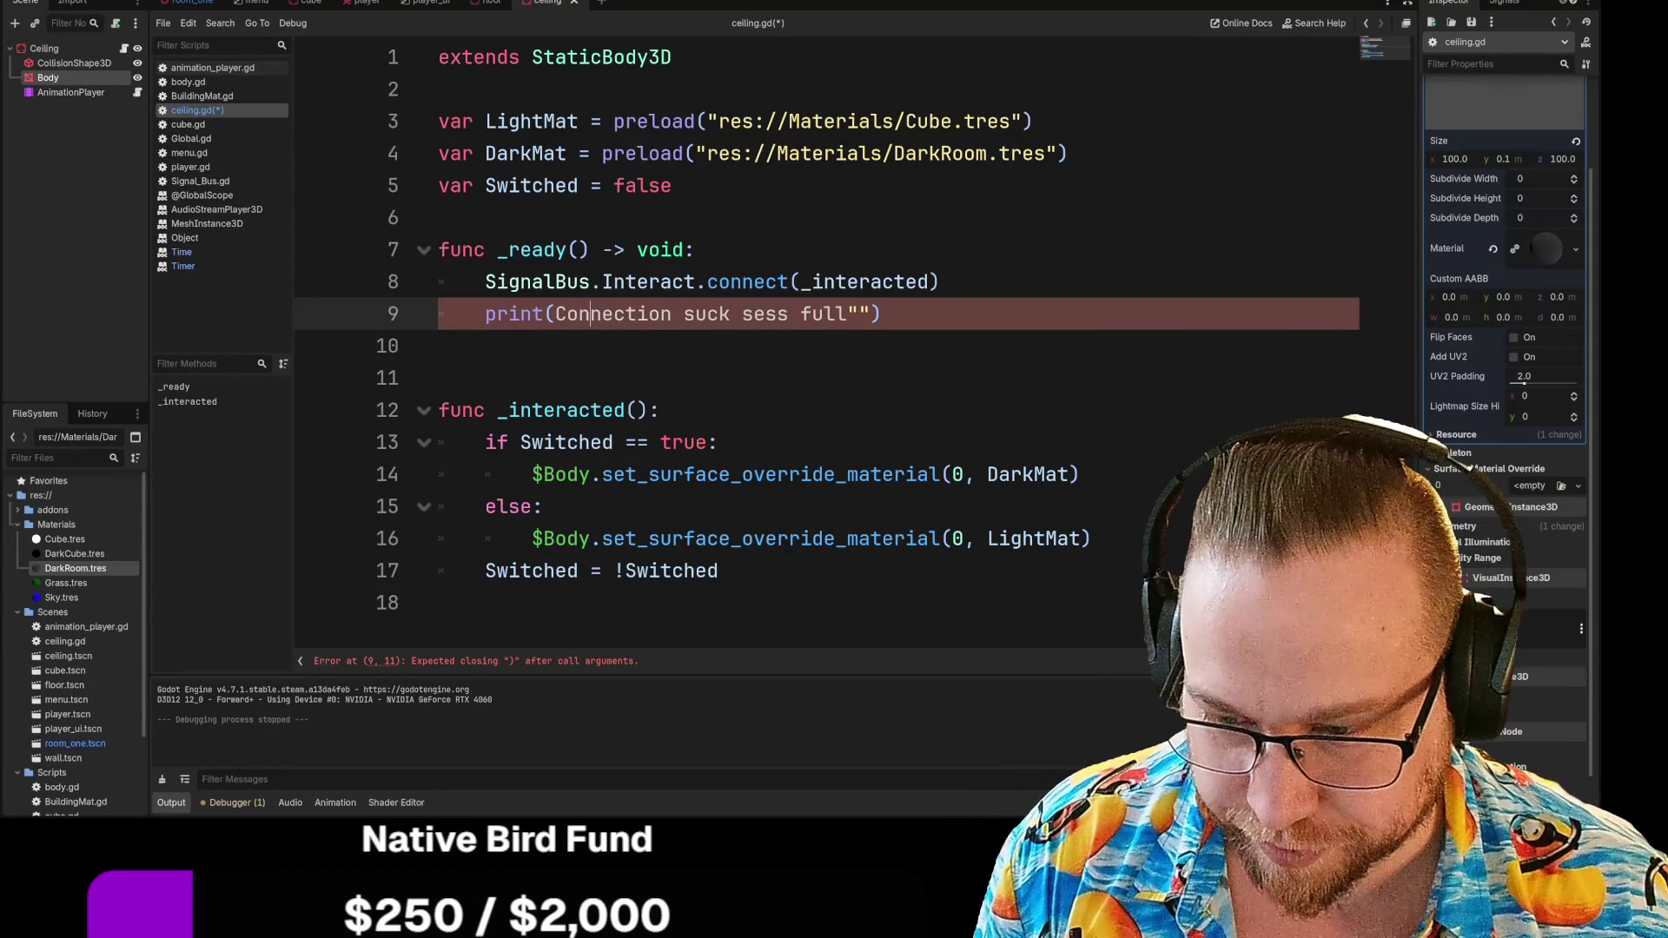
{"action": "left_click", "coordinate": [556, 313]}
{"action": "type", "text": "\""}
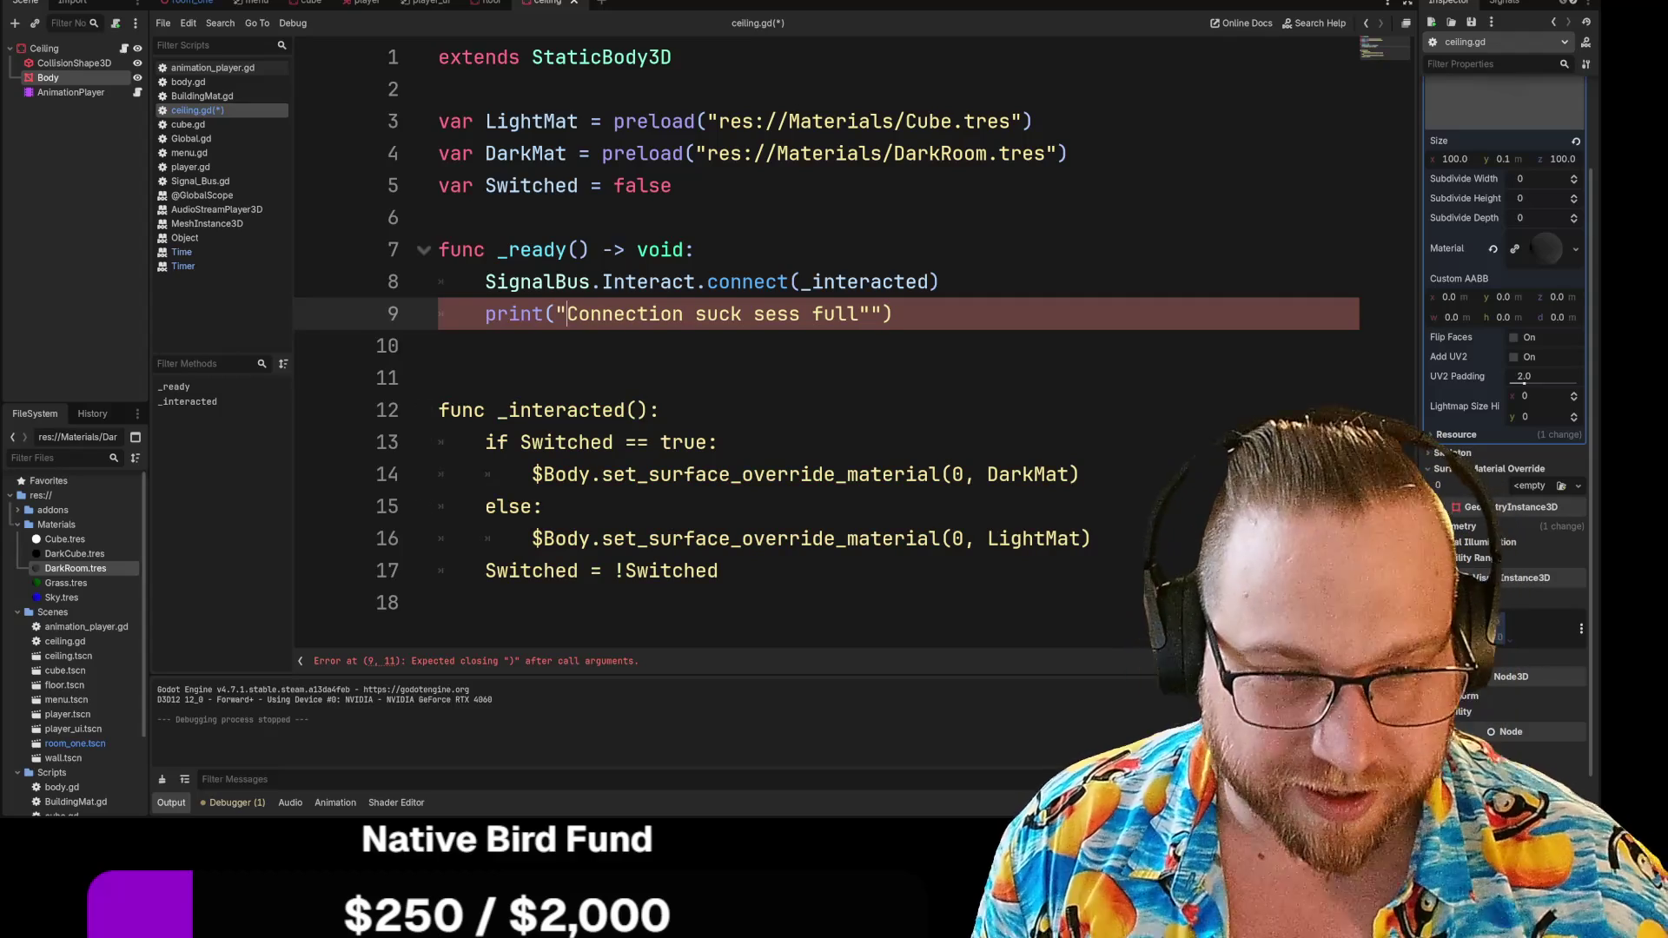
{"action": "left_click", "coordinate": [883, 314]}
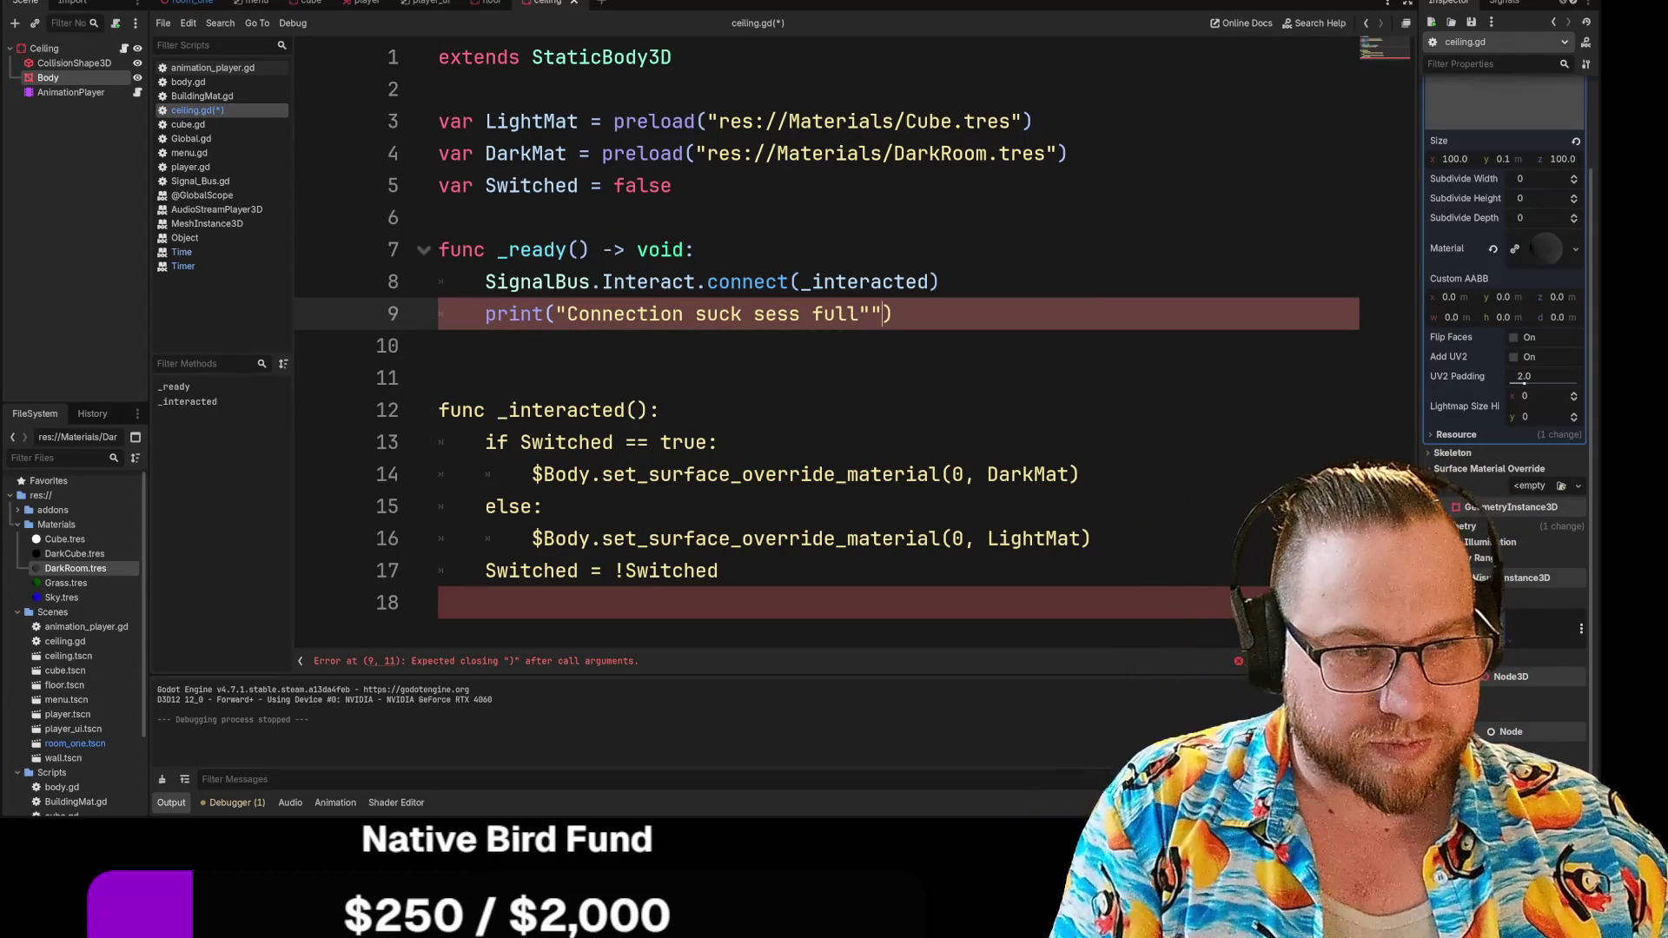
{"action": "key", "text": "BackSpace"}
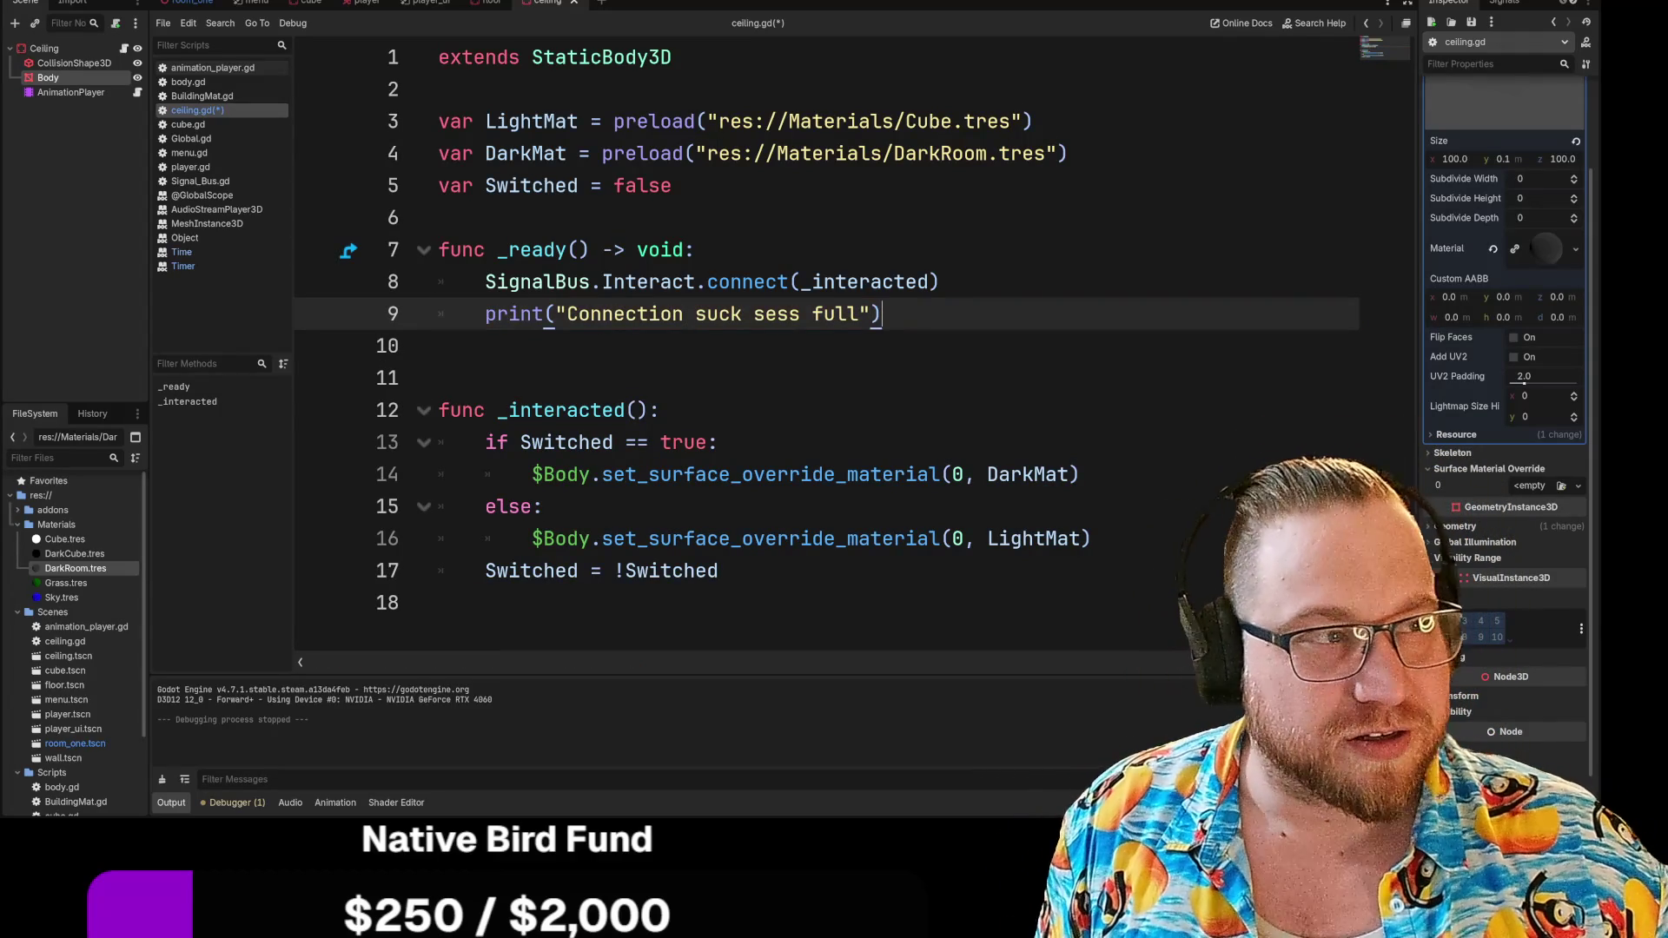
{"action": "key", "text": "F5"}
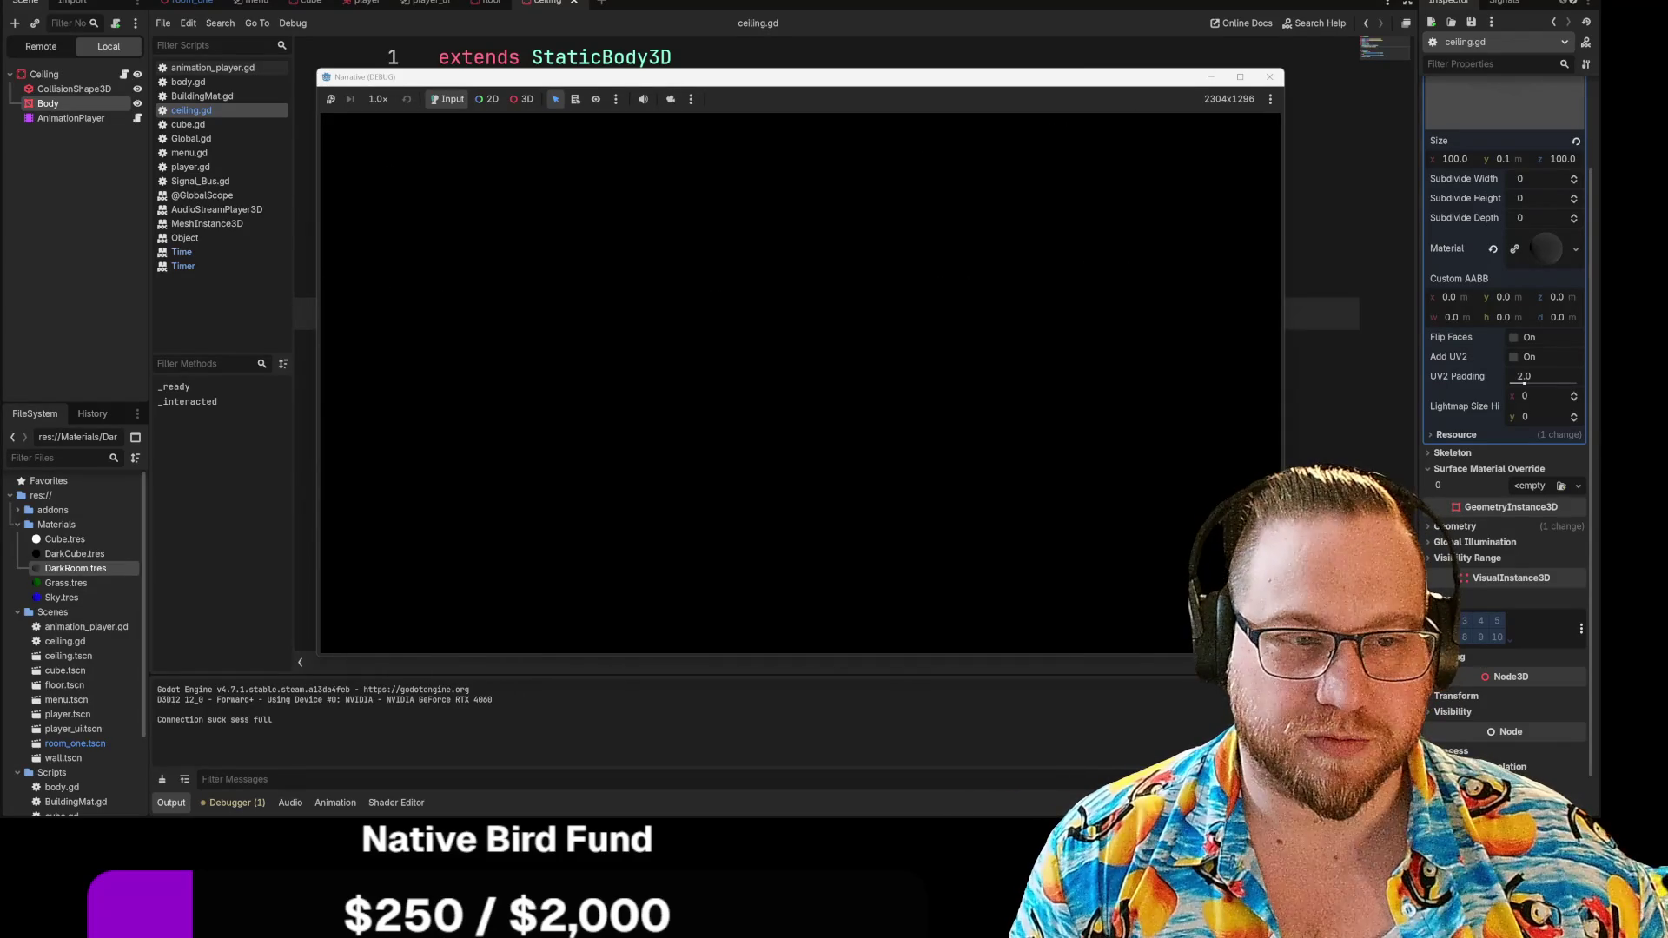
Close the running game window and launch the game again
{"action": "key", "text": "Escape"}
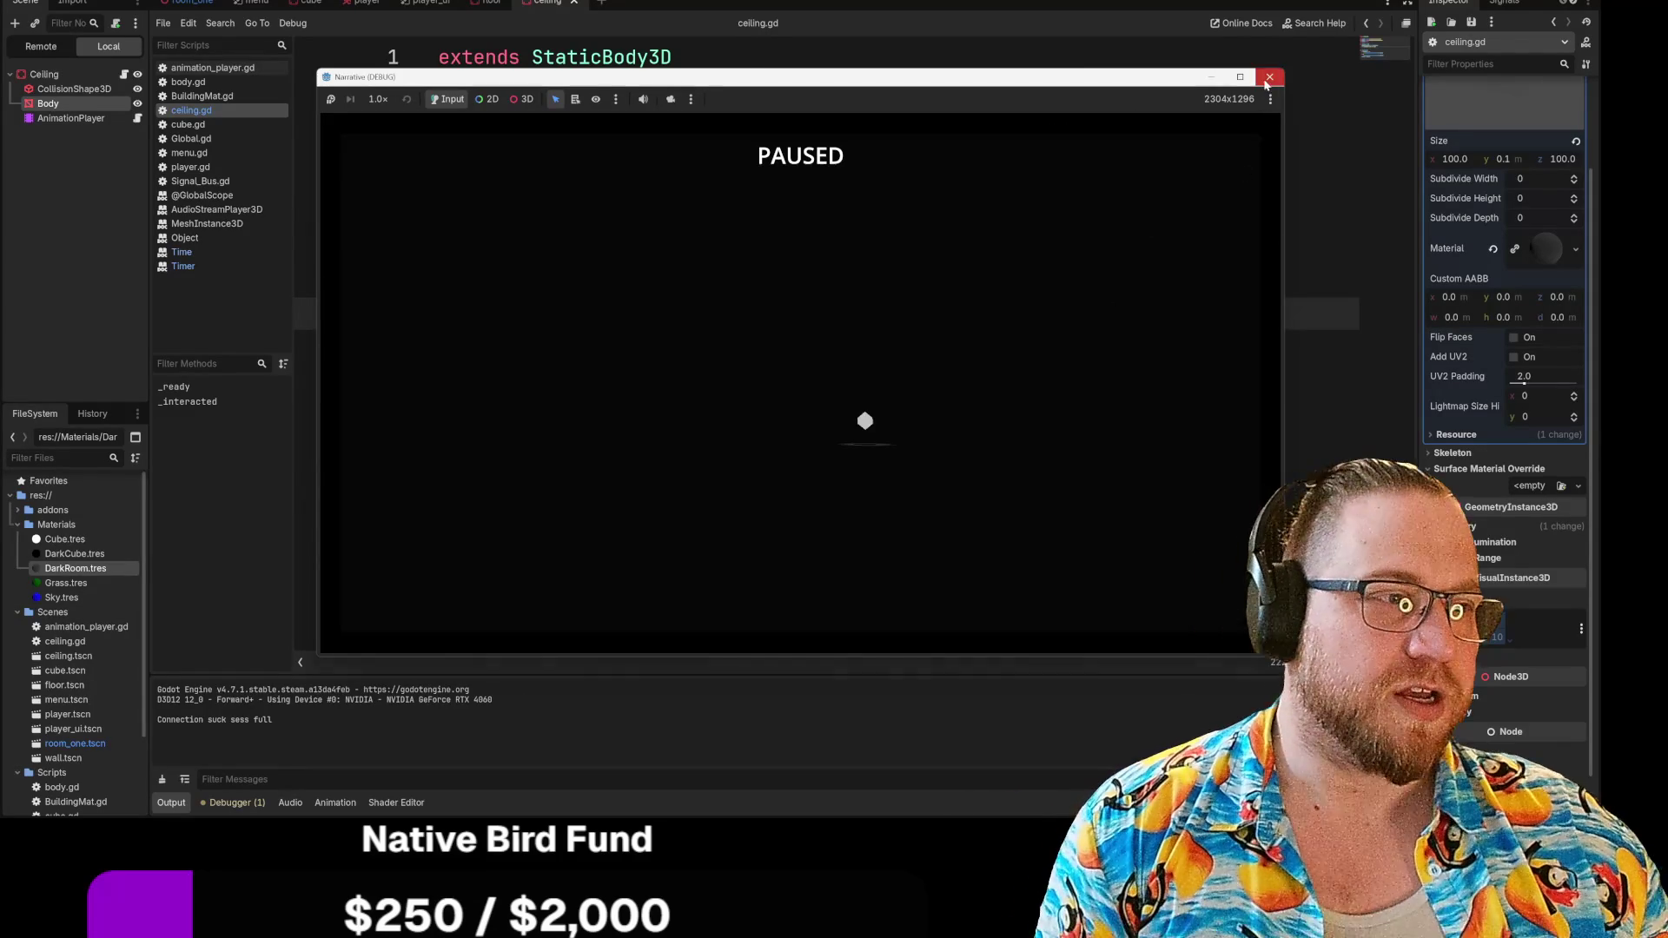
{"action": "left_click", "coordinate": [1269, 77]}
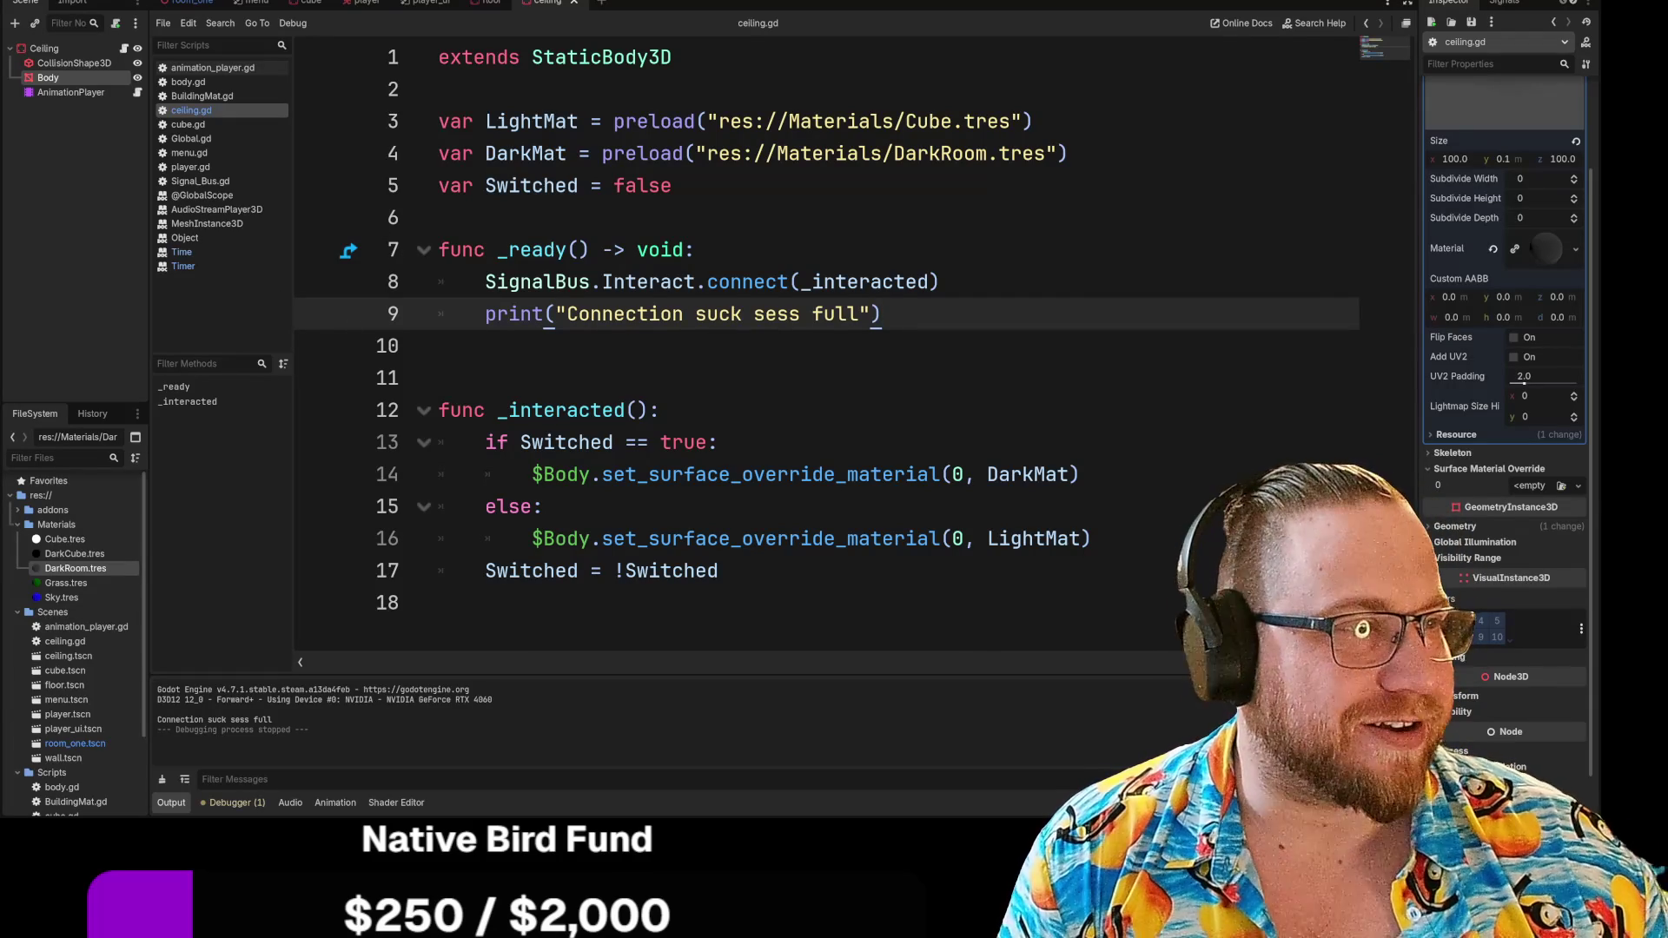
{"action": "key", "text": "F5"}
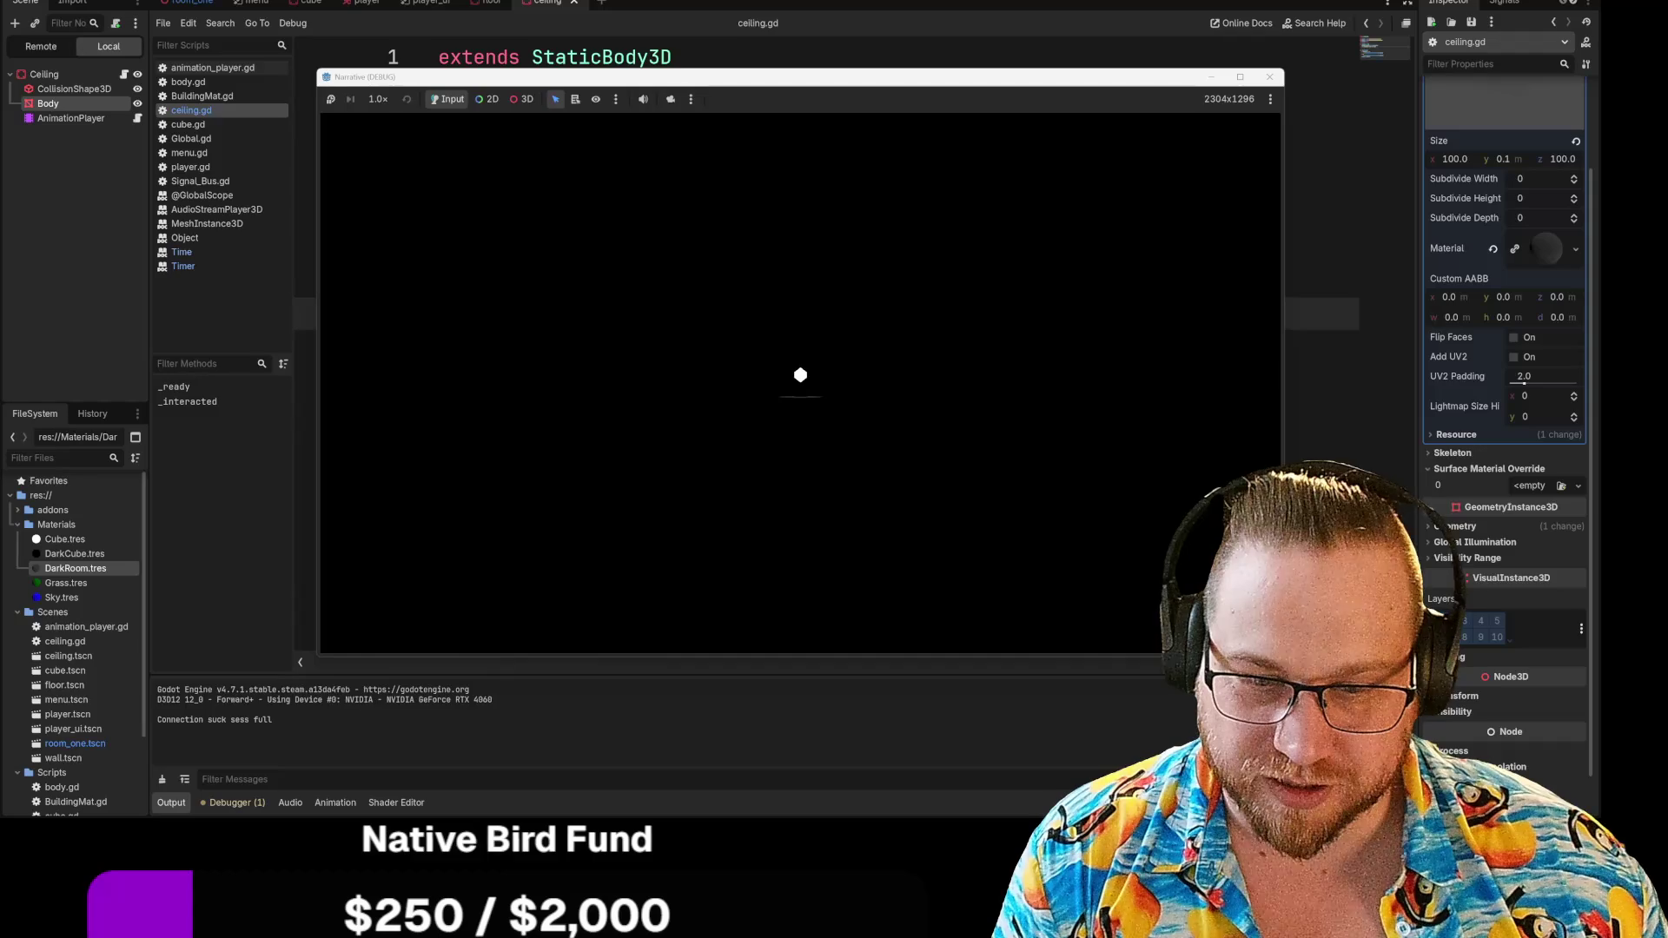
Close the game and delete the "Connection suck sess full" print line from _ready
{"action": "key", "text": "Escape"}
{"action": "left_click", "coordinate": [1269, 77]}
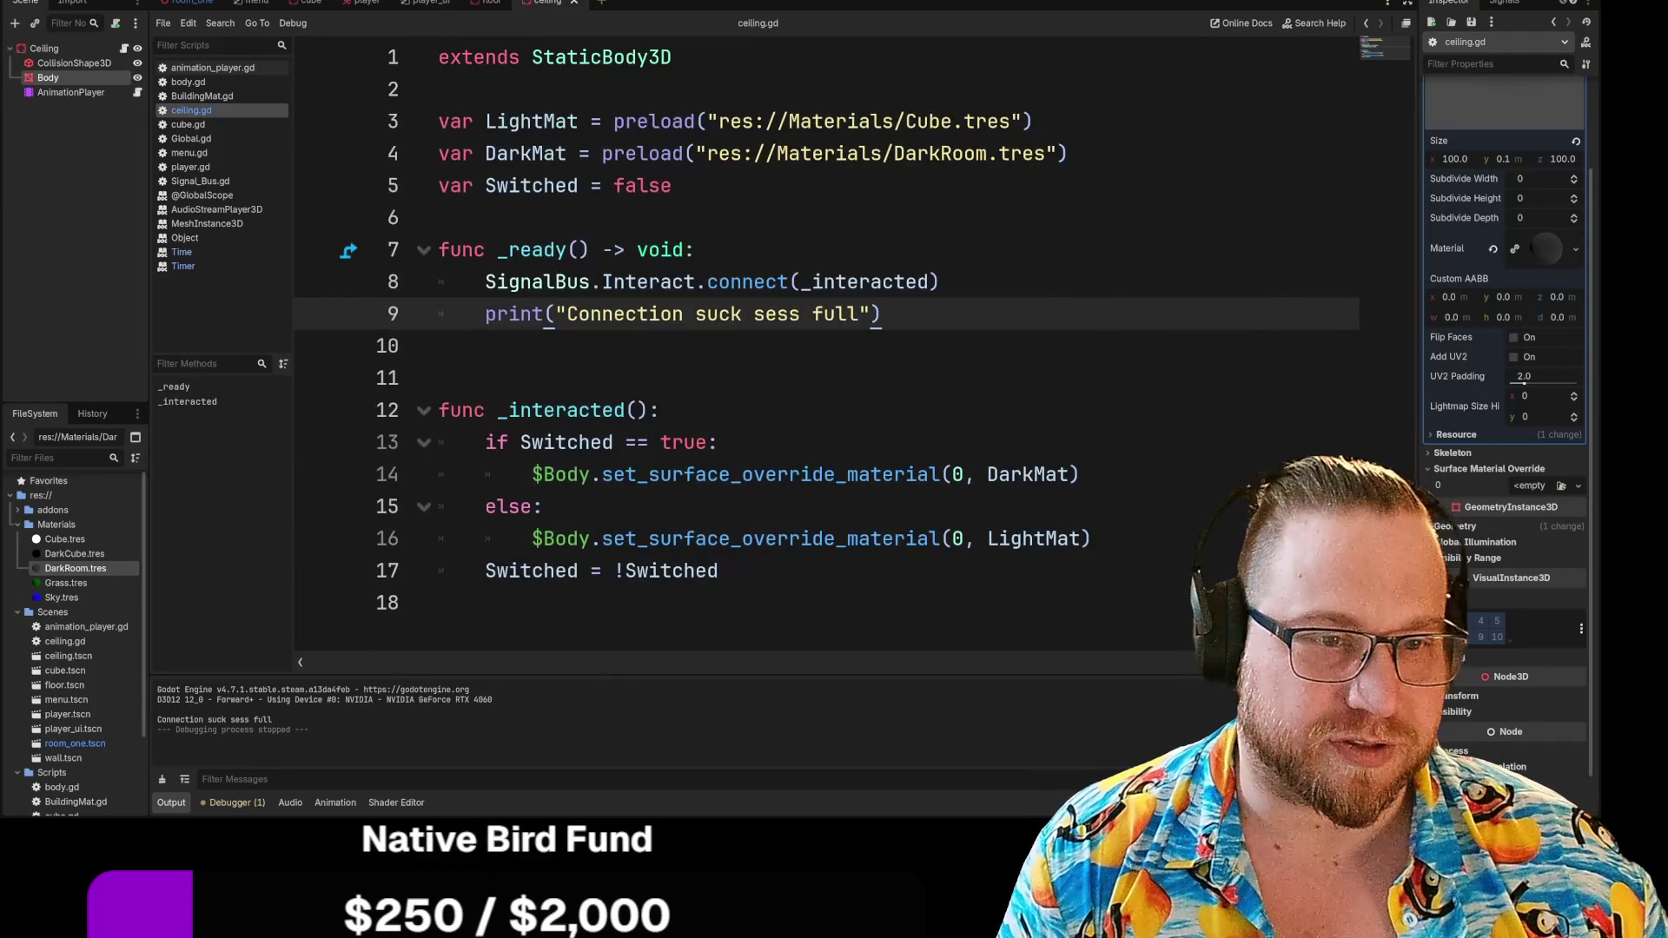
{"action": "key", "text": "shift+Home"}
{"action": "key", "text": "BackSpace"}
{"action": "key", "text": "BackSpace"}
{"action": "key", "text": "BackSpace"}
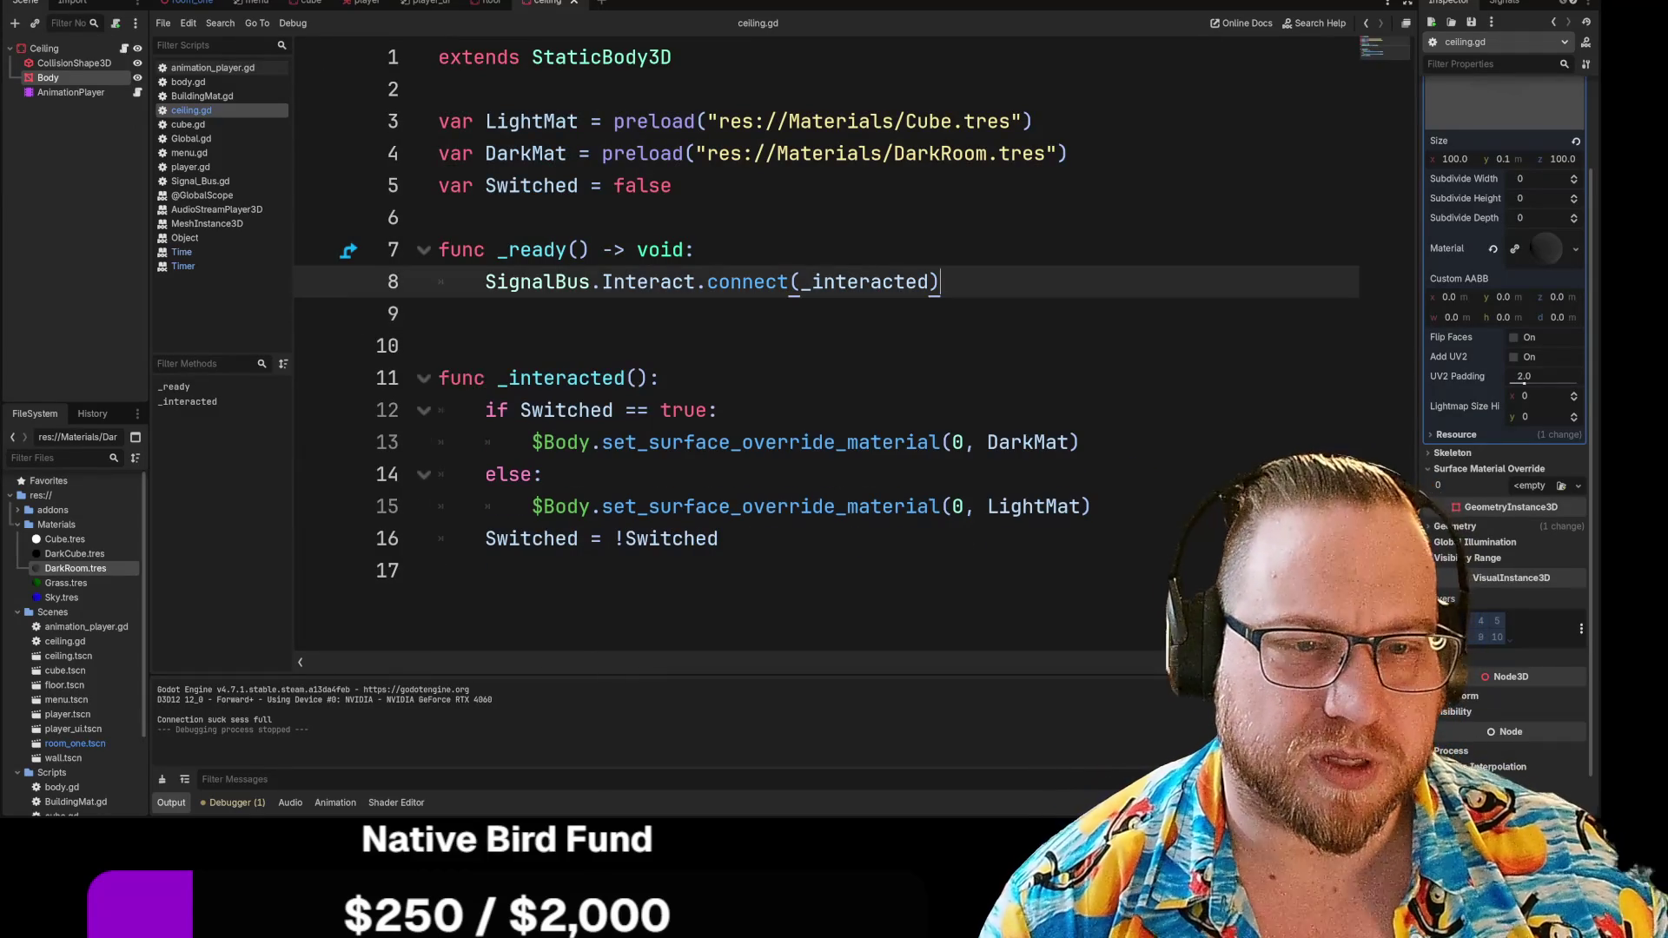
Briefly view Project Settings, then insert a blank line after the variable declarations
{"action": "left_click", "coordinate": [174, 11]}
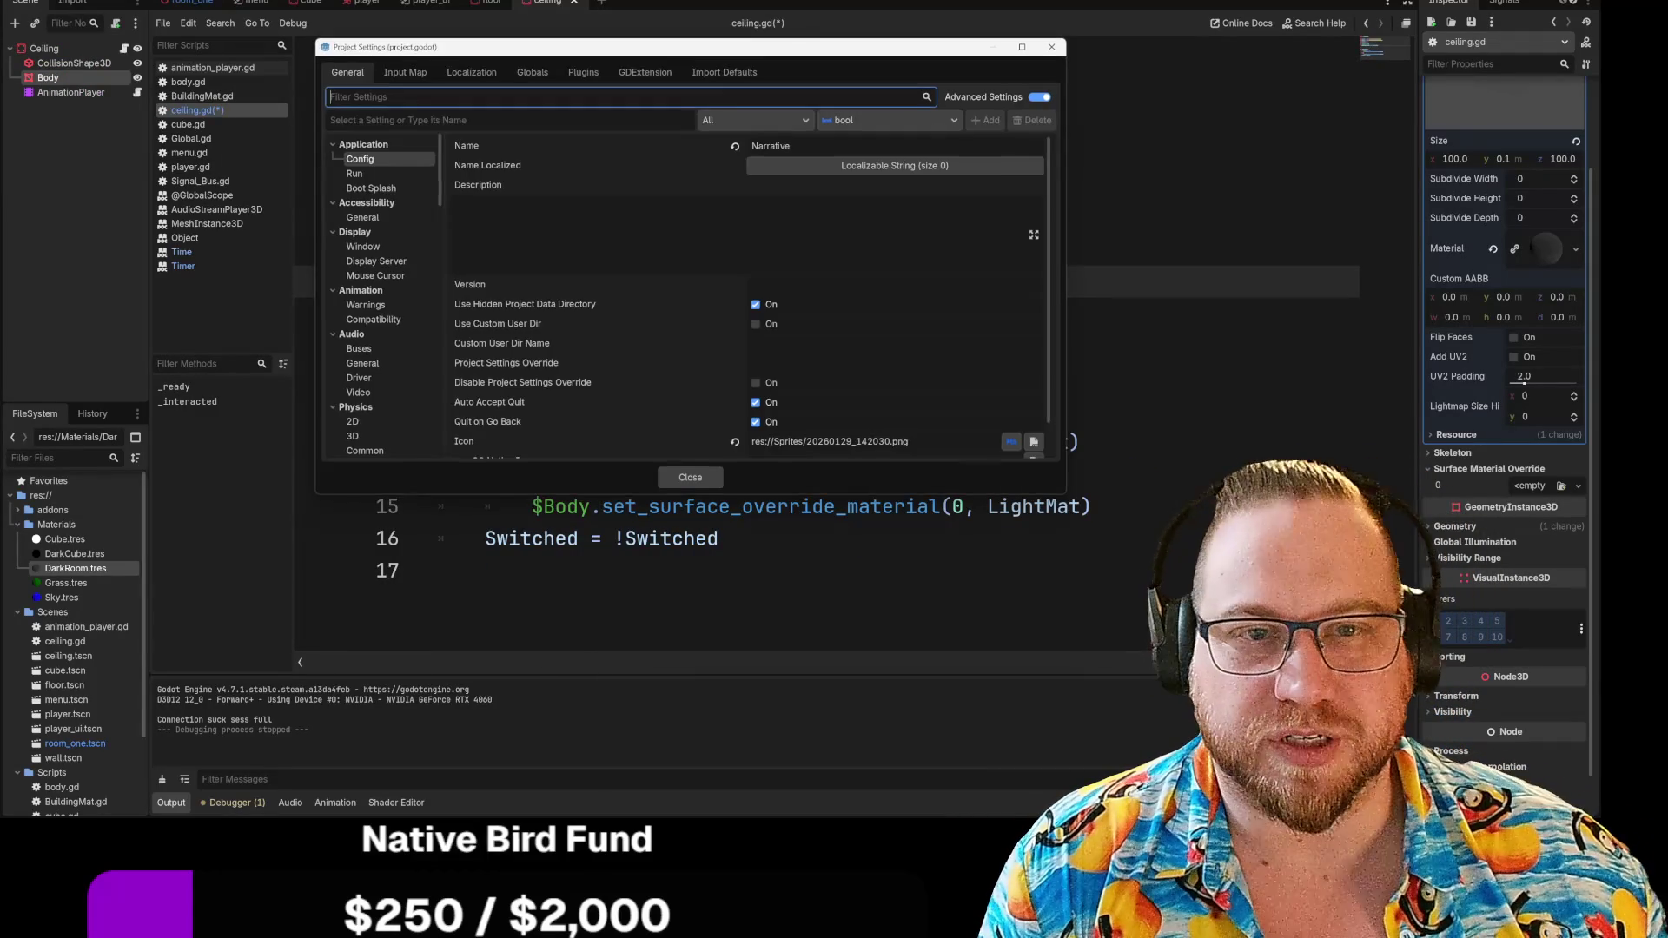
{"action": "left_click", "coordinate": [1050, 47]}
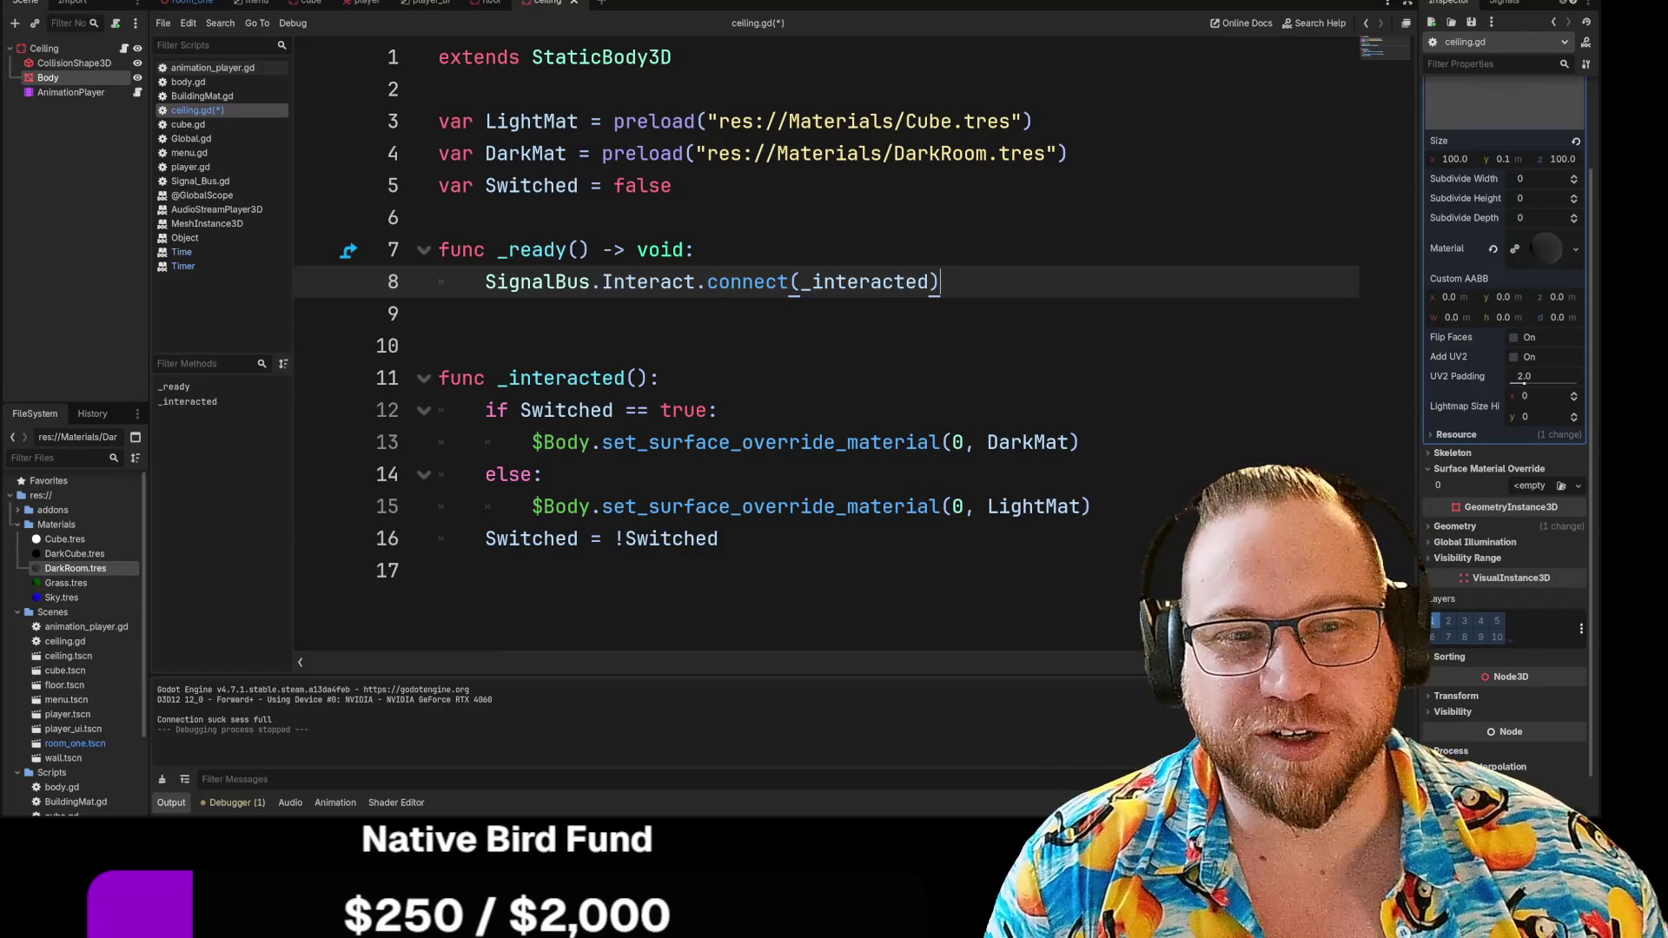
{"action": "left_click", "coordinate": [440, 346]}
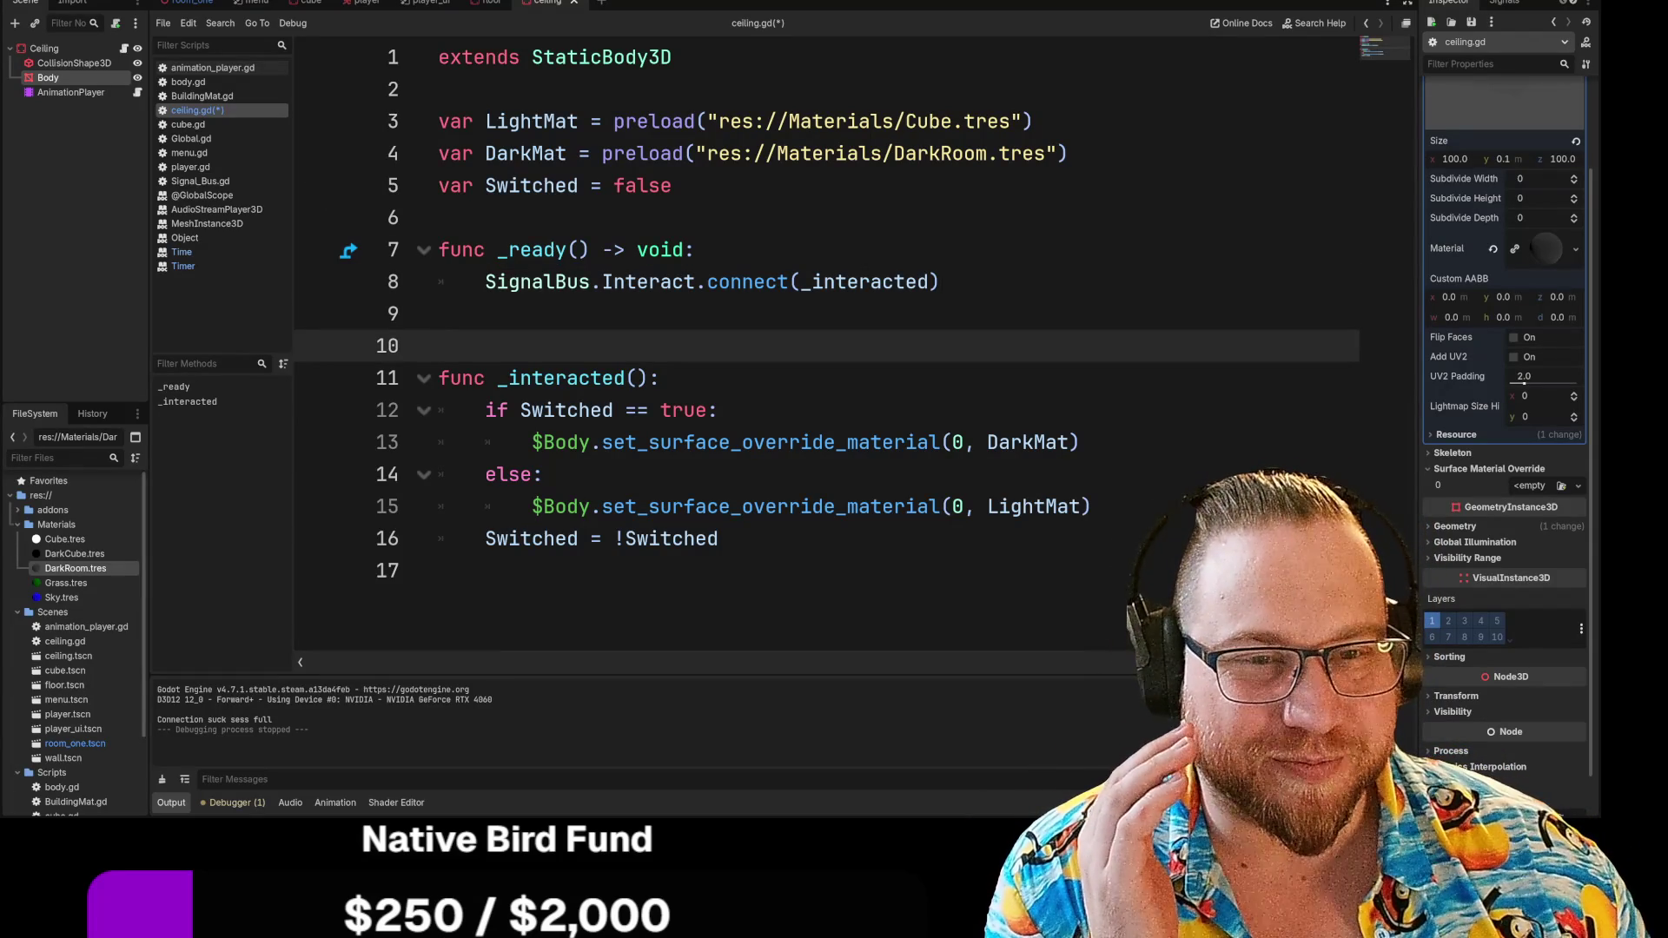
{"action": "left_click", "coordinate": [439, 217]}
{"action": "key", "text": "Return"}
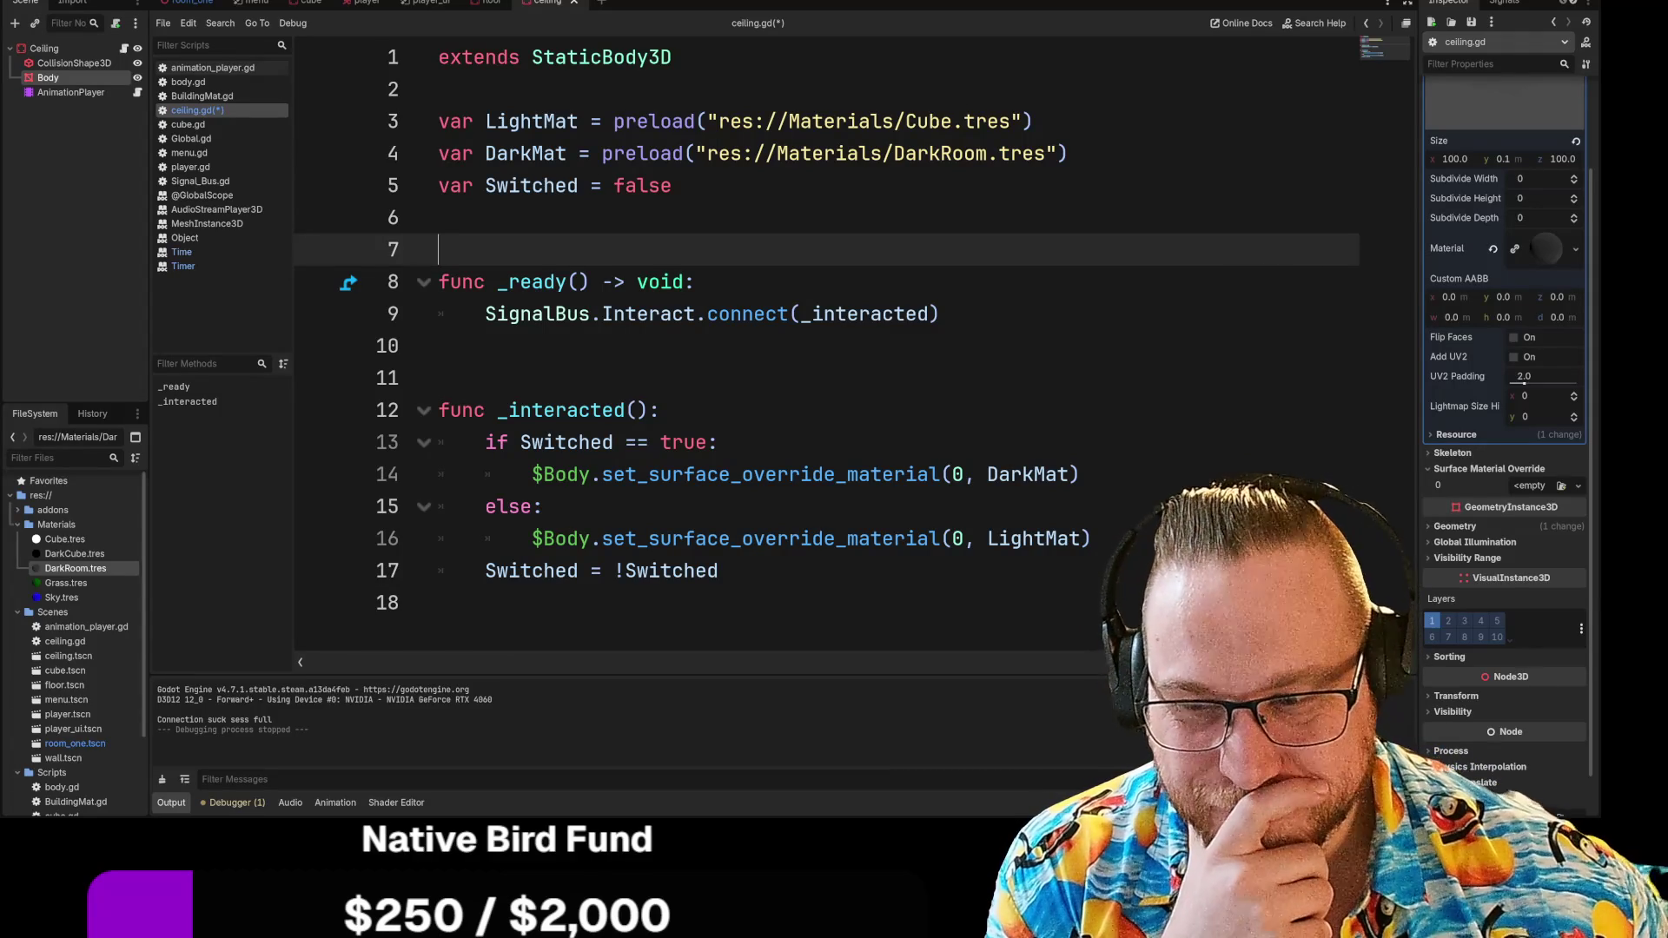
Check the lines around the _interacted function, then save and run the project
{"action": "left_click", "coordinate": [439, 378]}
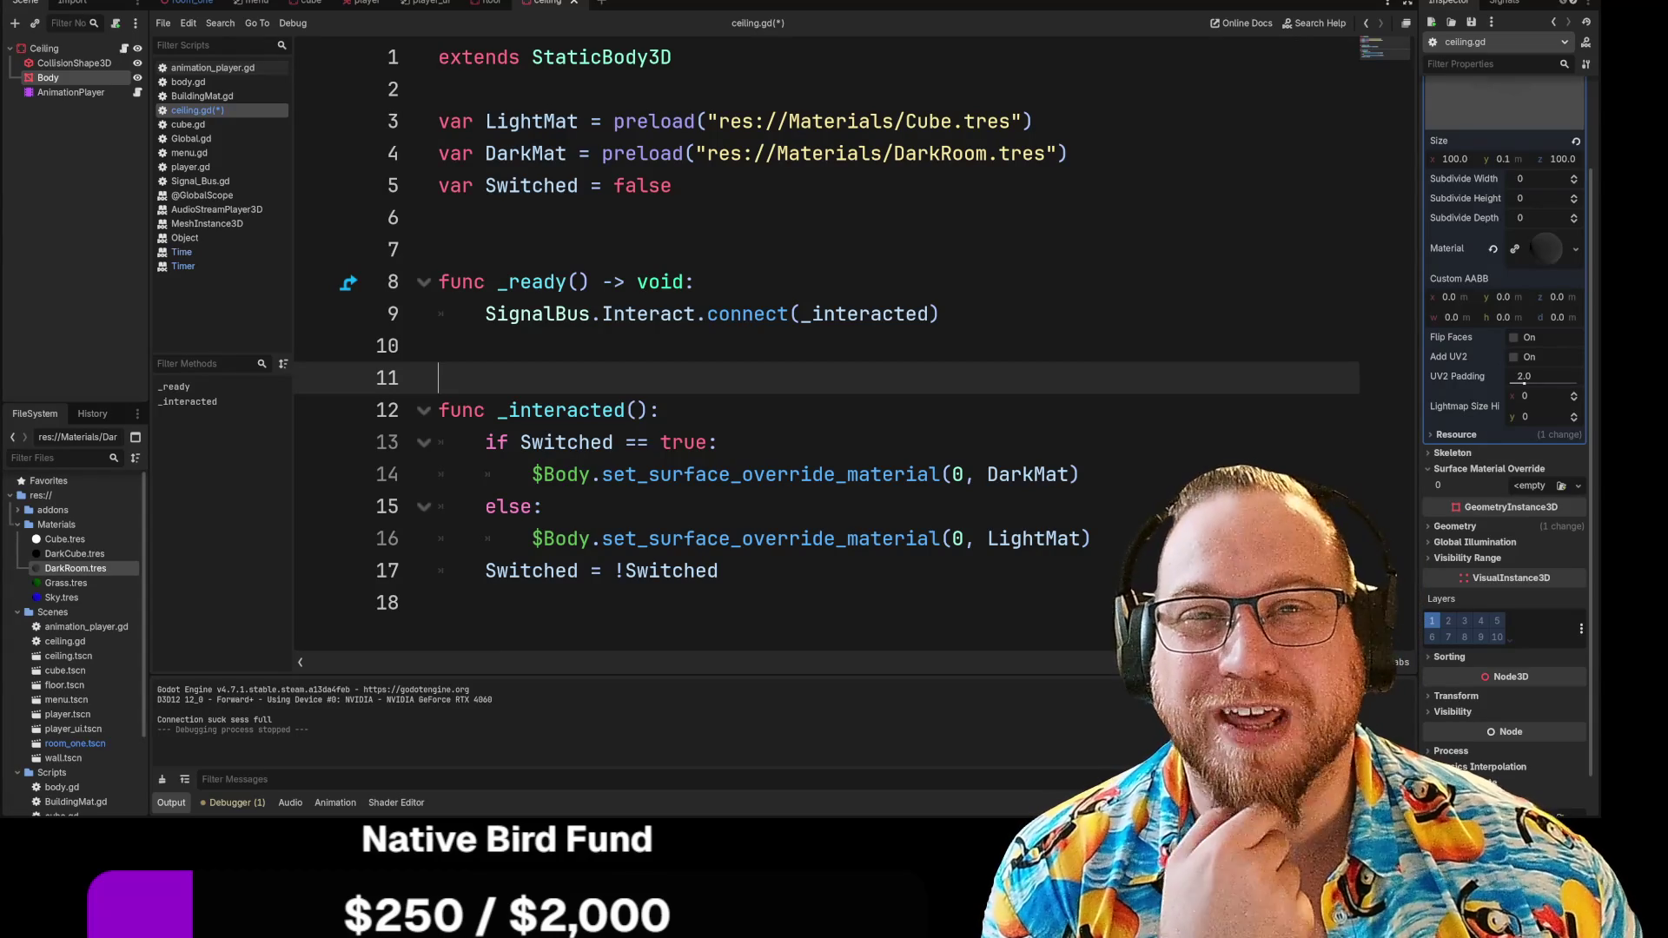
{"action": "left_click", "coordinate": [440, 346]}
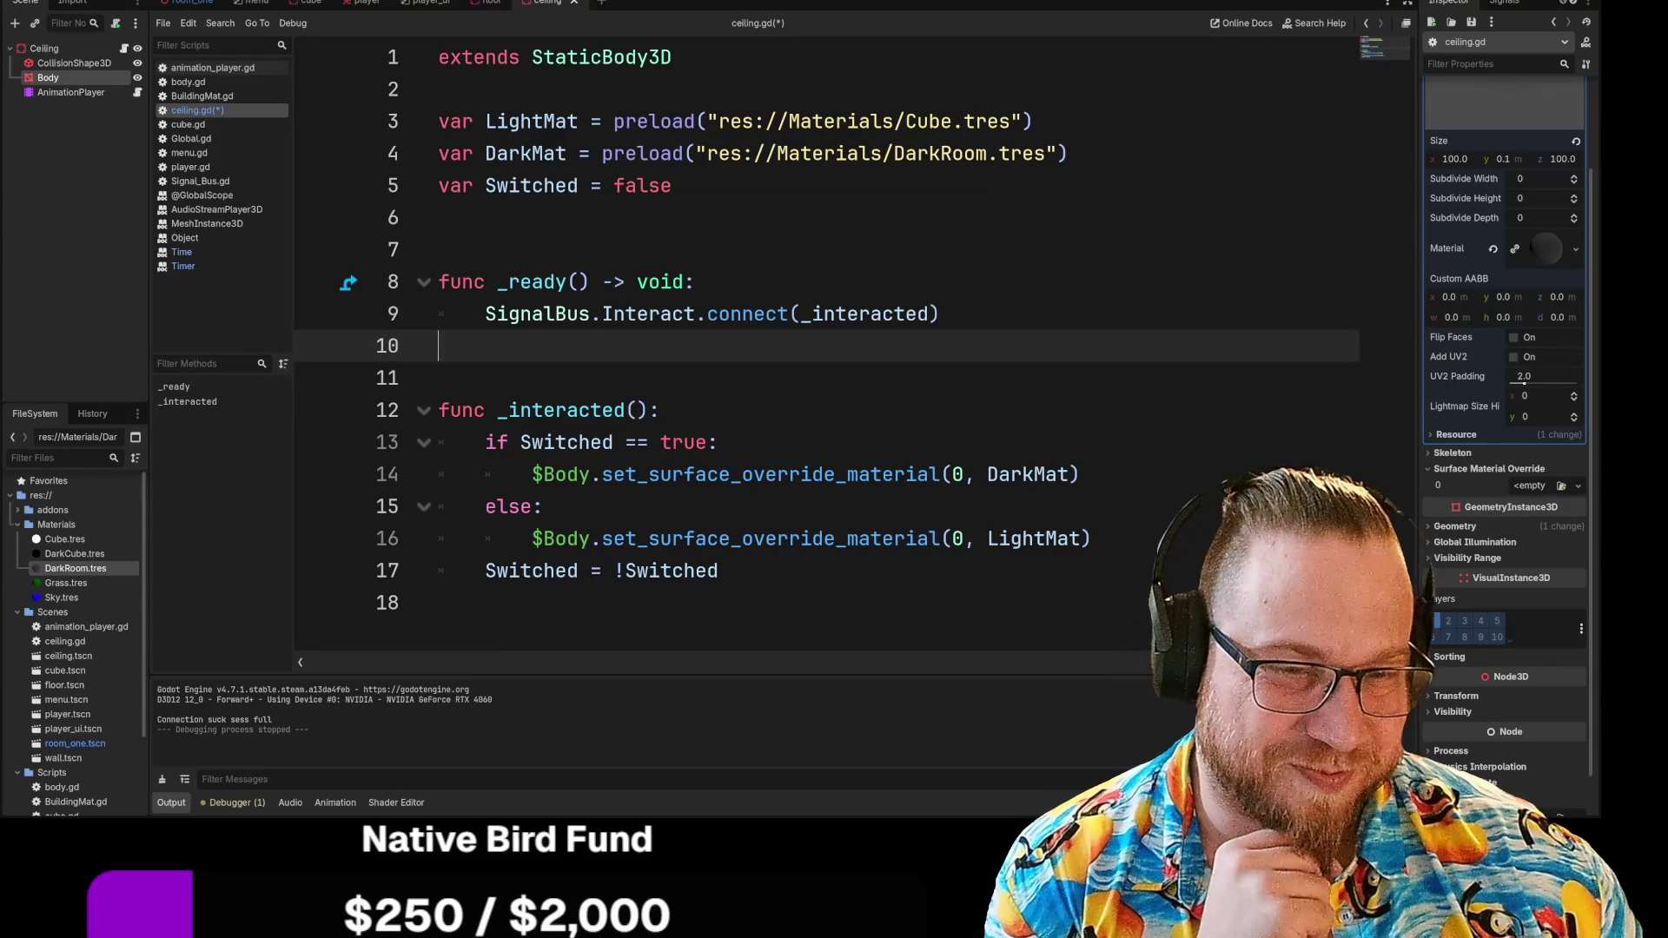
{"action": "left_click", "coordinate": [440, 378]}
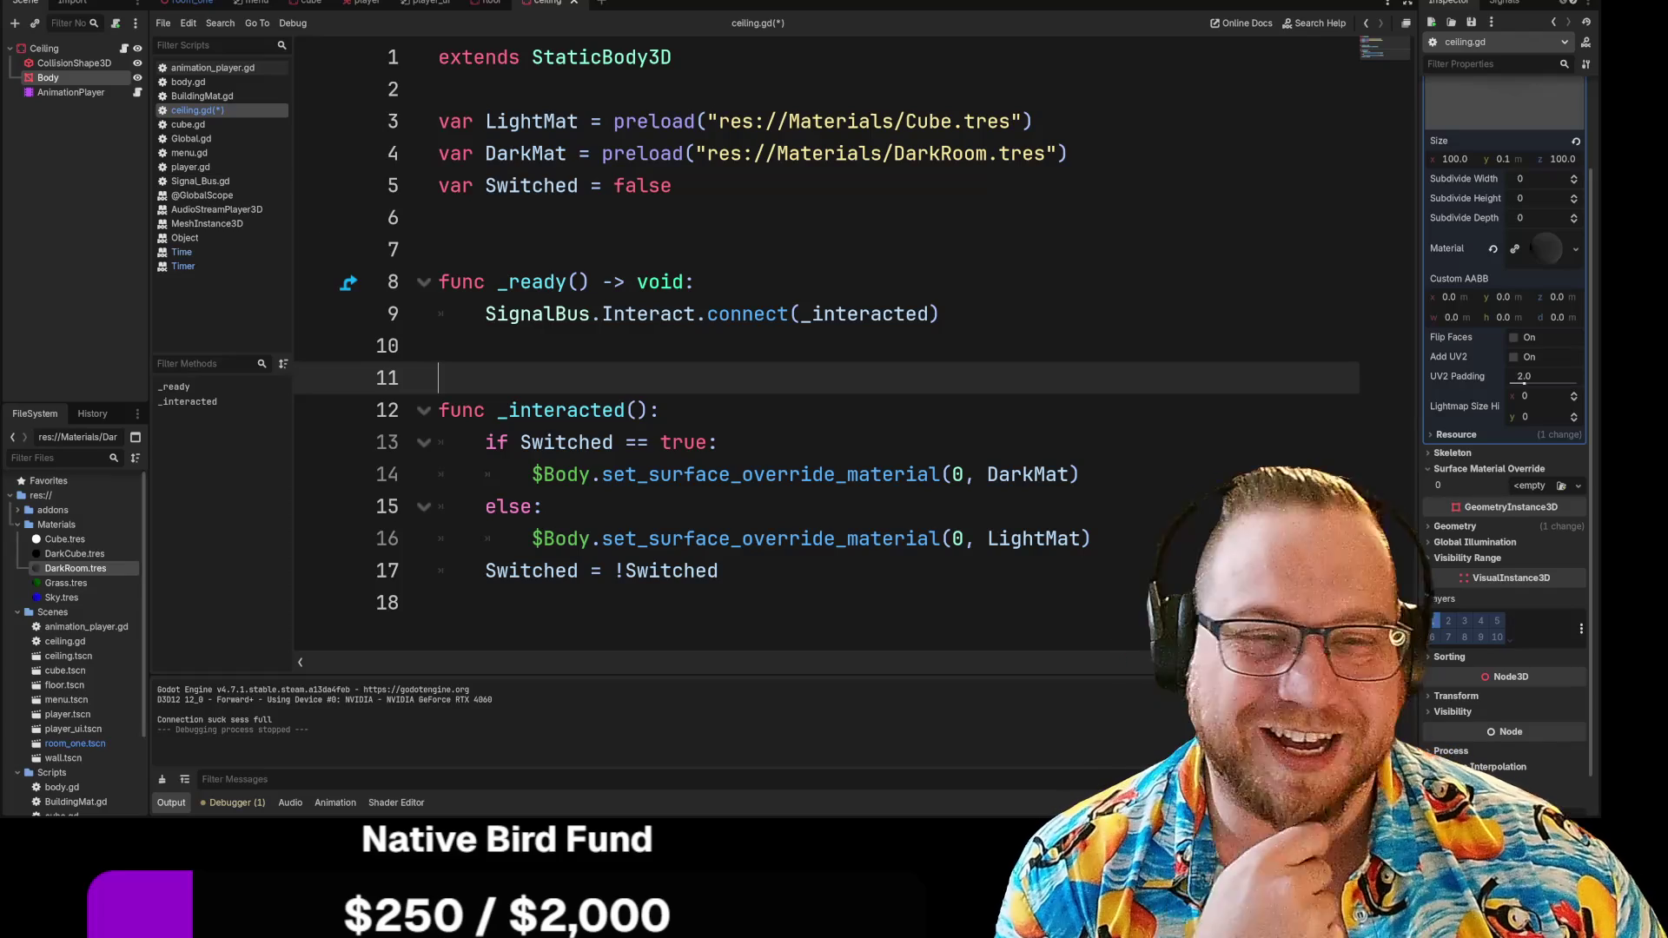
{"action": "key", "text": "Up"}
{"action": "key", "text": "Down"}
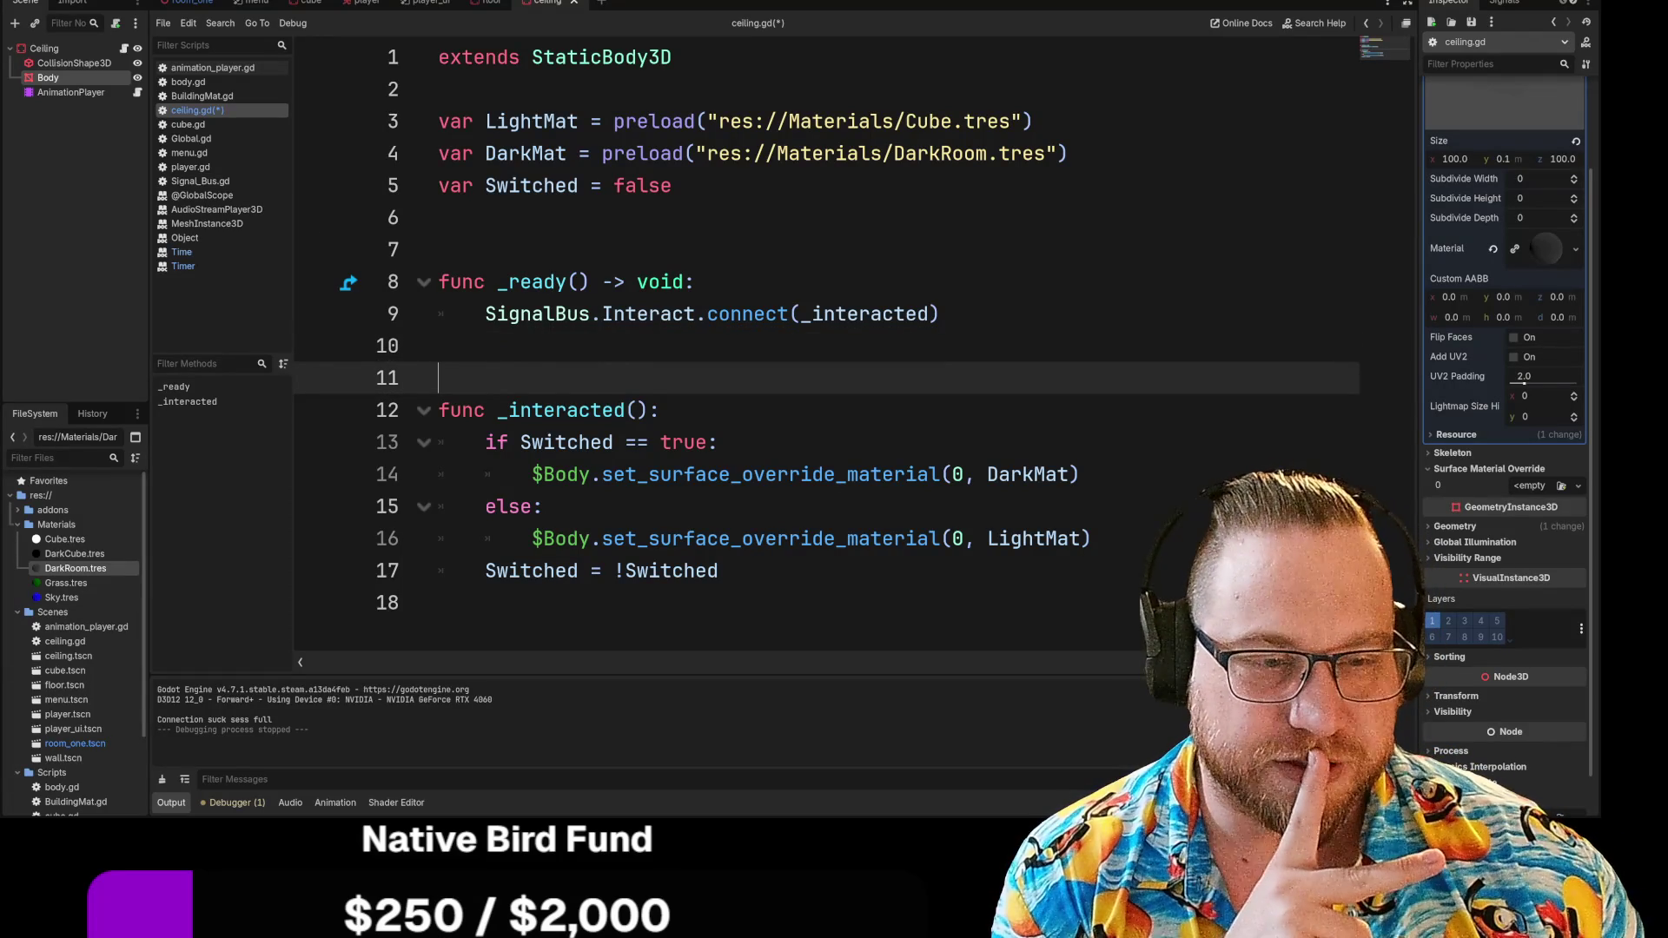
{"action": "key", "text": "F5"}
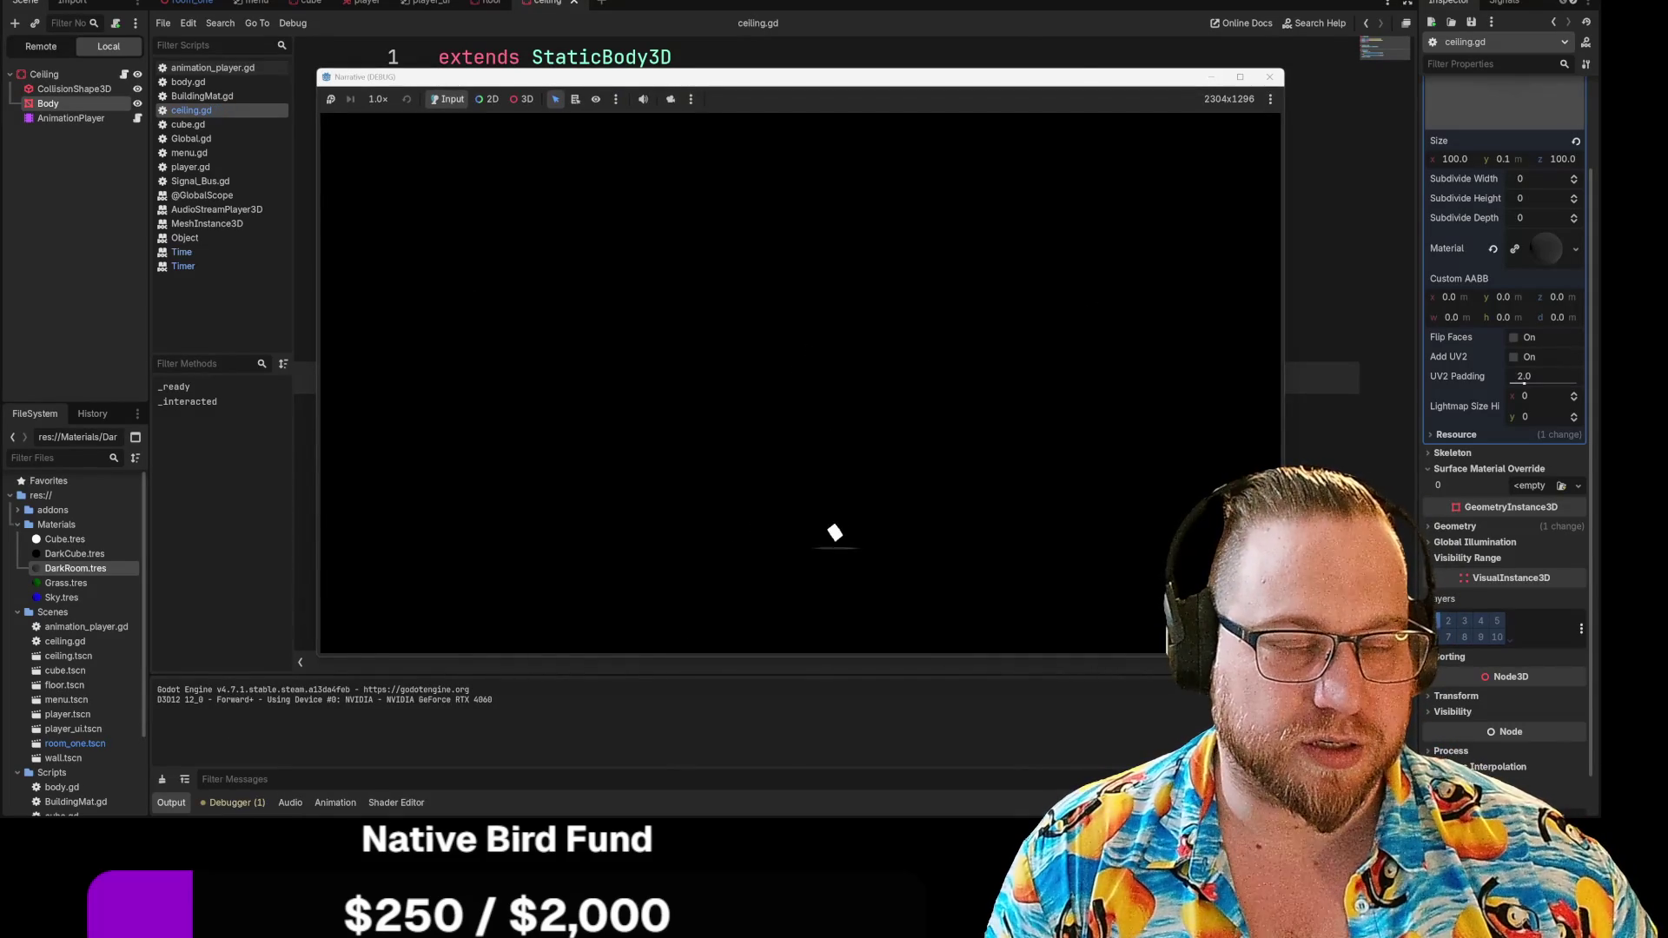
Look around in the running game, then stop it and close the debug window
{"action": "left_click", "coordinate": [808, 495]}
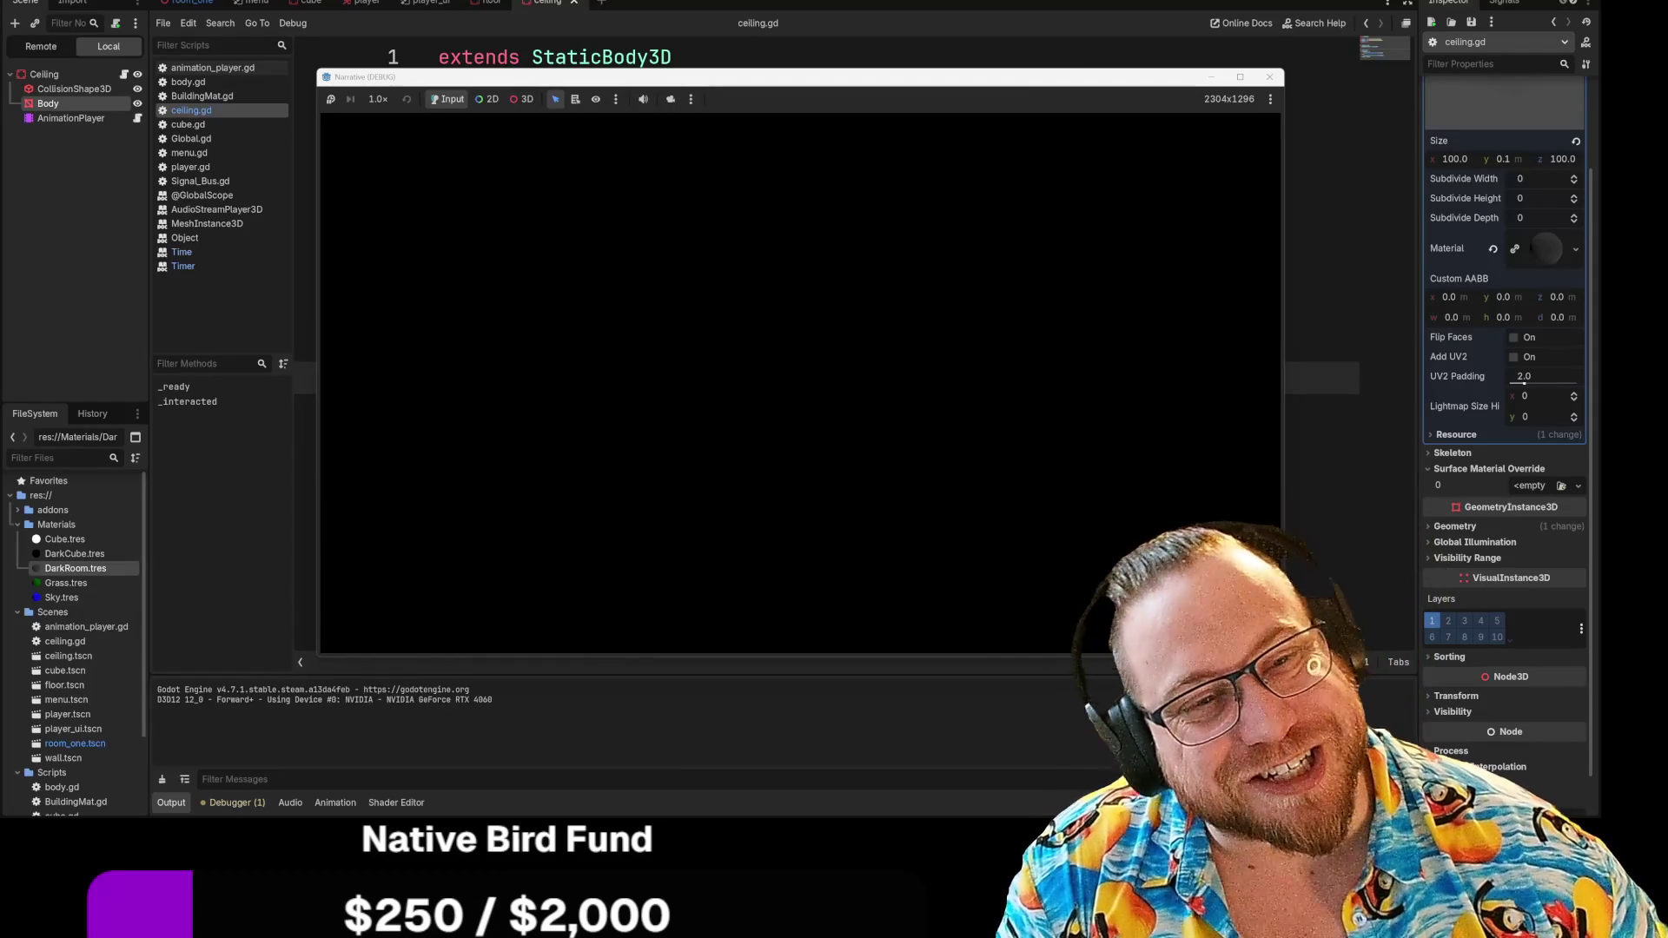
{"action": "key", "text": "Escape"}
{"action": "left_click", "coordinate": [1269, 77]}
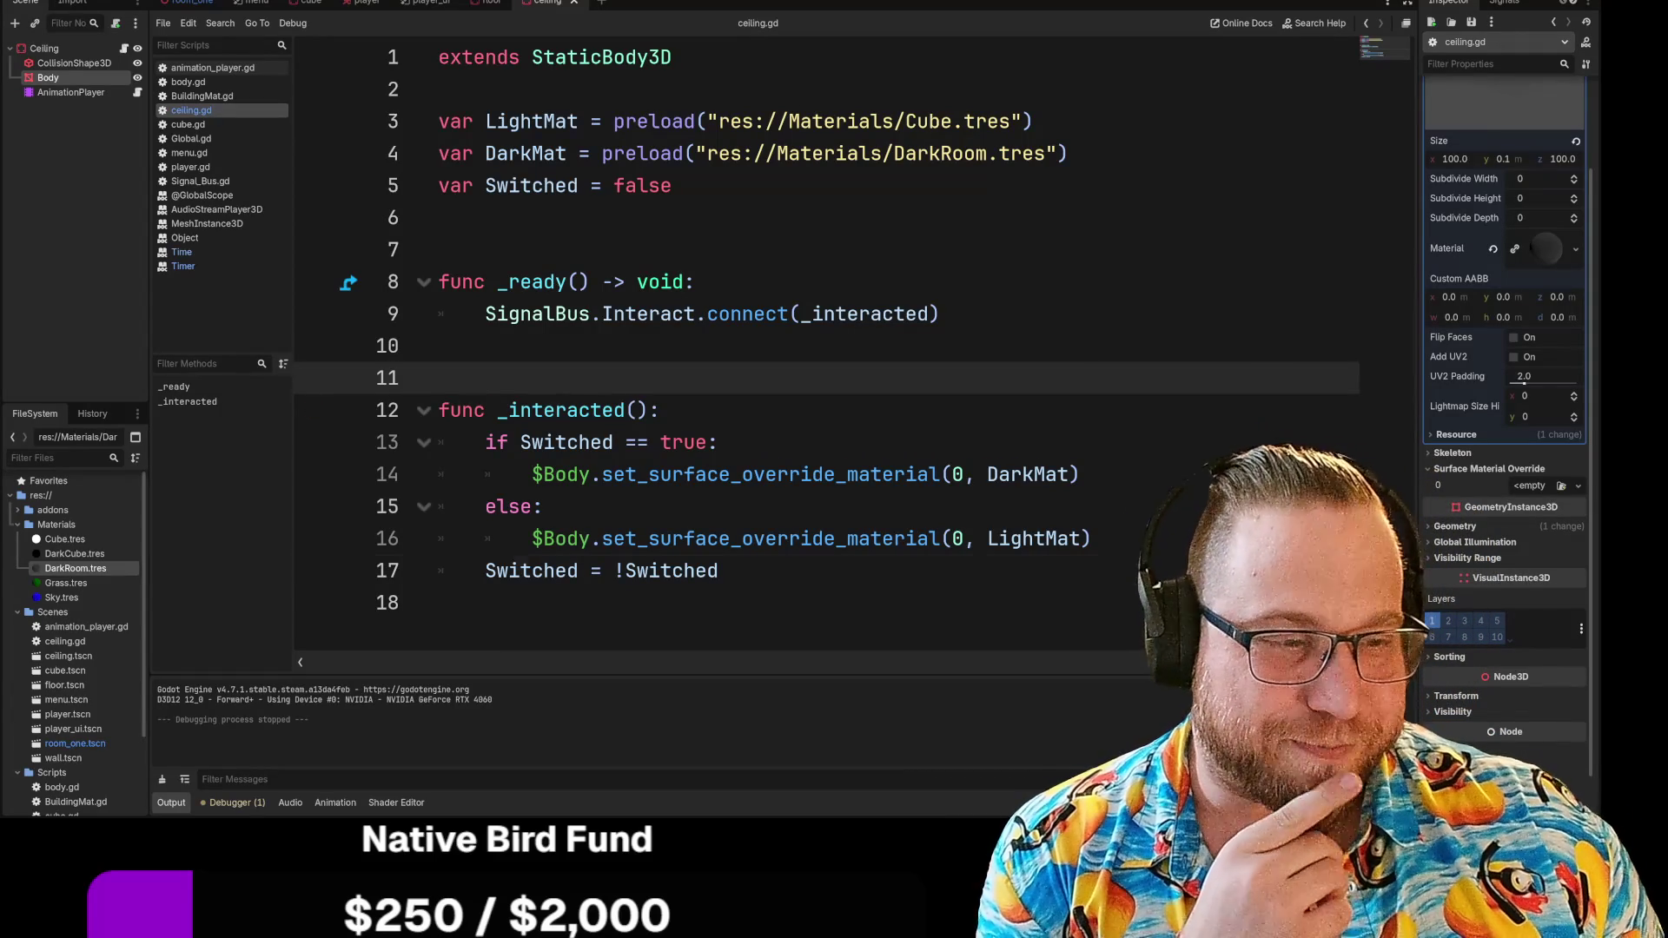
Add a print() call as the first line of the _interacted function
{"action": "left_click", "coordinate": [720, 571]}
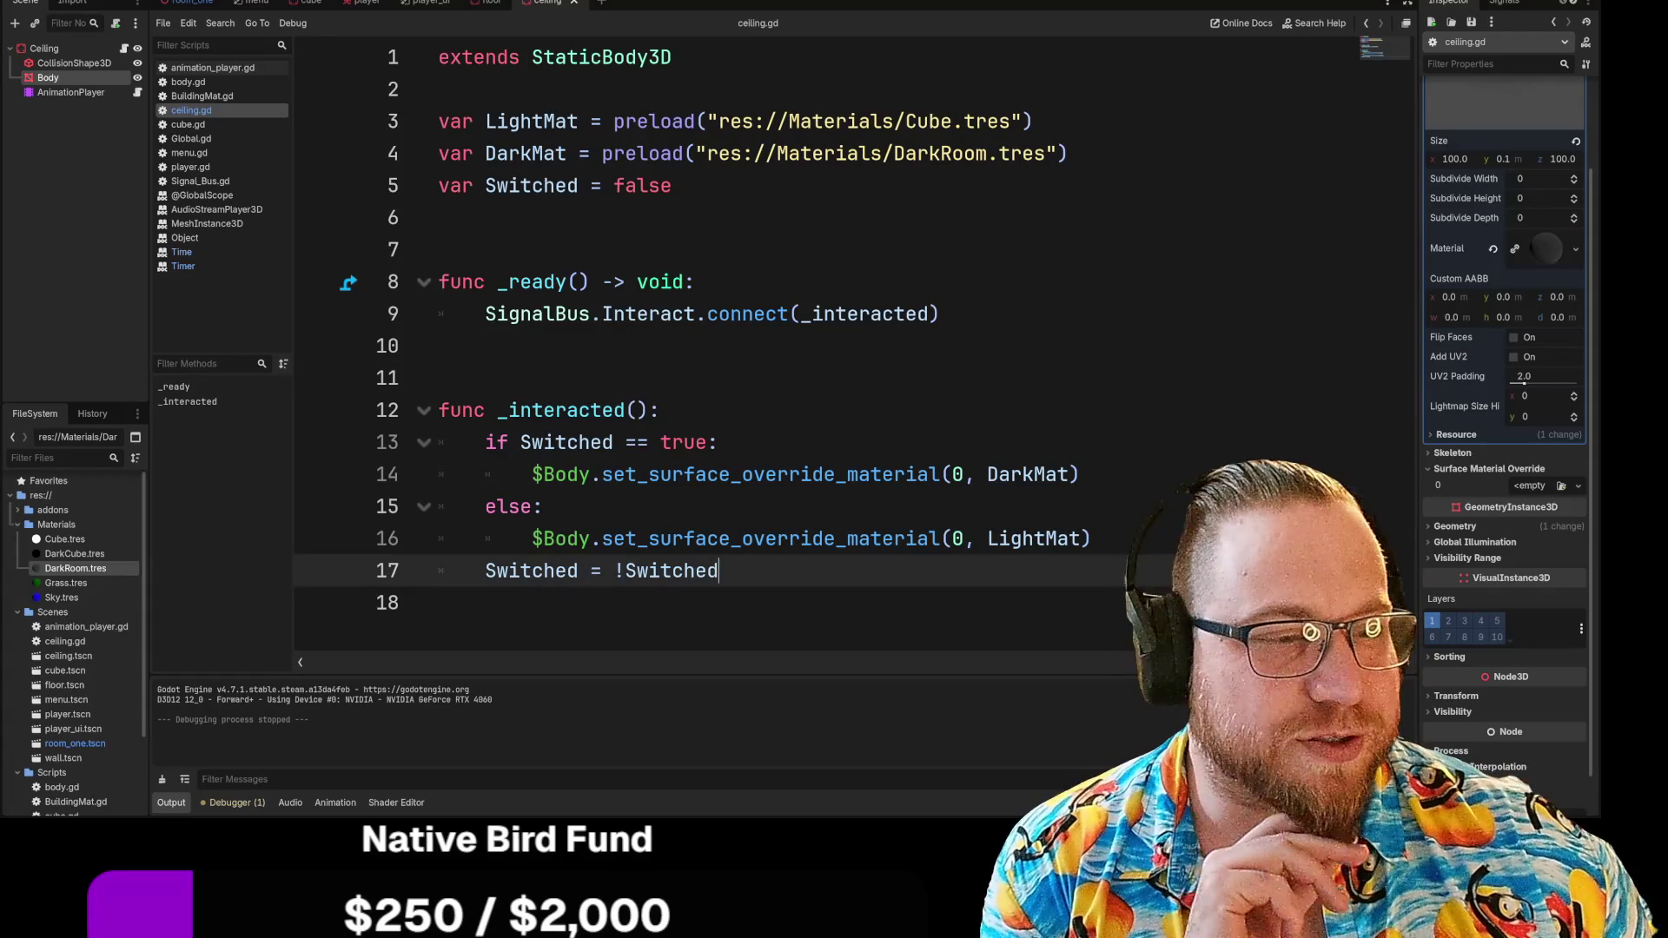
{"action": "left_click", "coordinate": [1080, 474]}
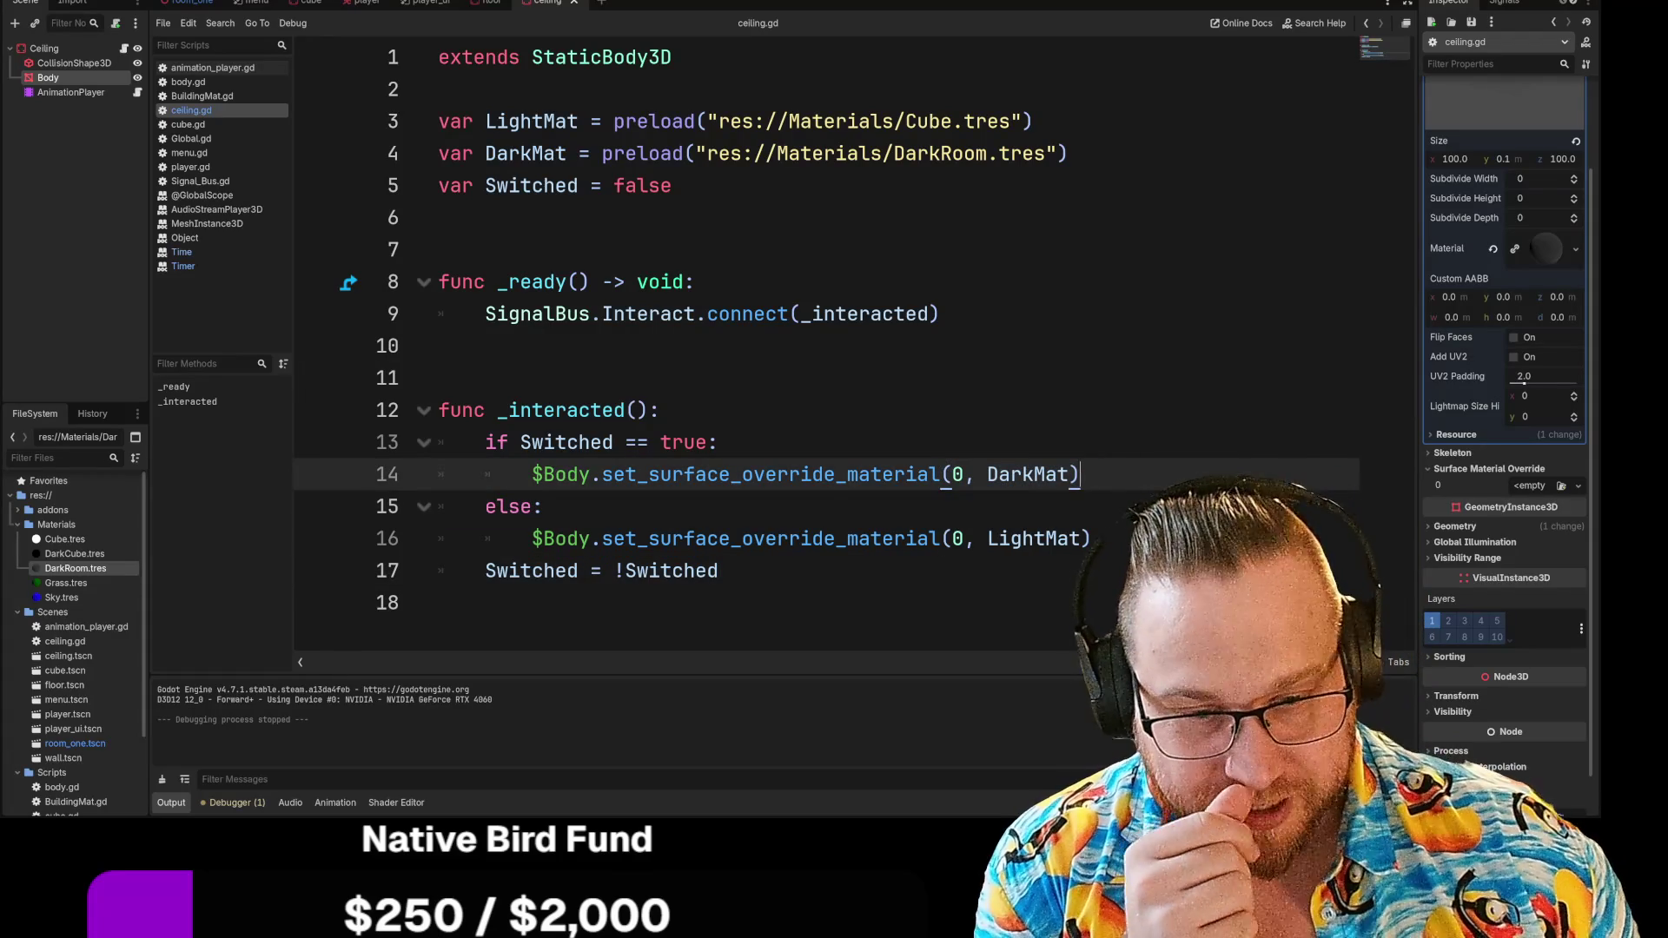
{"action": "left_click_drag", "start_coordinate": [485, 570], "coordinate": [719, 570]}
{"action": "left_click", "coordinate": [719, 570]}
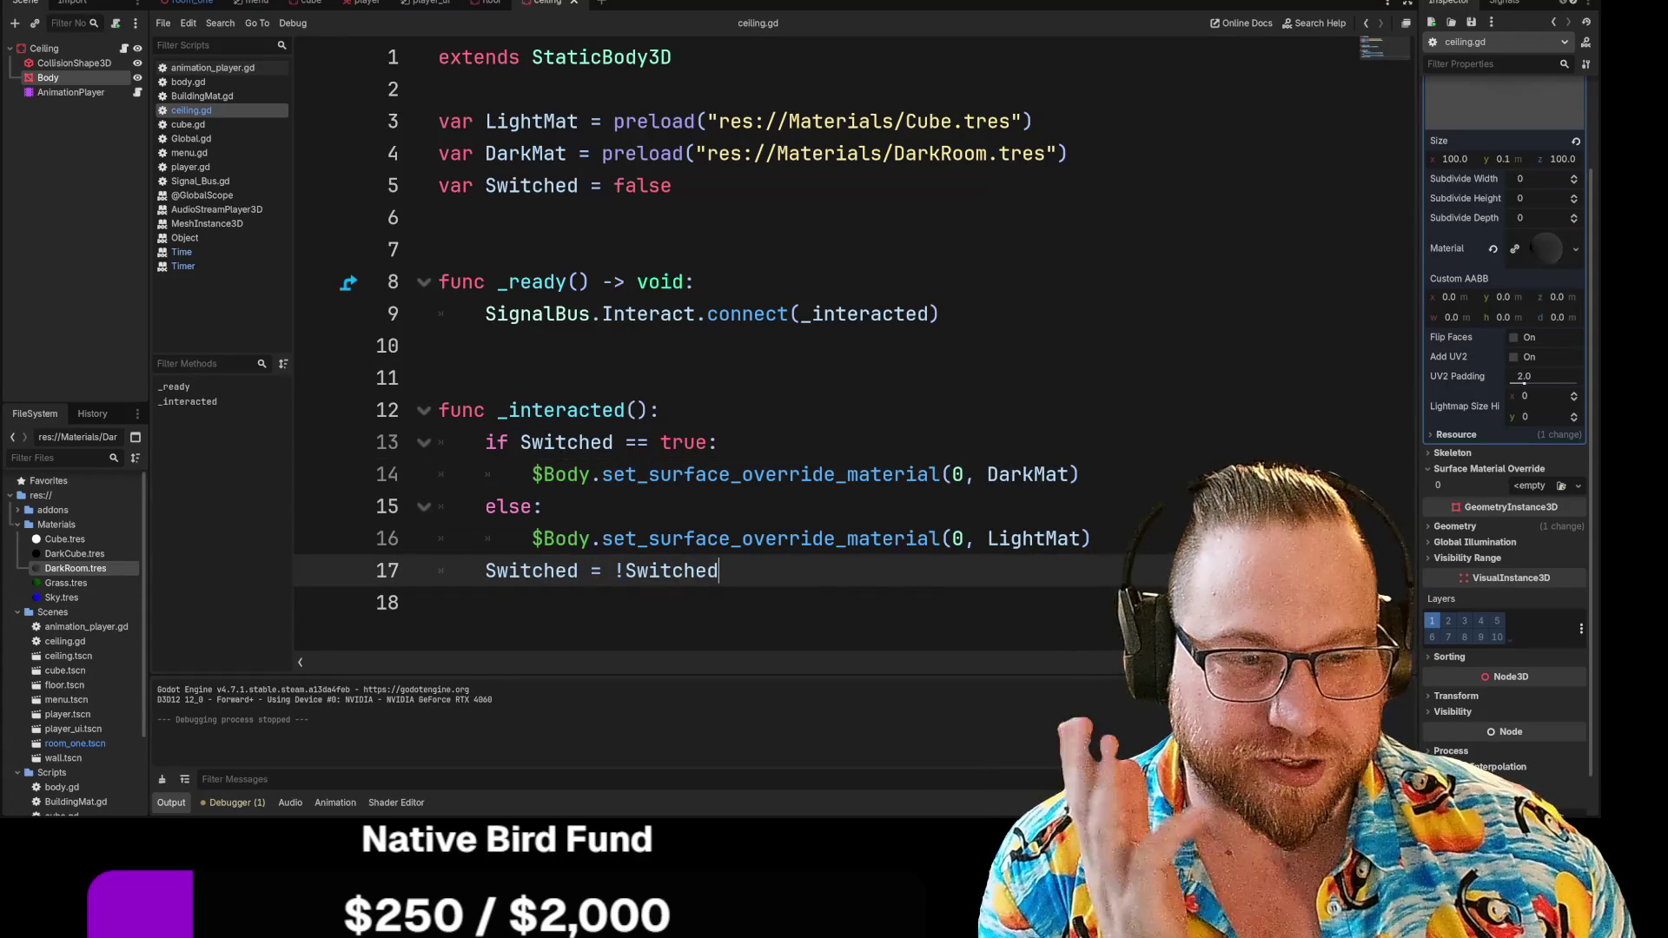
{"action": "left_click", "coordinate": [660, 410]}
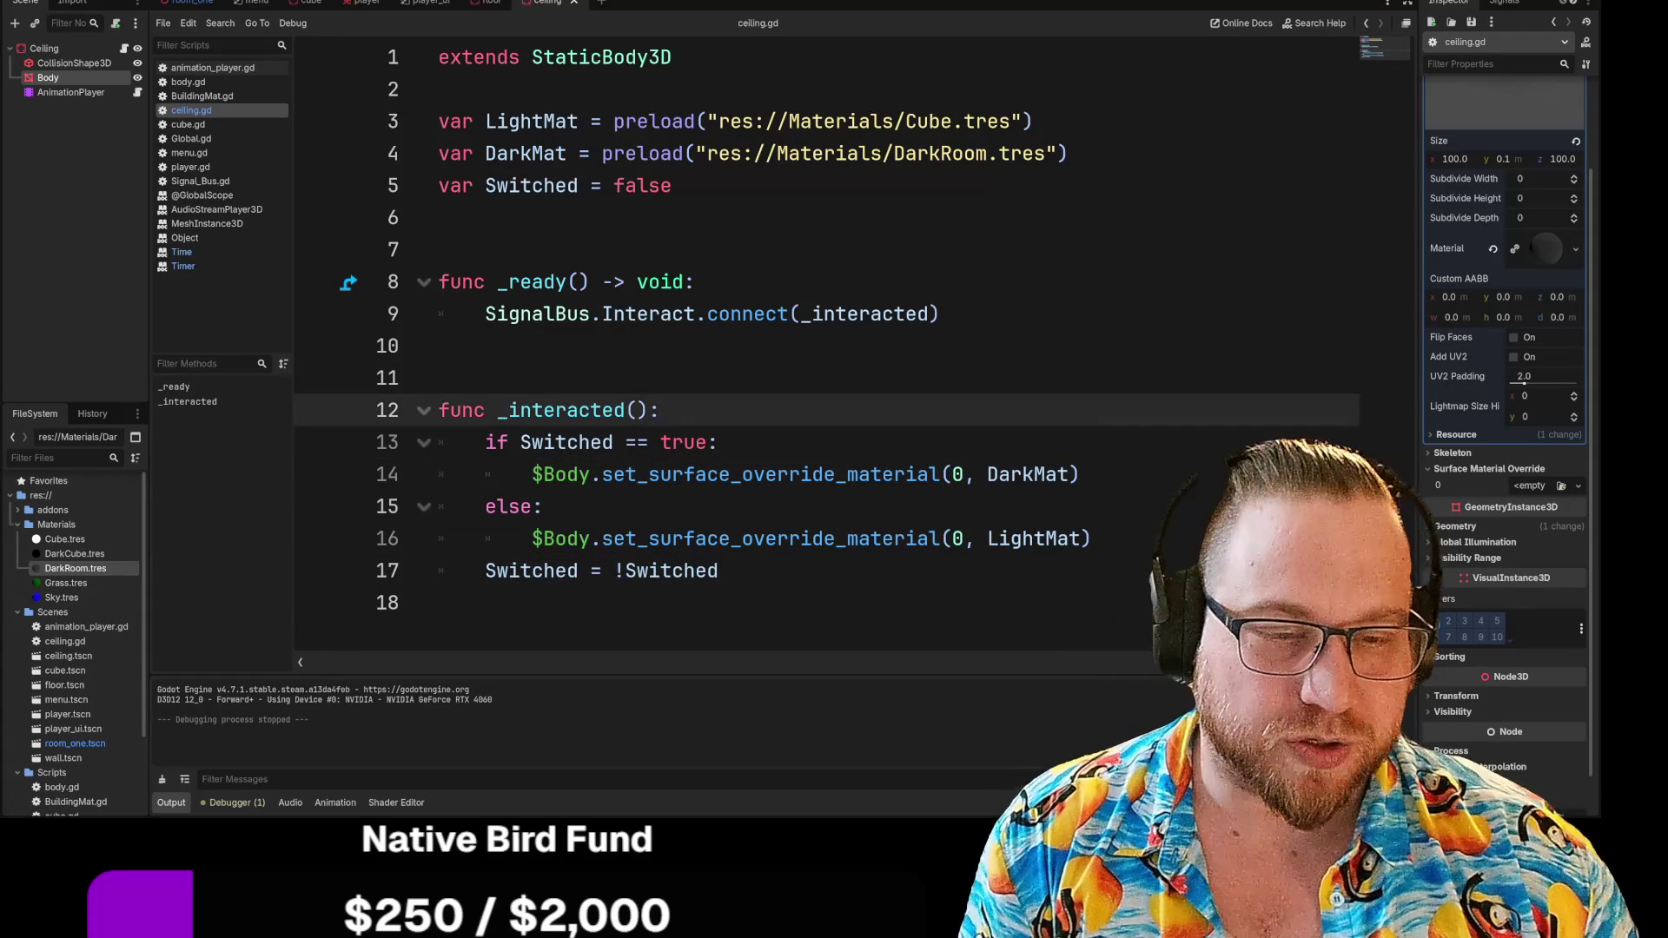
{"action": "key", "text": "Return"}
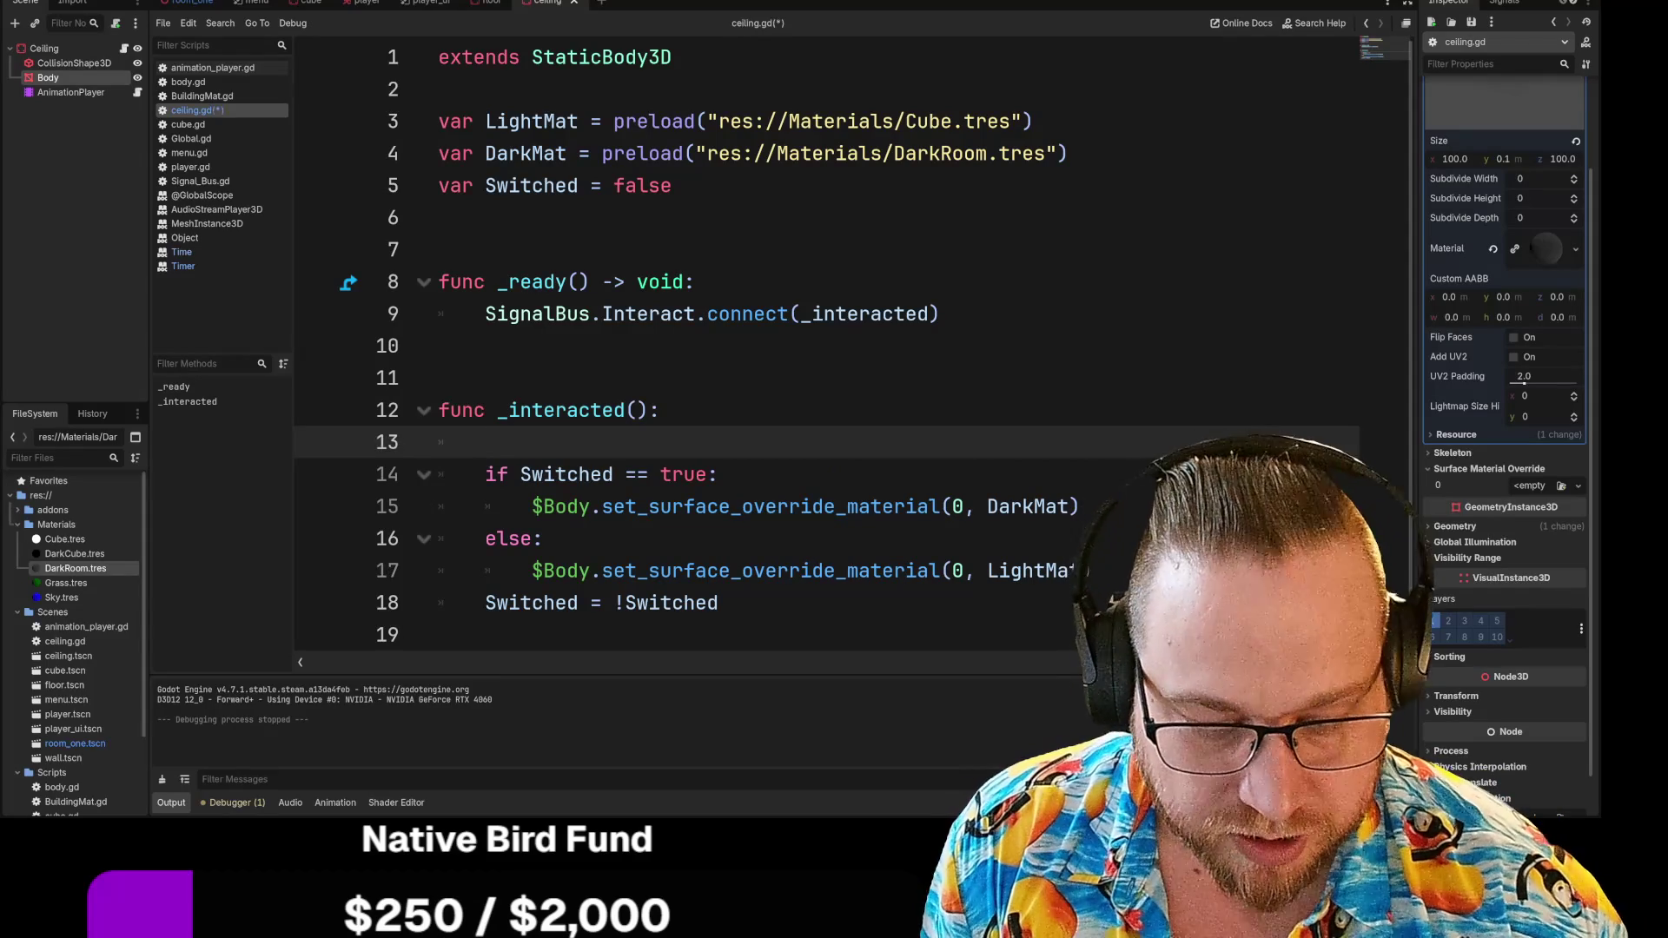
{"action": "type", "text": "print"}
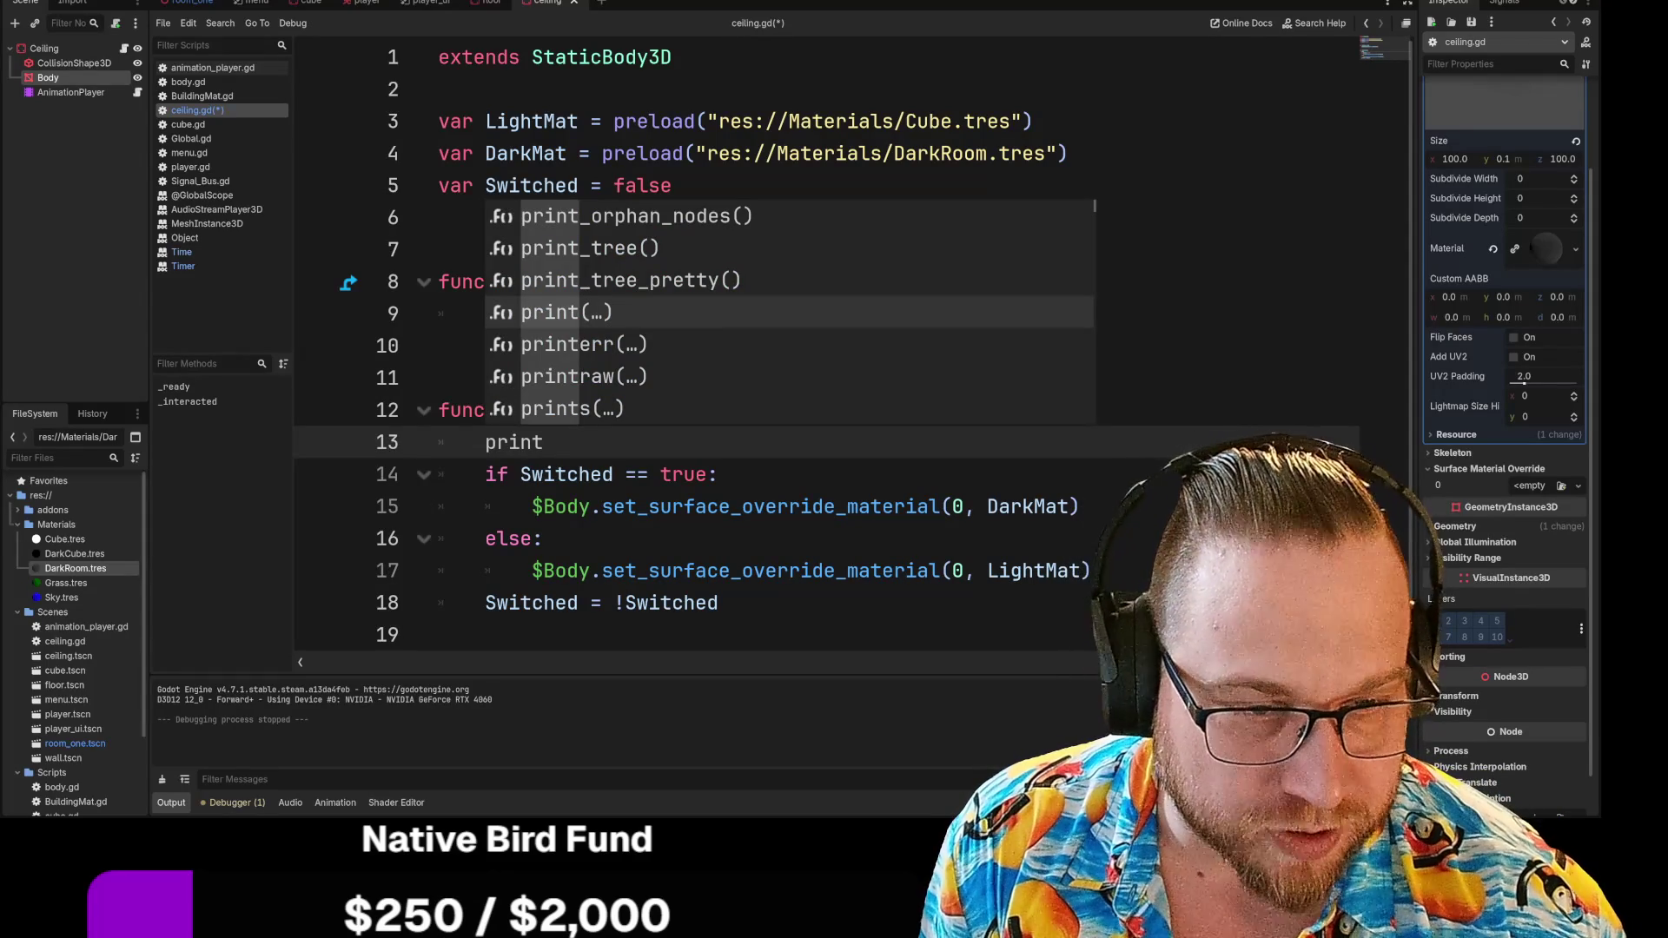
{"action": "type", "text": "("}
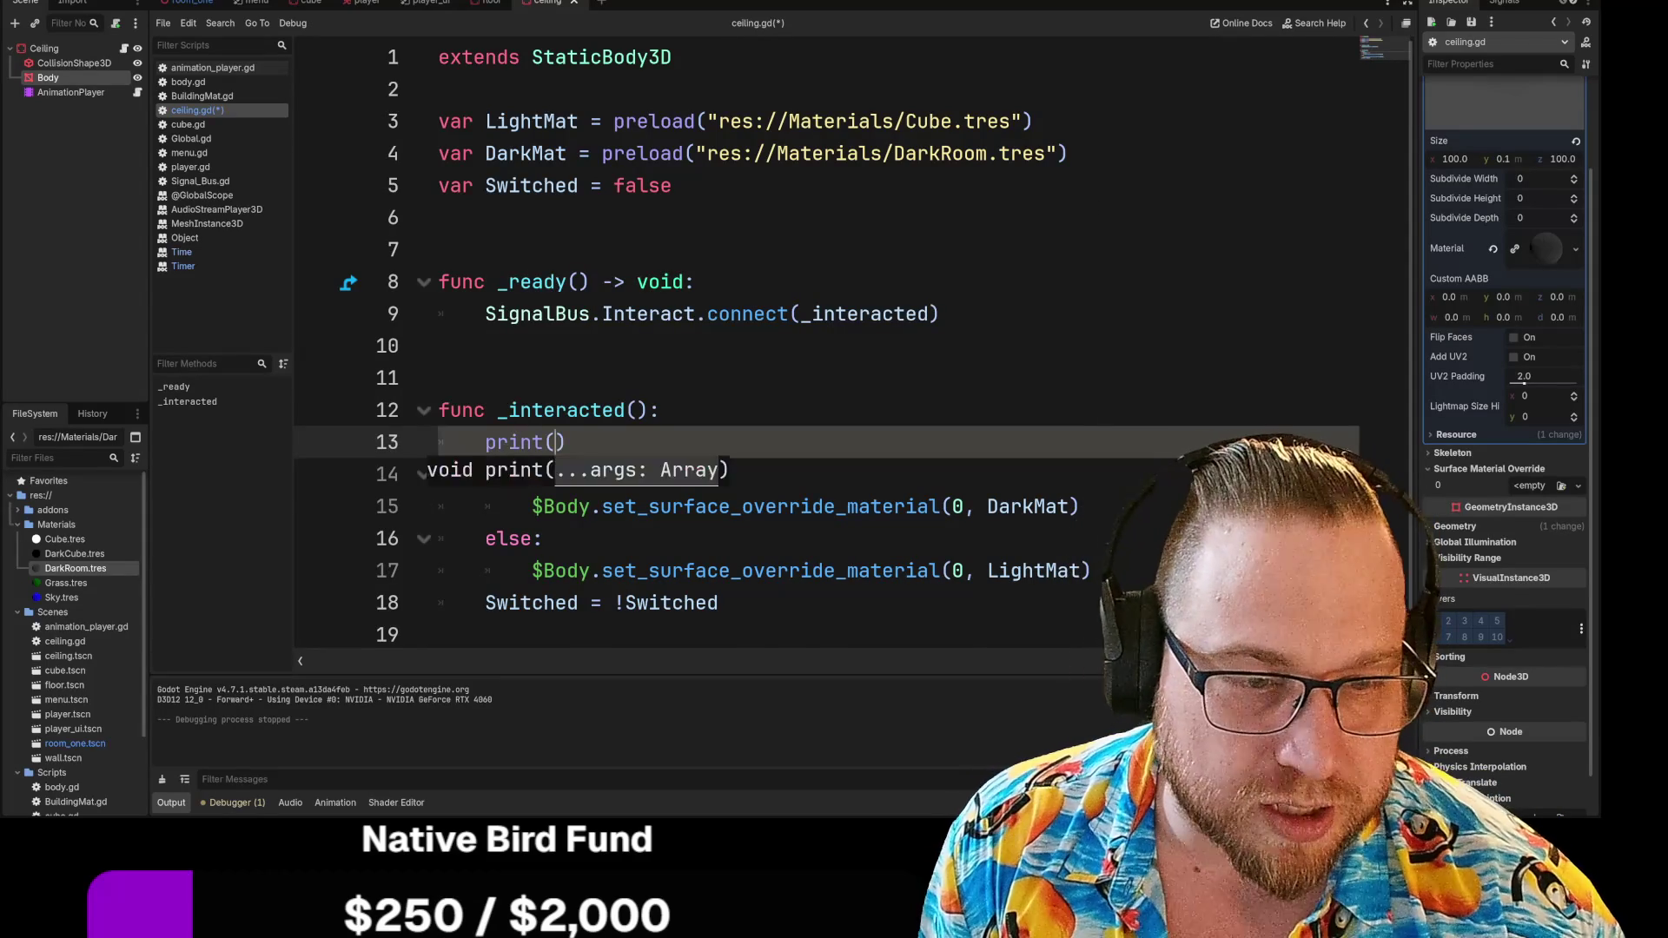
{"action": "key", "text": "Return"}
{"action": "key", "text": "BackSpace"}
{"action": "key", "text": "BackSpace"}
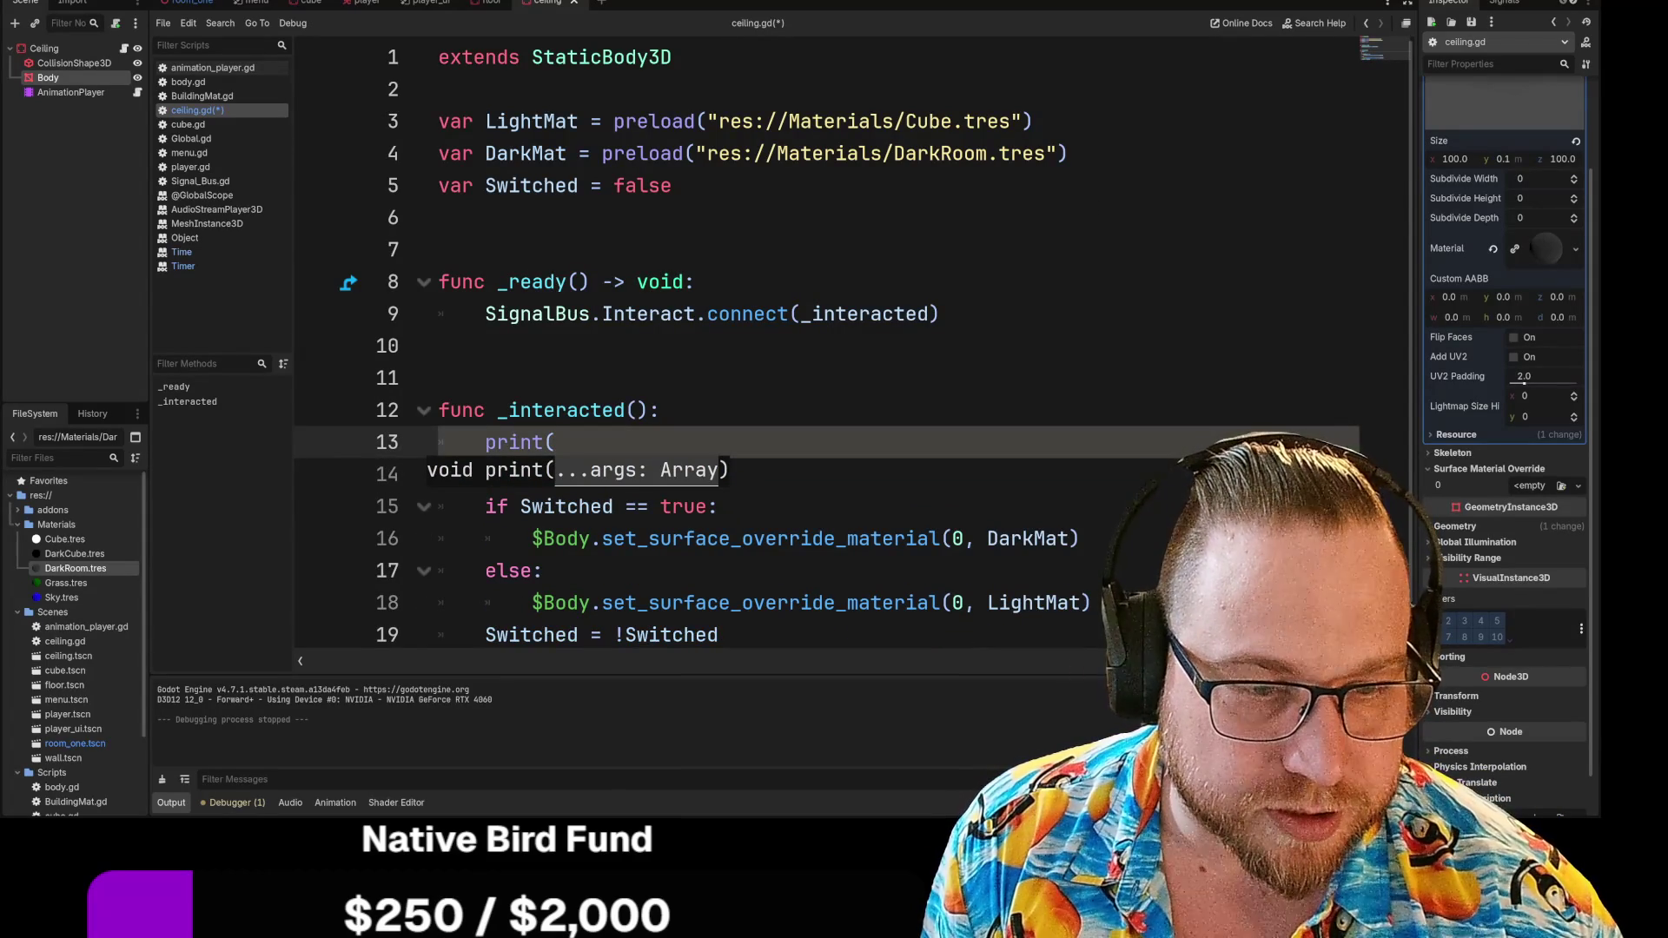
Fix the print's closing bracket and make it print "Interact fired"
{"action": "left_click", "coordinate": [660, 410]}
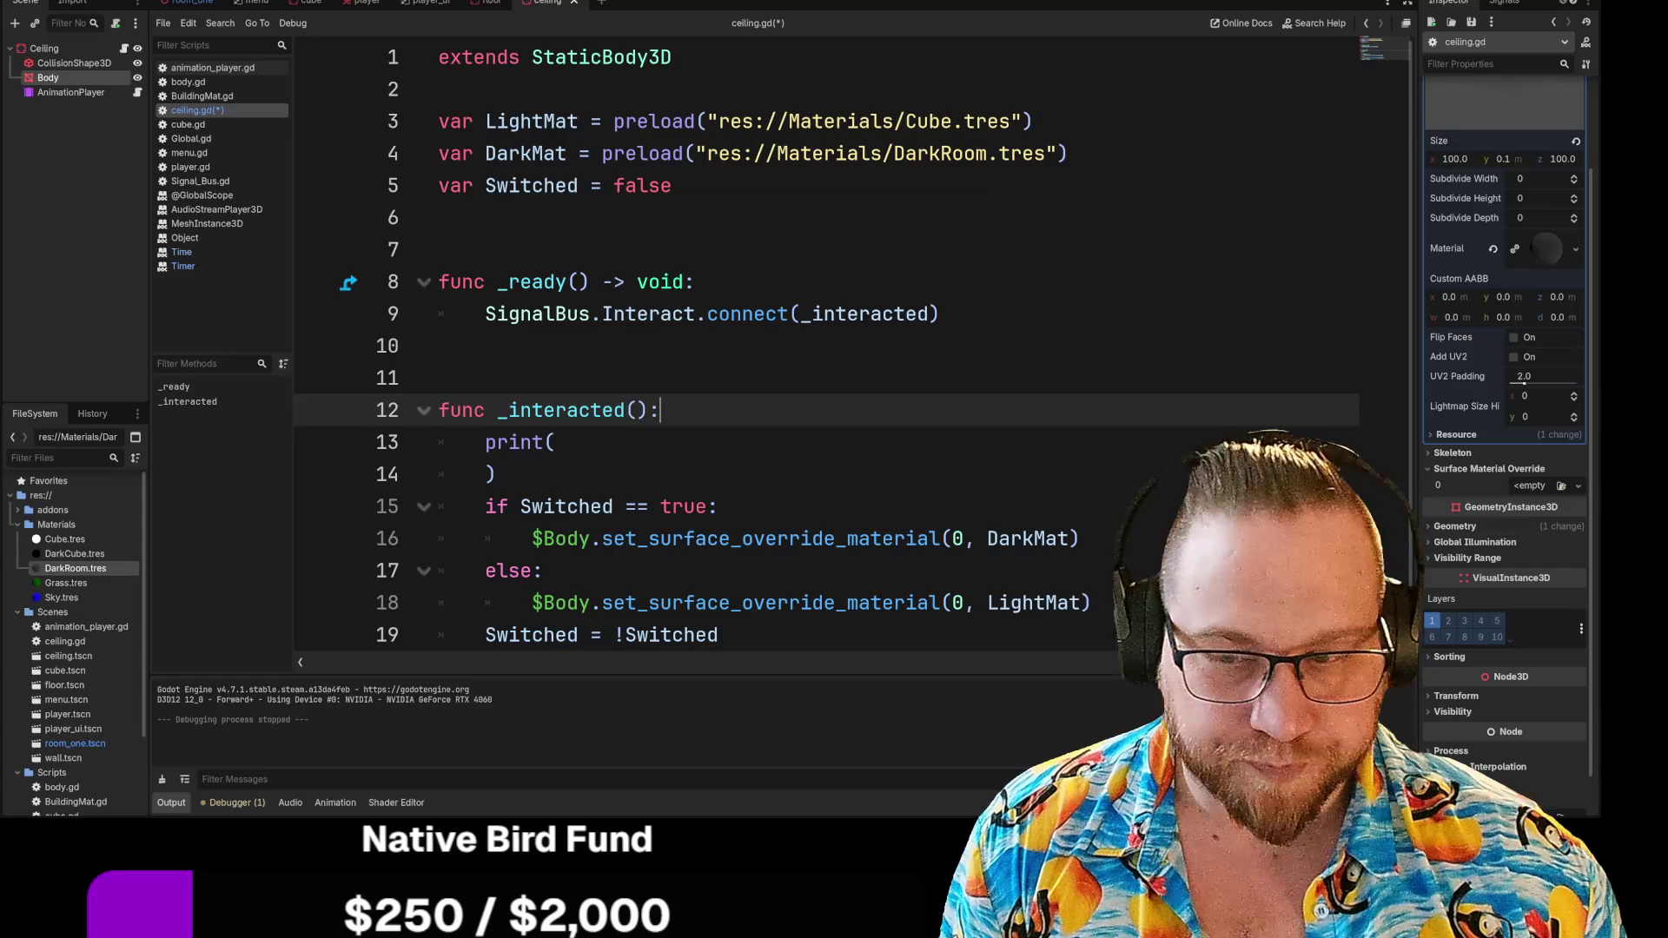
{"action": "left_click", "coordinate": [484, 473]}
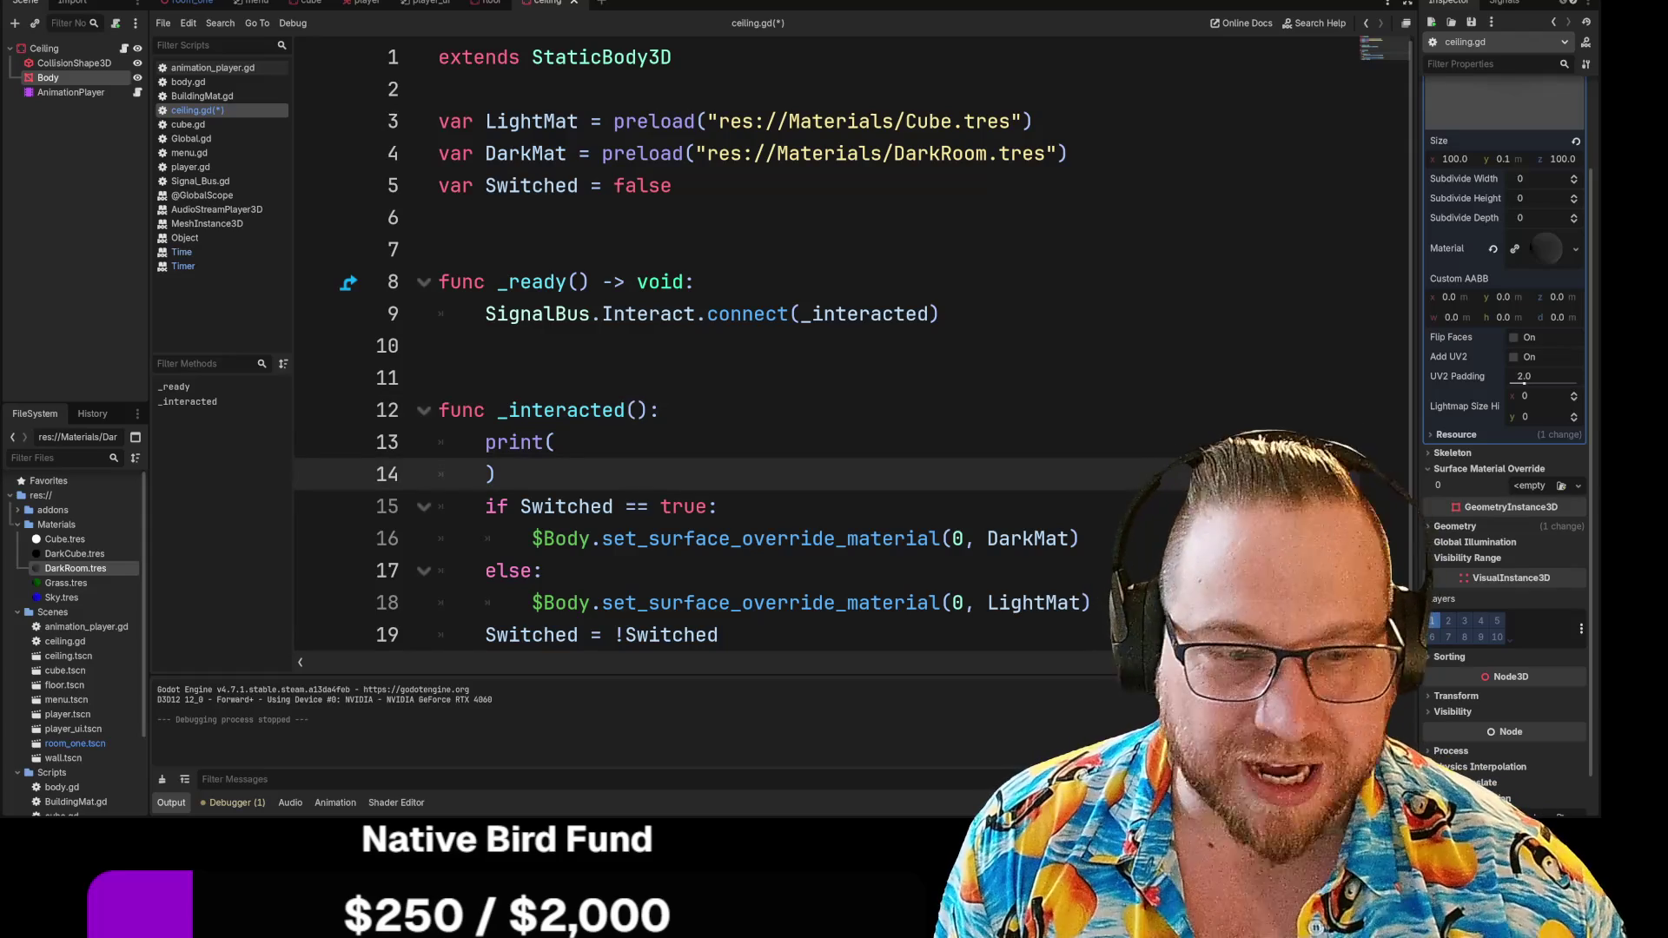
{"action": "key", "text": "BackSpace"}
{"action": "key", "text": "BackSpace"}
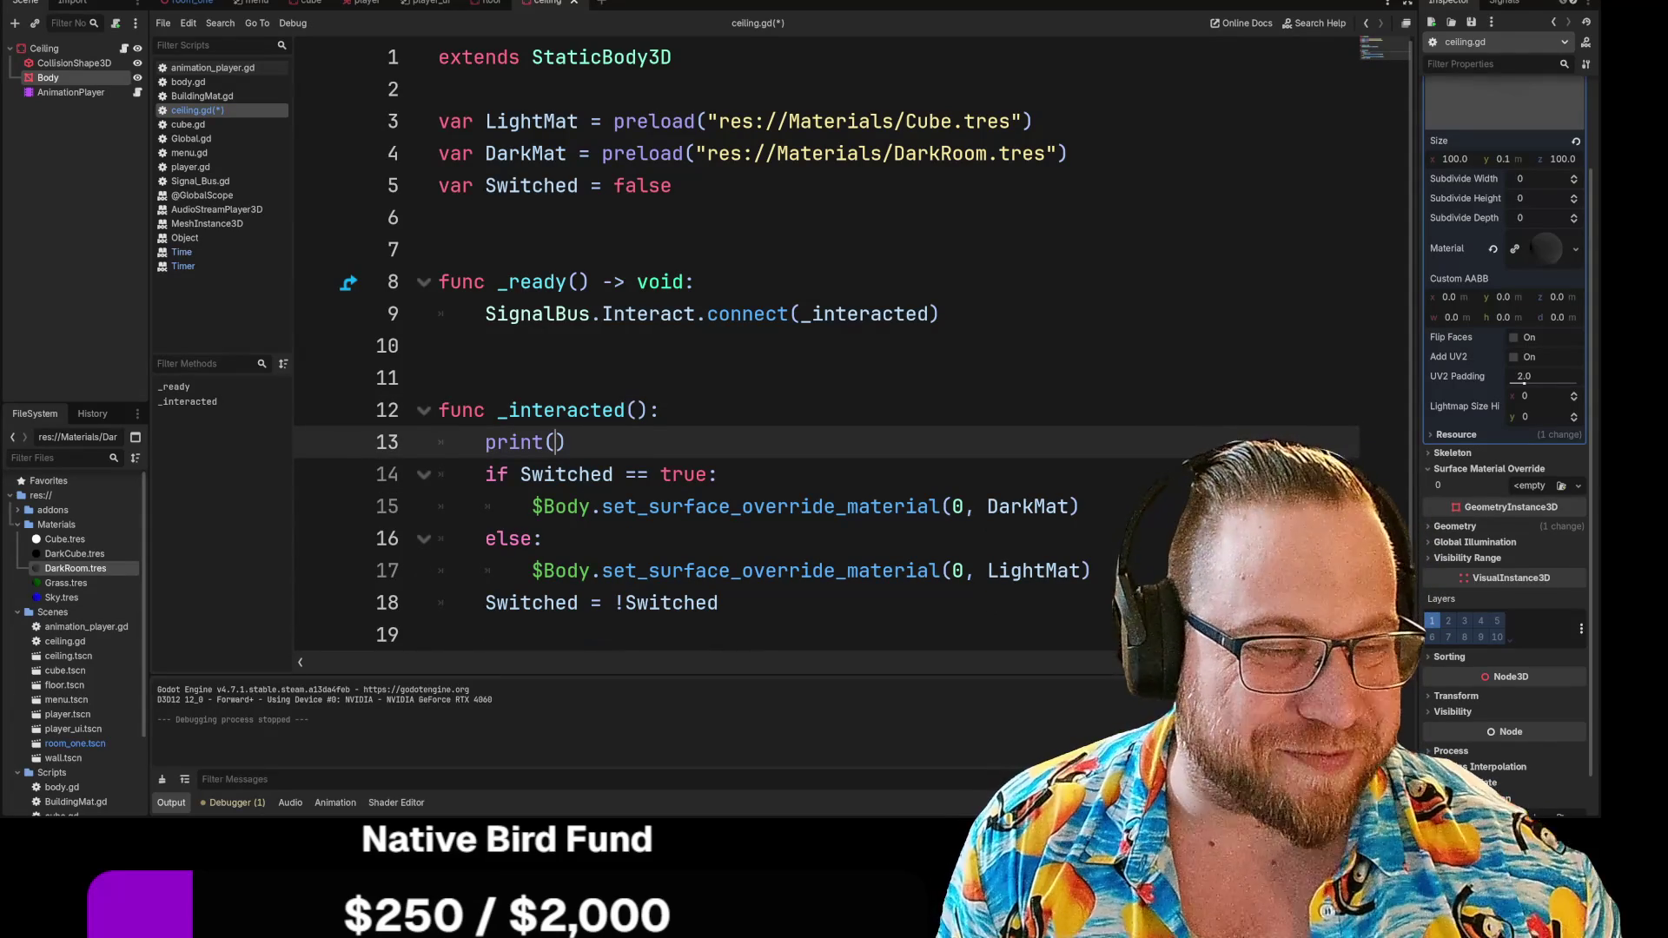
{"action": "type", "text": "\""}
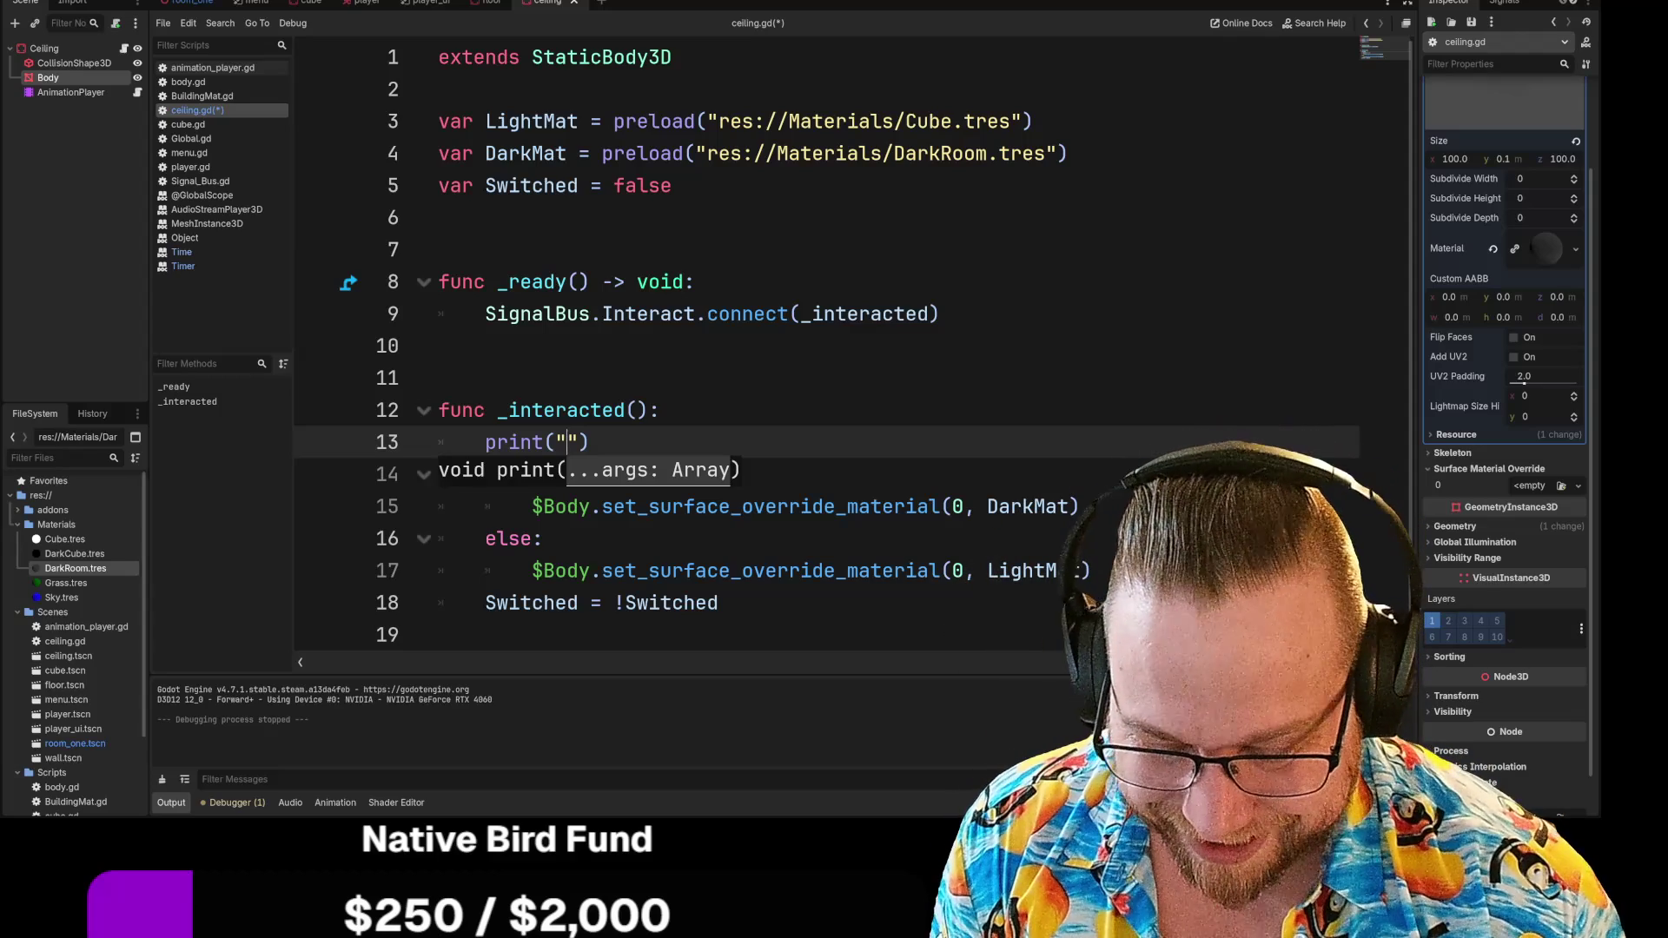
{"action": "type", "text": "Inter"}
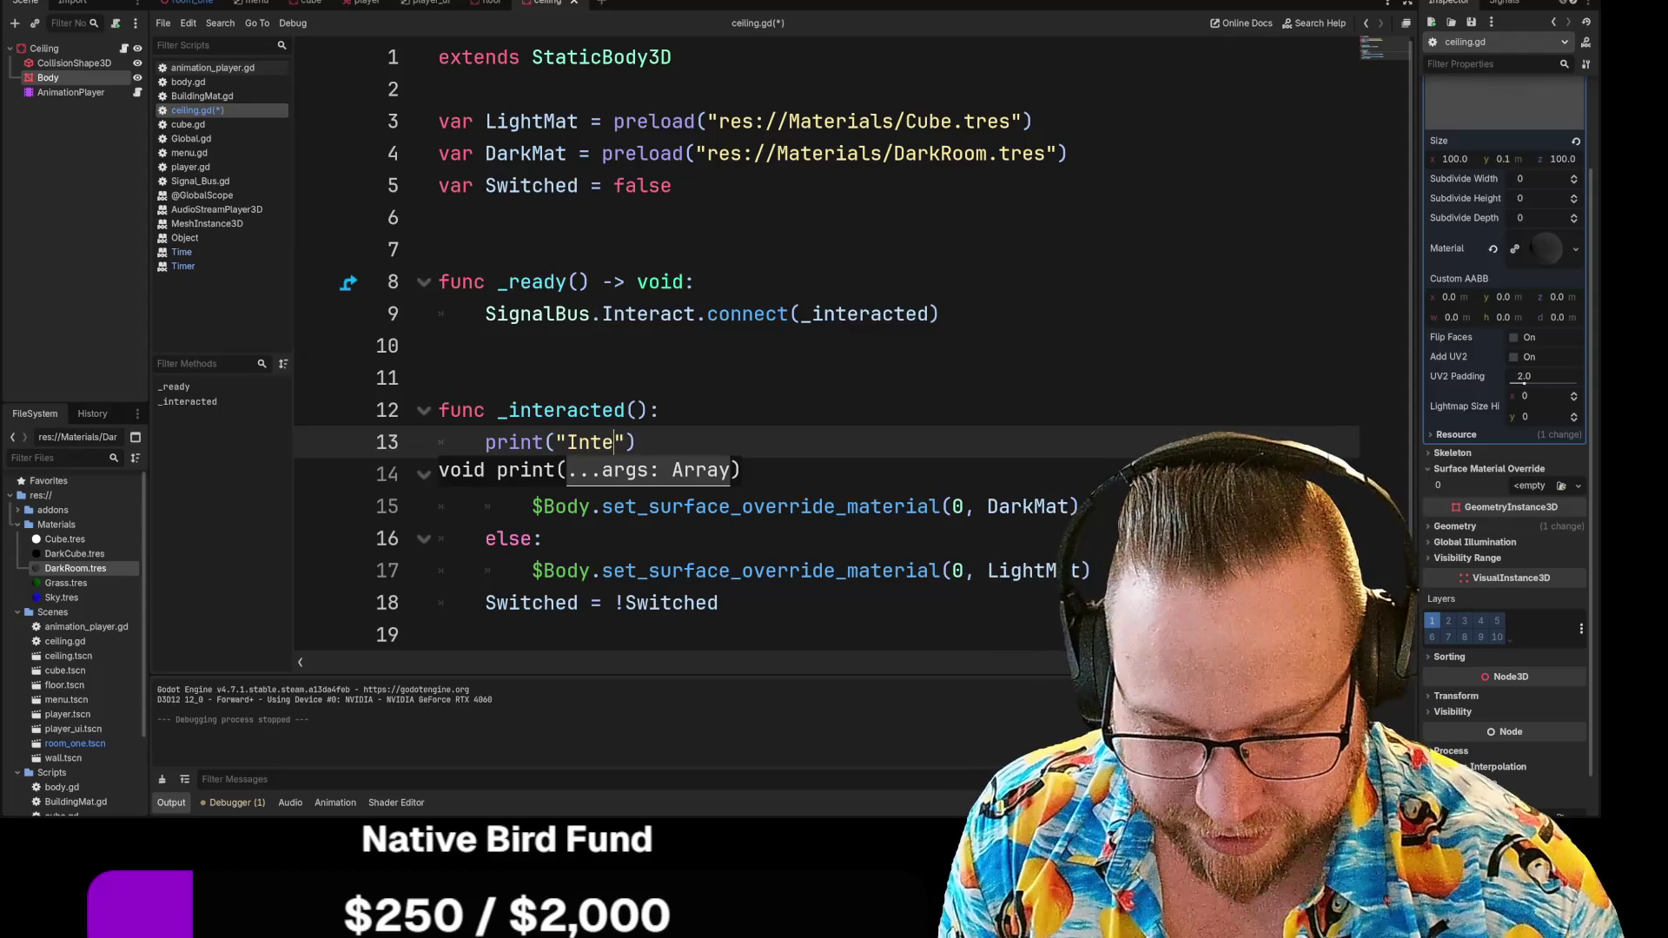
{"action": "type", "text": "act fired"}
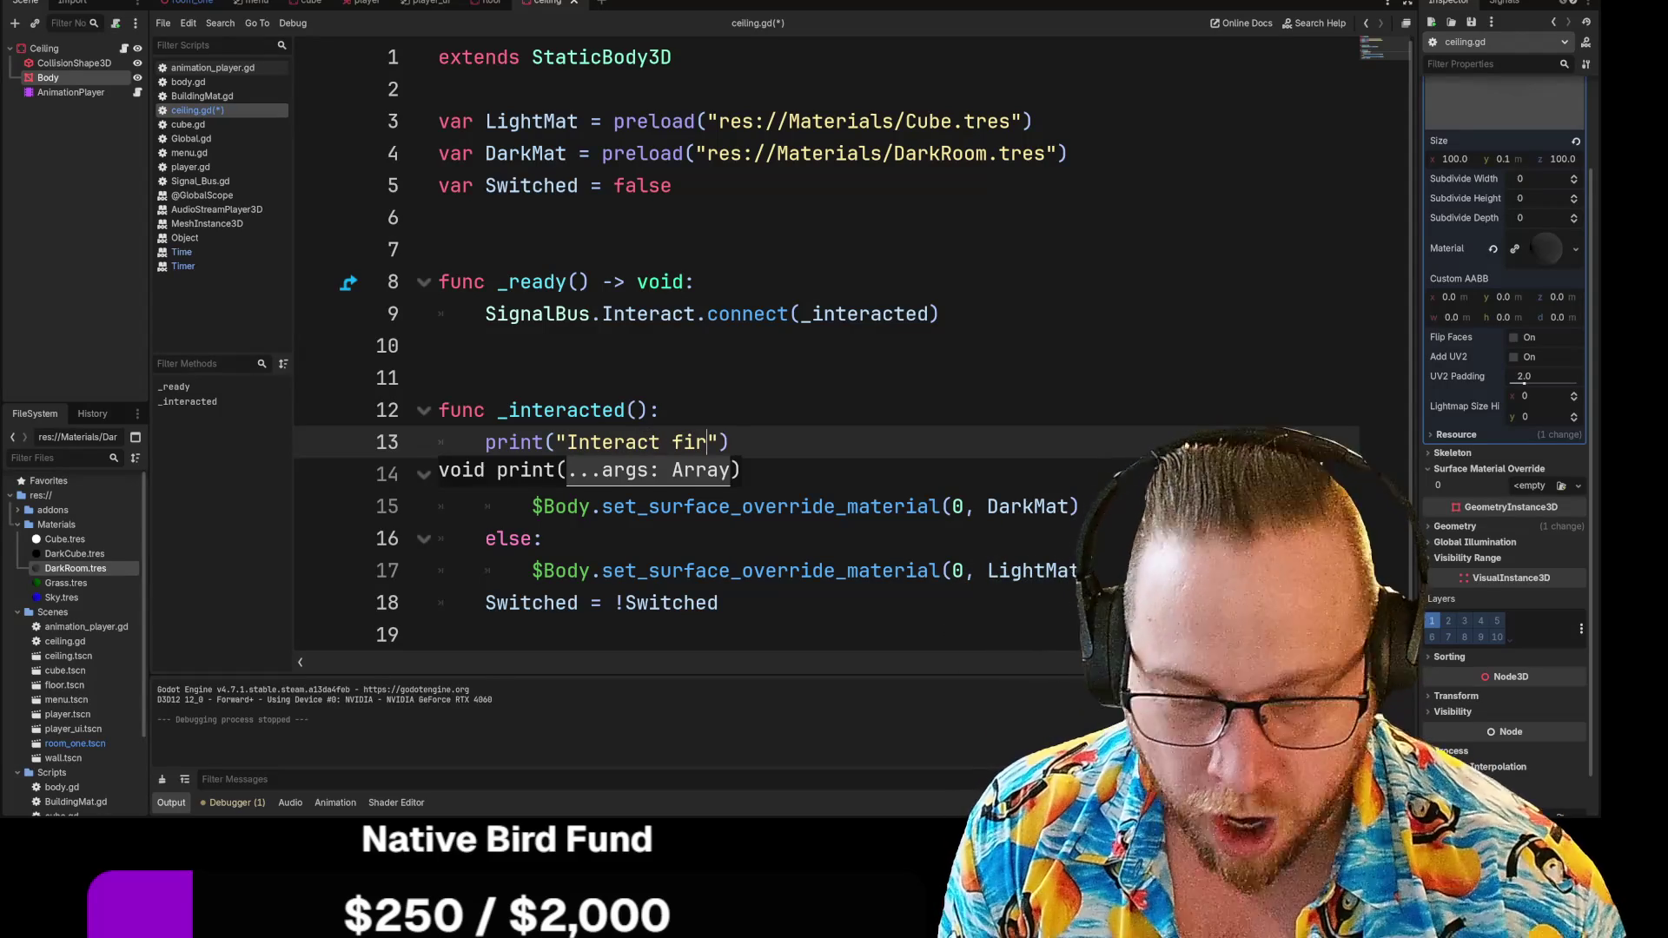
Save and run the game, trigger the interaction twice, then close the debug window
{"action": "key", "text": "F5"}
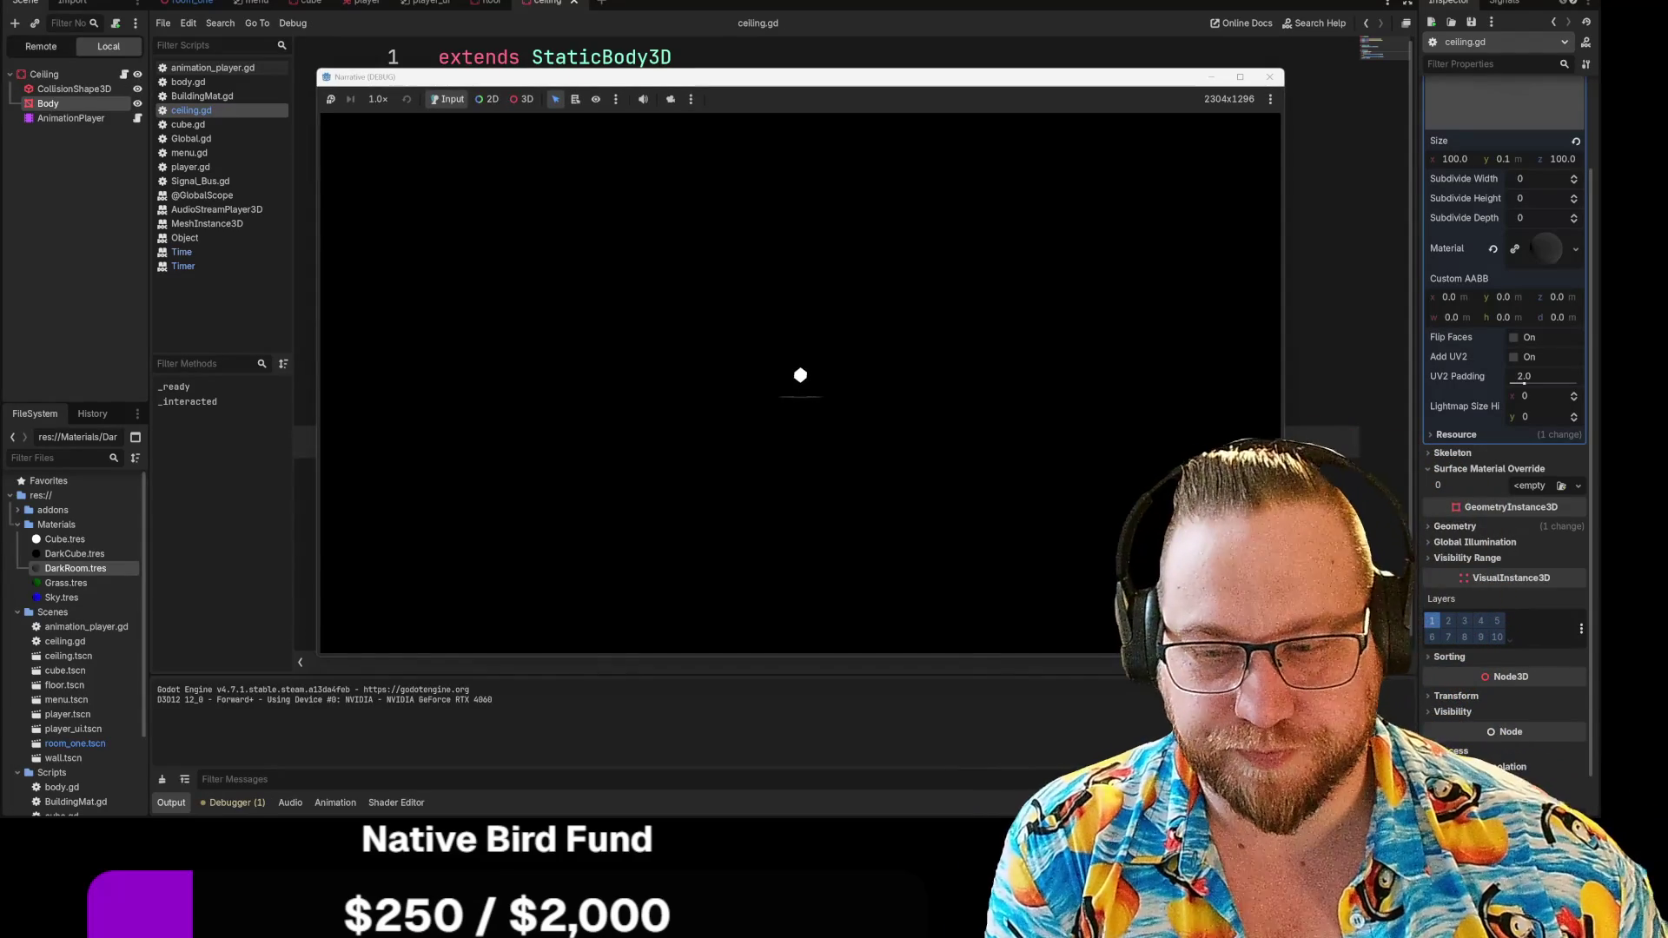
{"action": "left_click", "coordinate": [798, 382]}
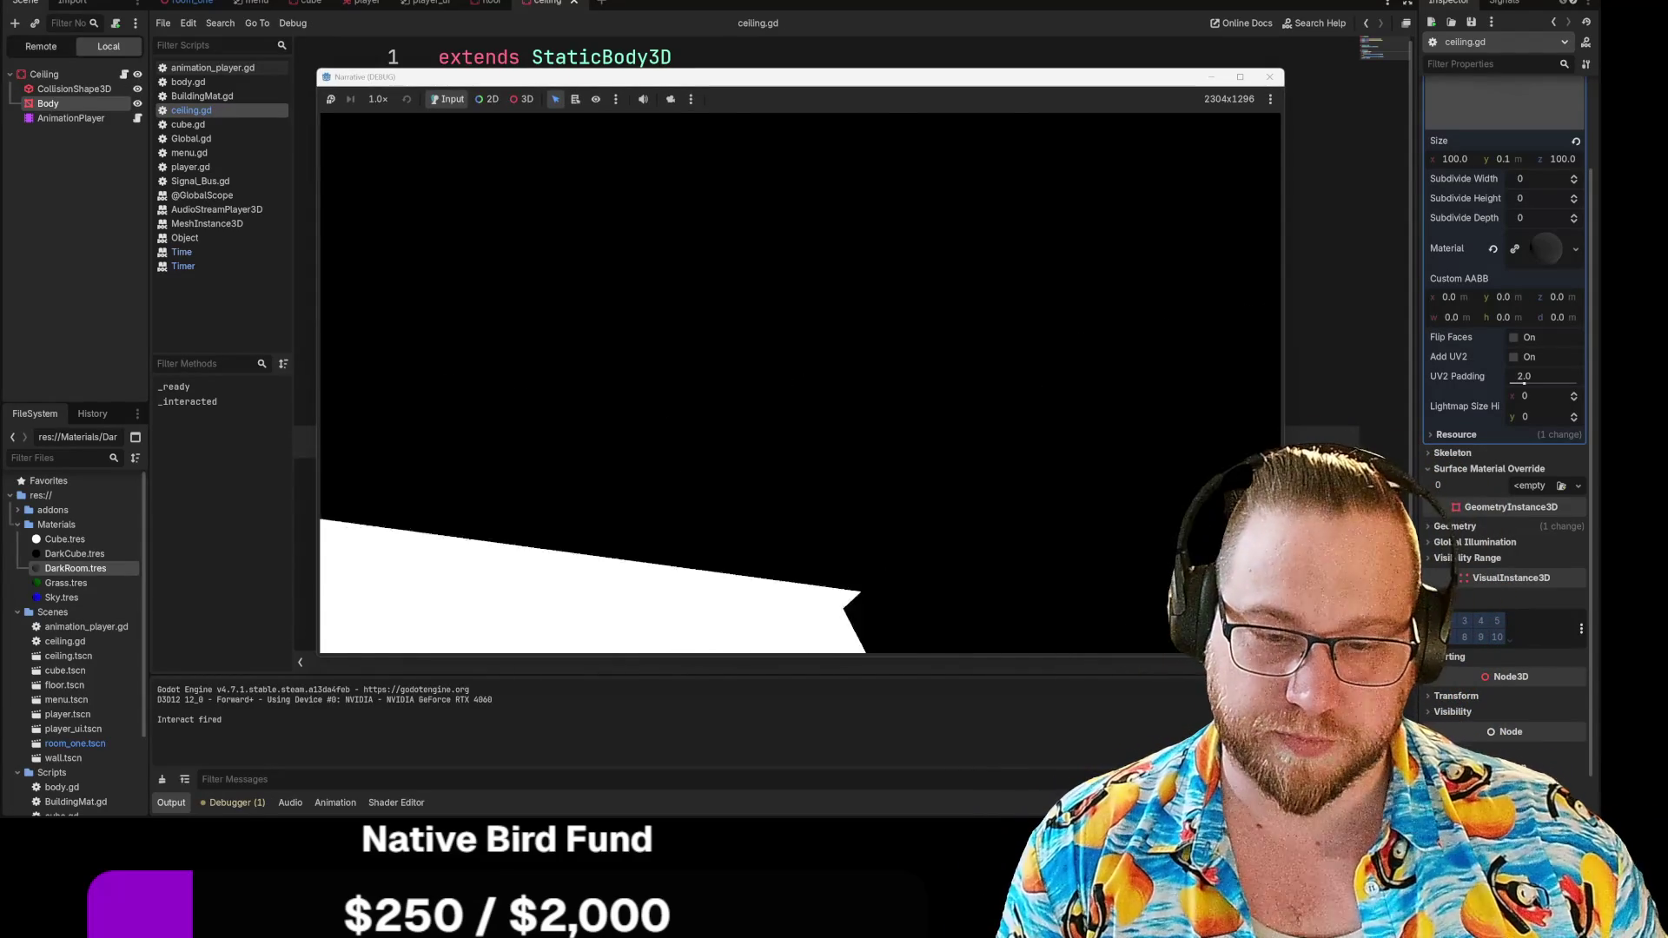
{"action": "left_click", "coordinate": [800, 383]}
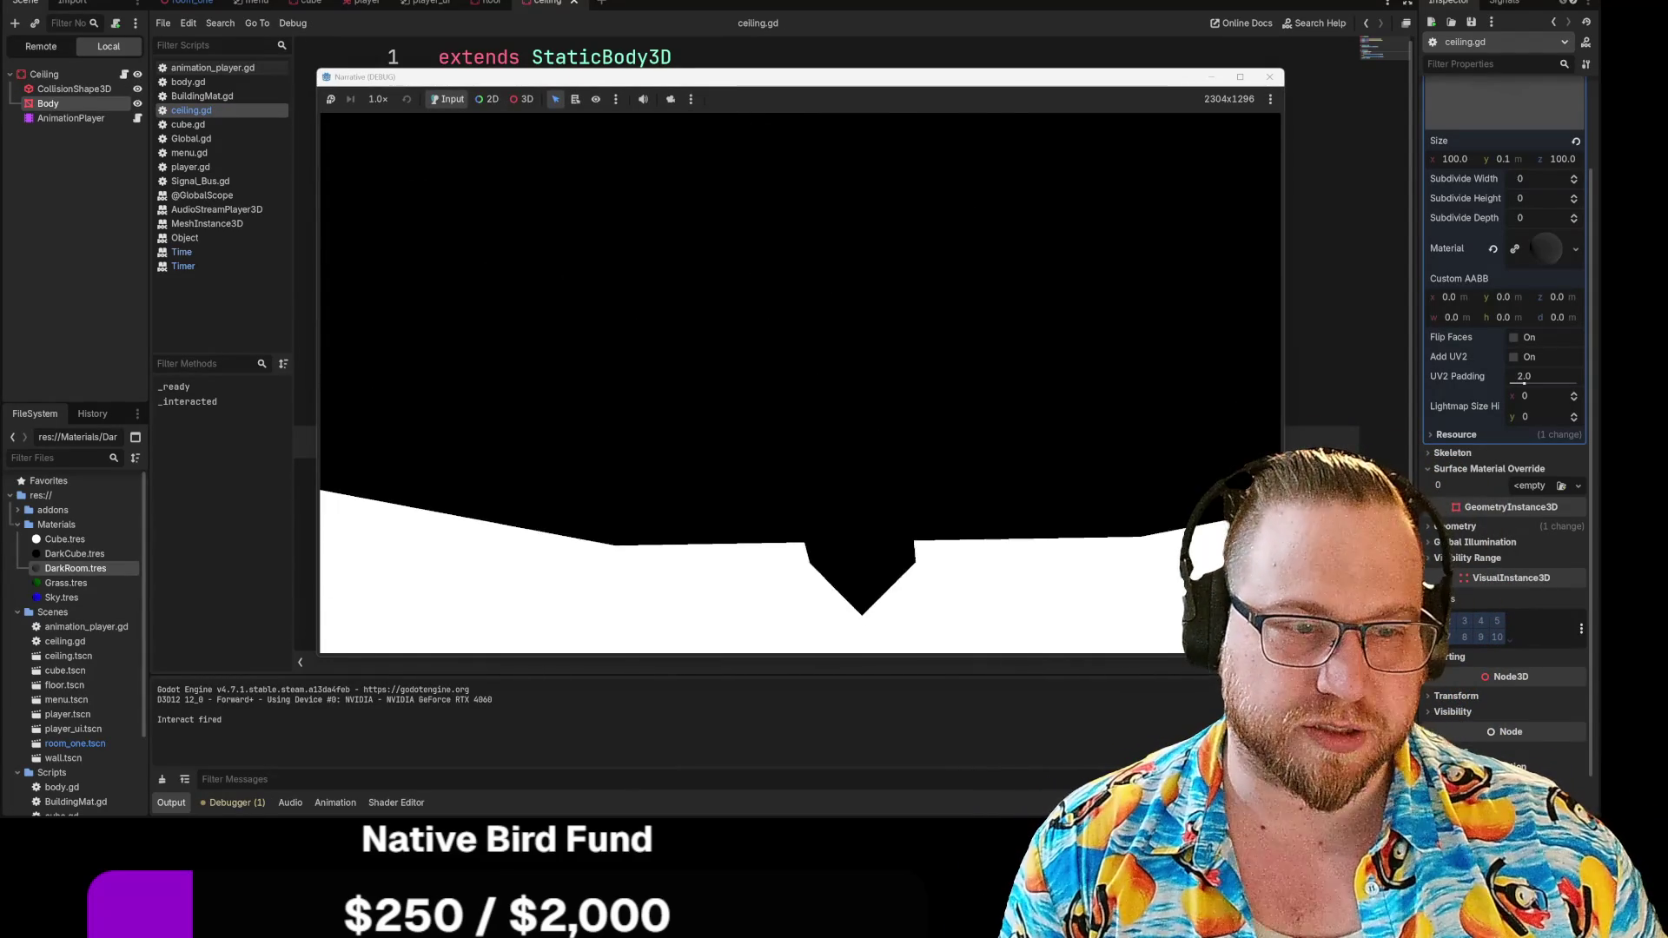
{"action": "key", "text": "Escape"}
{"action": "left_click", "coordinate": [1269, 76]}
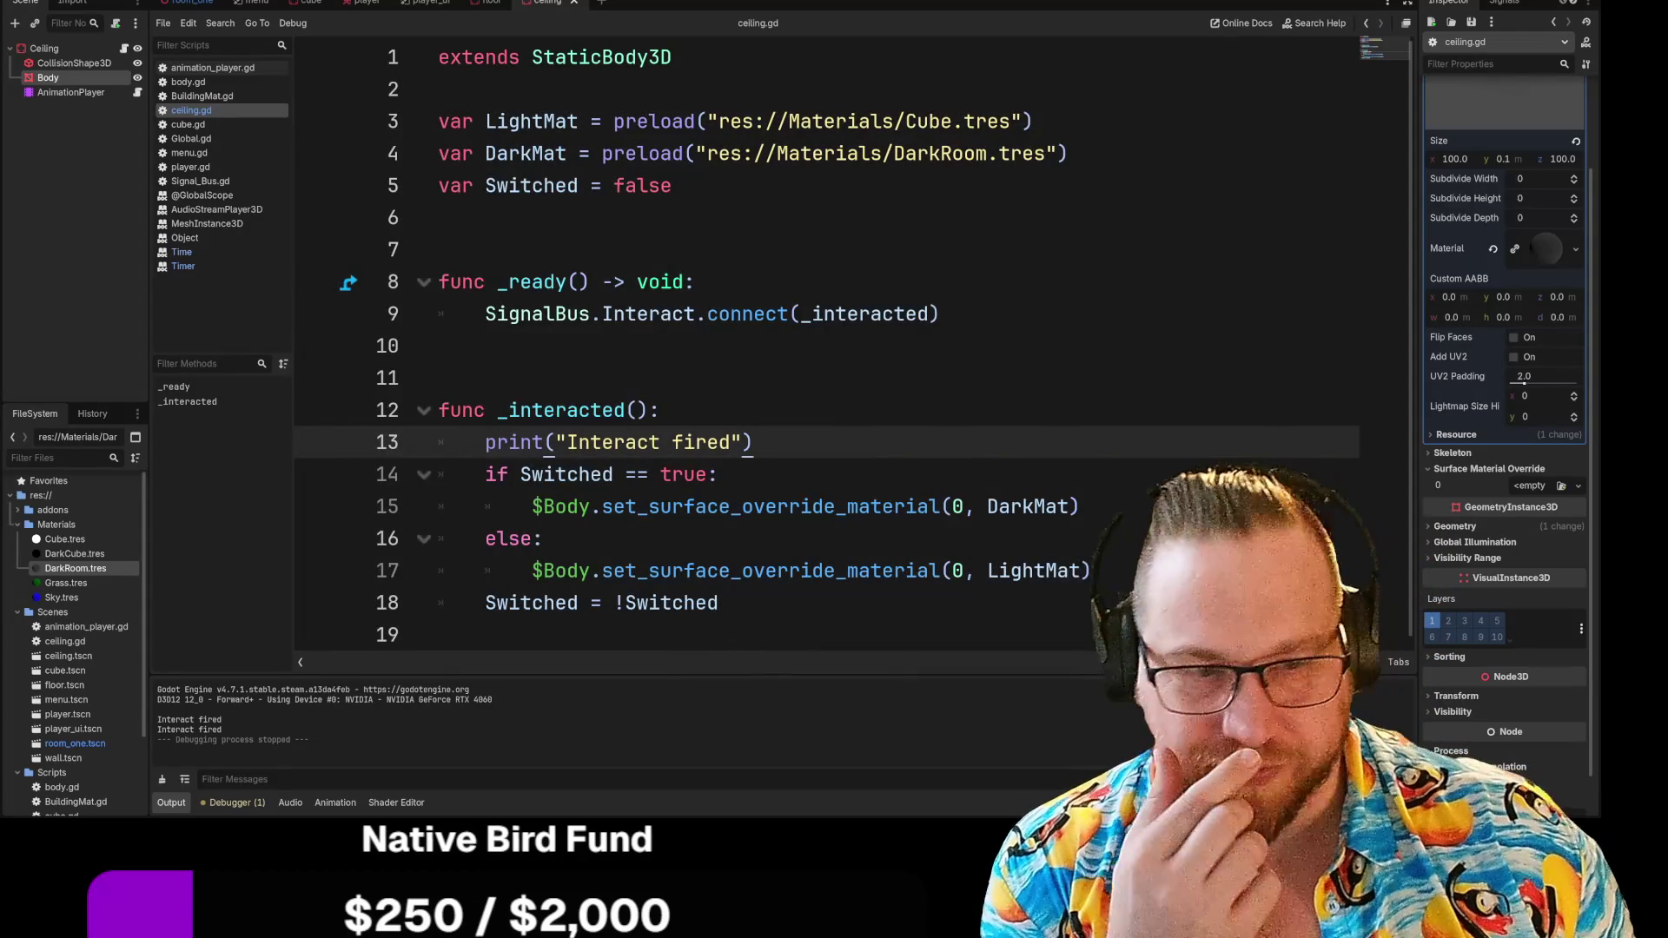
Delete the print("Interact fired") line from _interacted, then open the AnimationPlayer's script
{"action": "key", "text": "Down"}
{"action": "key", "text": "Down"}
{"action": "key", "text": "Down"}
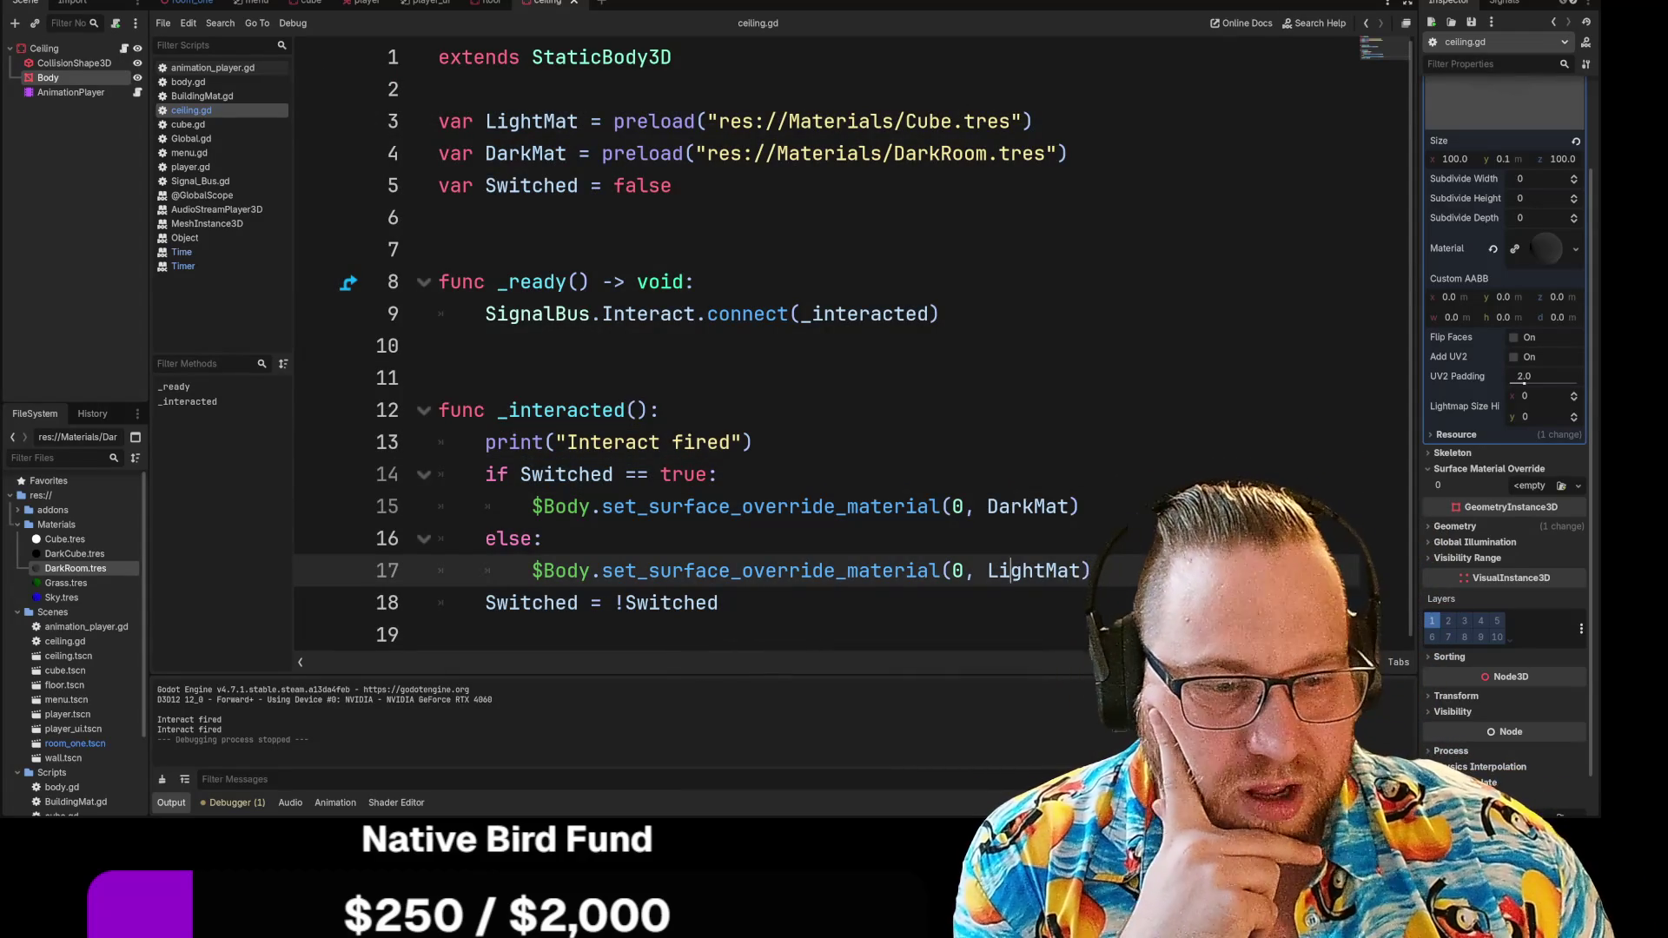
{"action": "key", "text": "Up"}
{"action": "key", "text": "Up"}
{"action": "key", "text": "Up"}
{"action": "key", "text": "Down"}
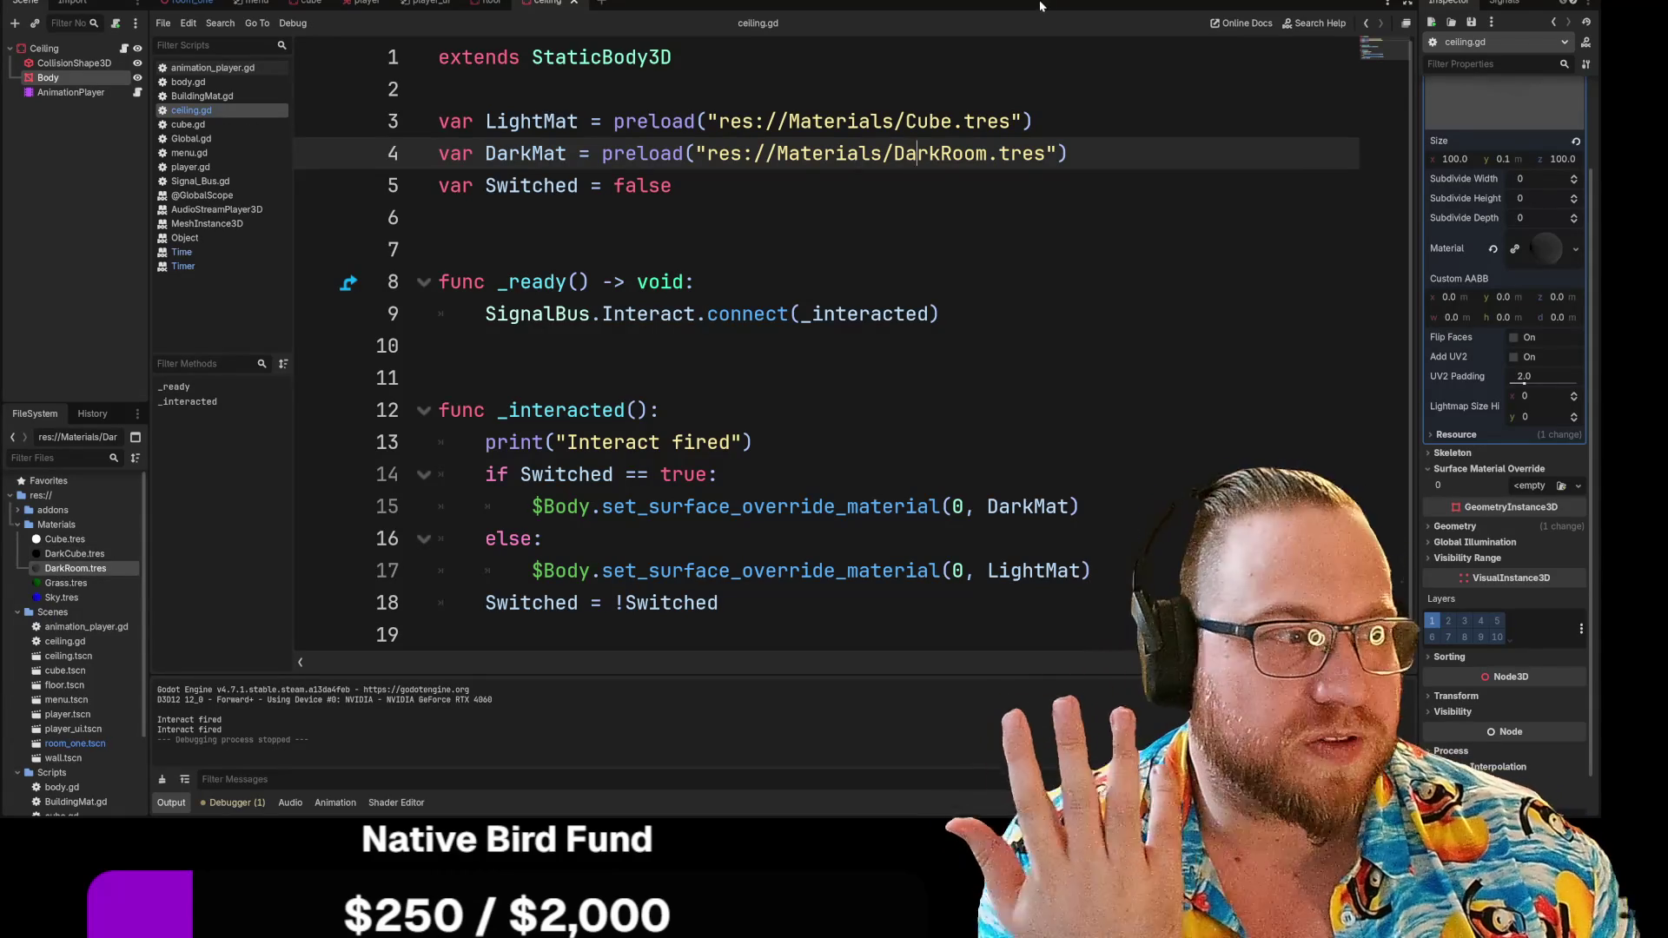
{"action": "left_click", "coordinate": [1069, 153]}
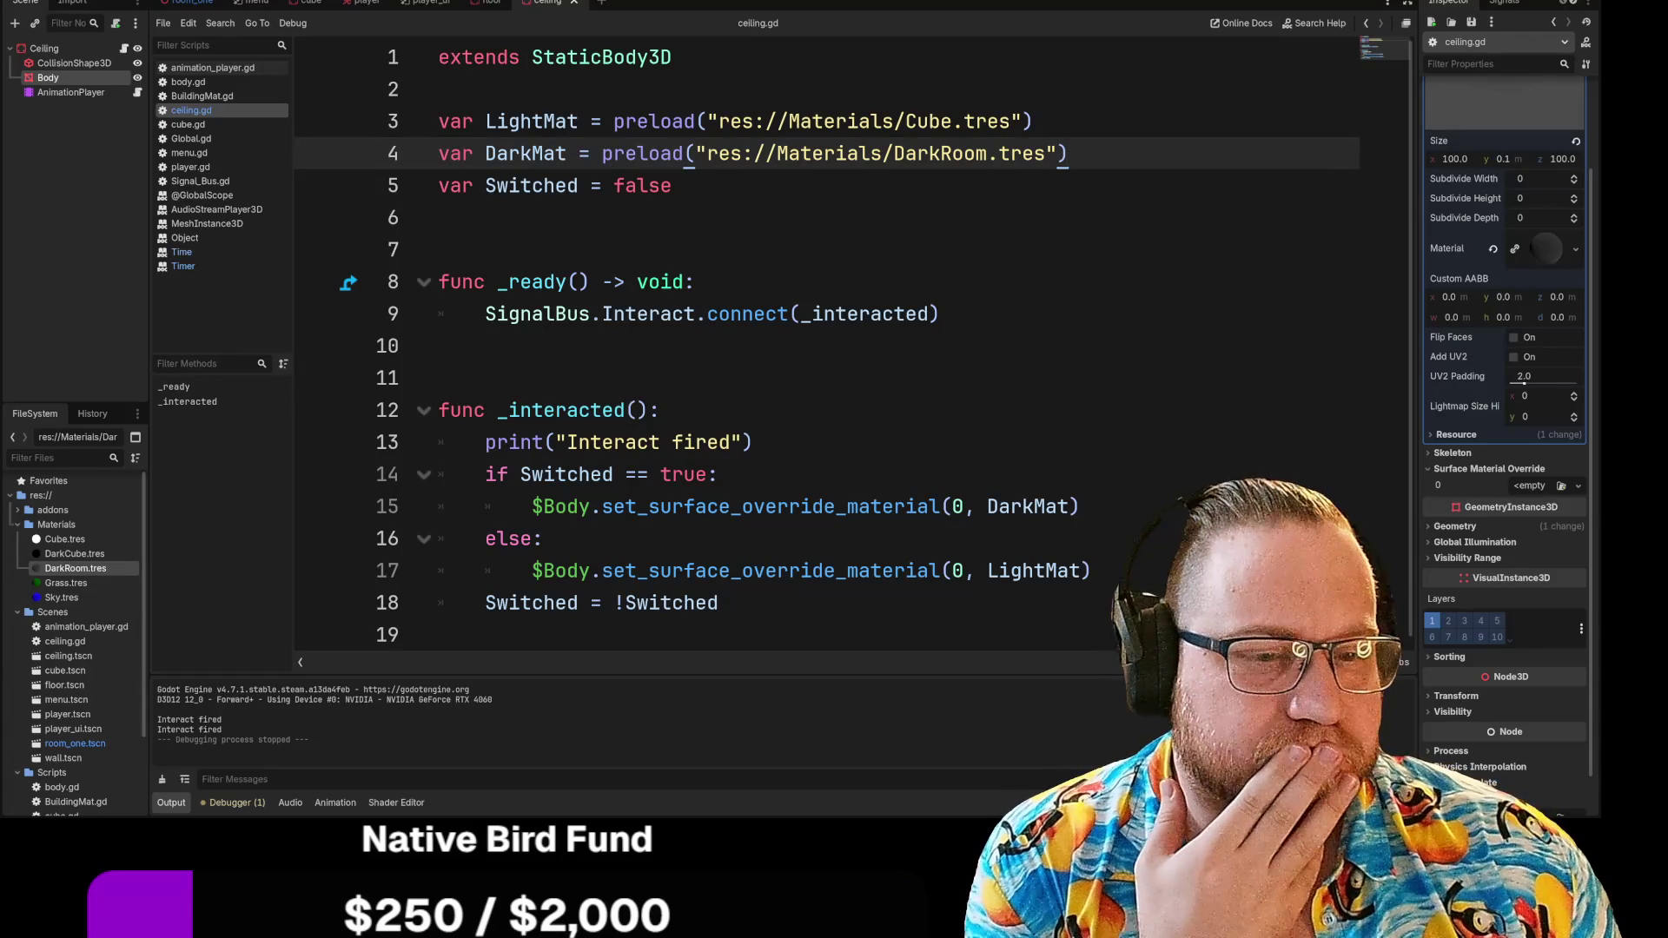
{"action": "left_click_drag", "start_coordinate": [753, 442], "coordinate": [438, 431]}
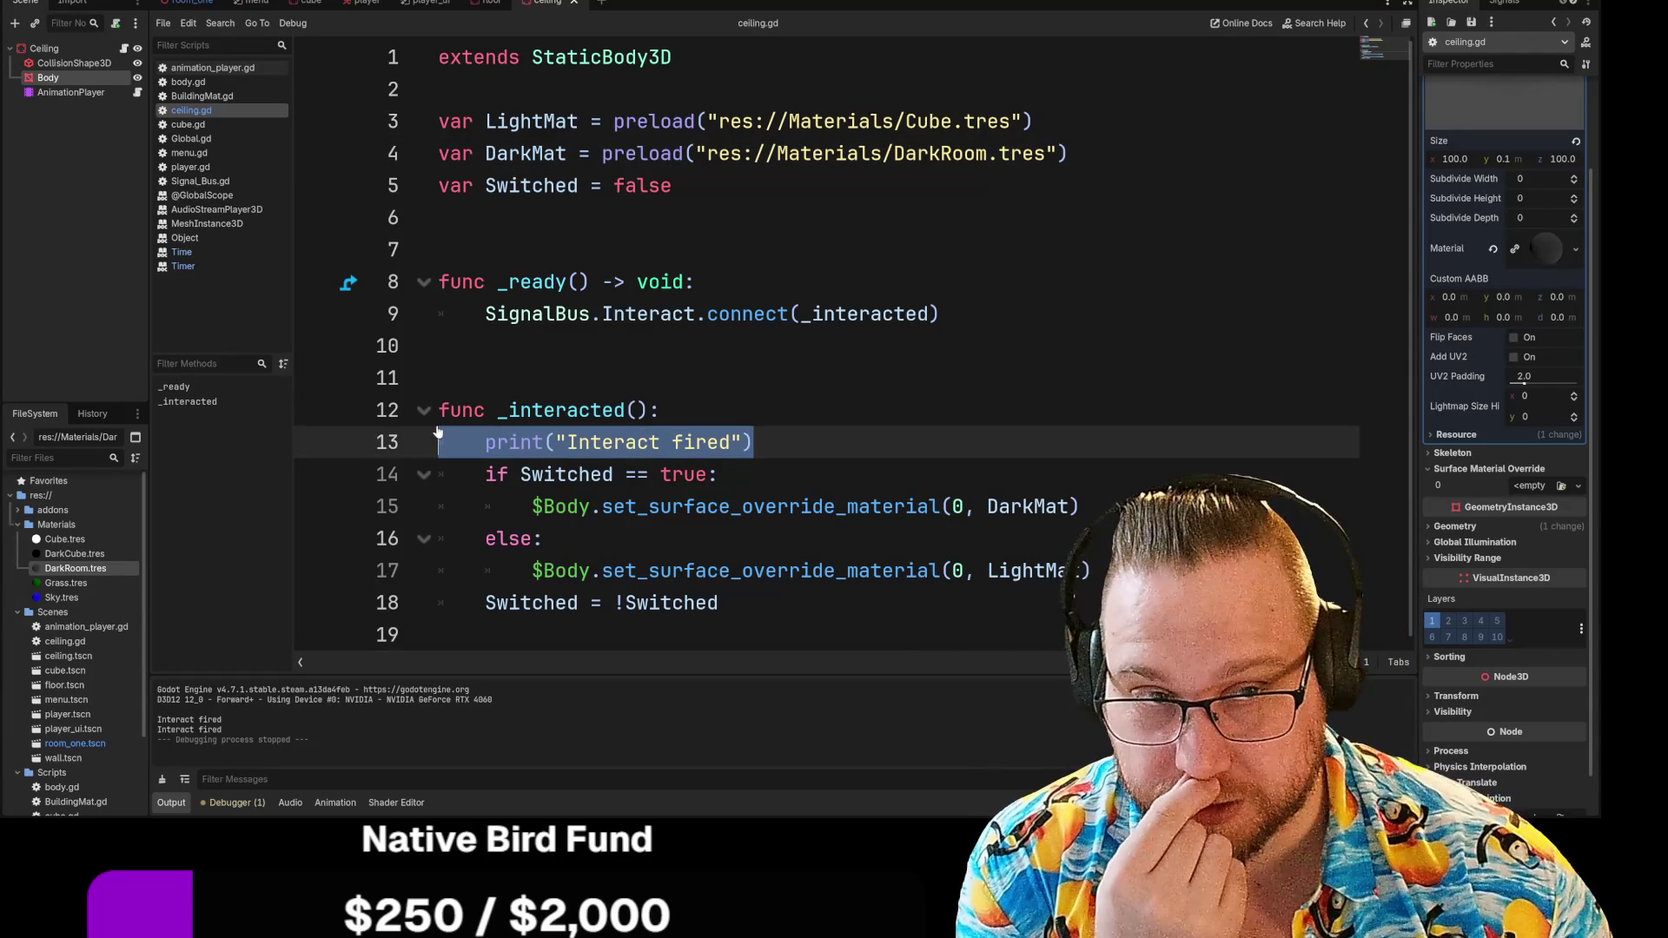
{"action": "key", "text": "BackSpace"}
{"action": "key", "text": "BackSpace"}
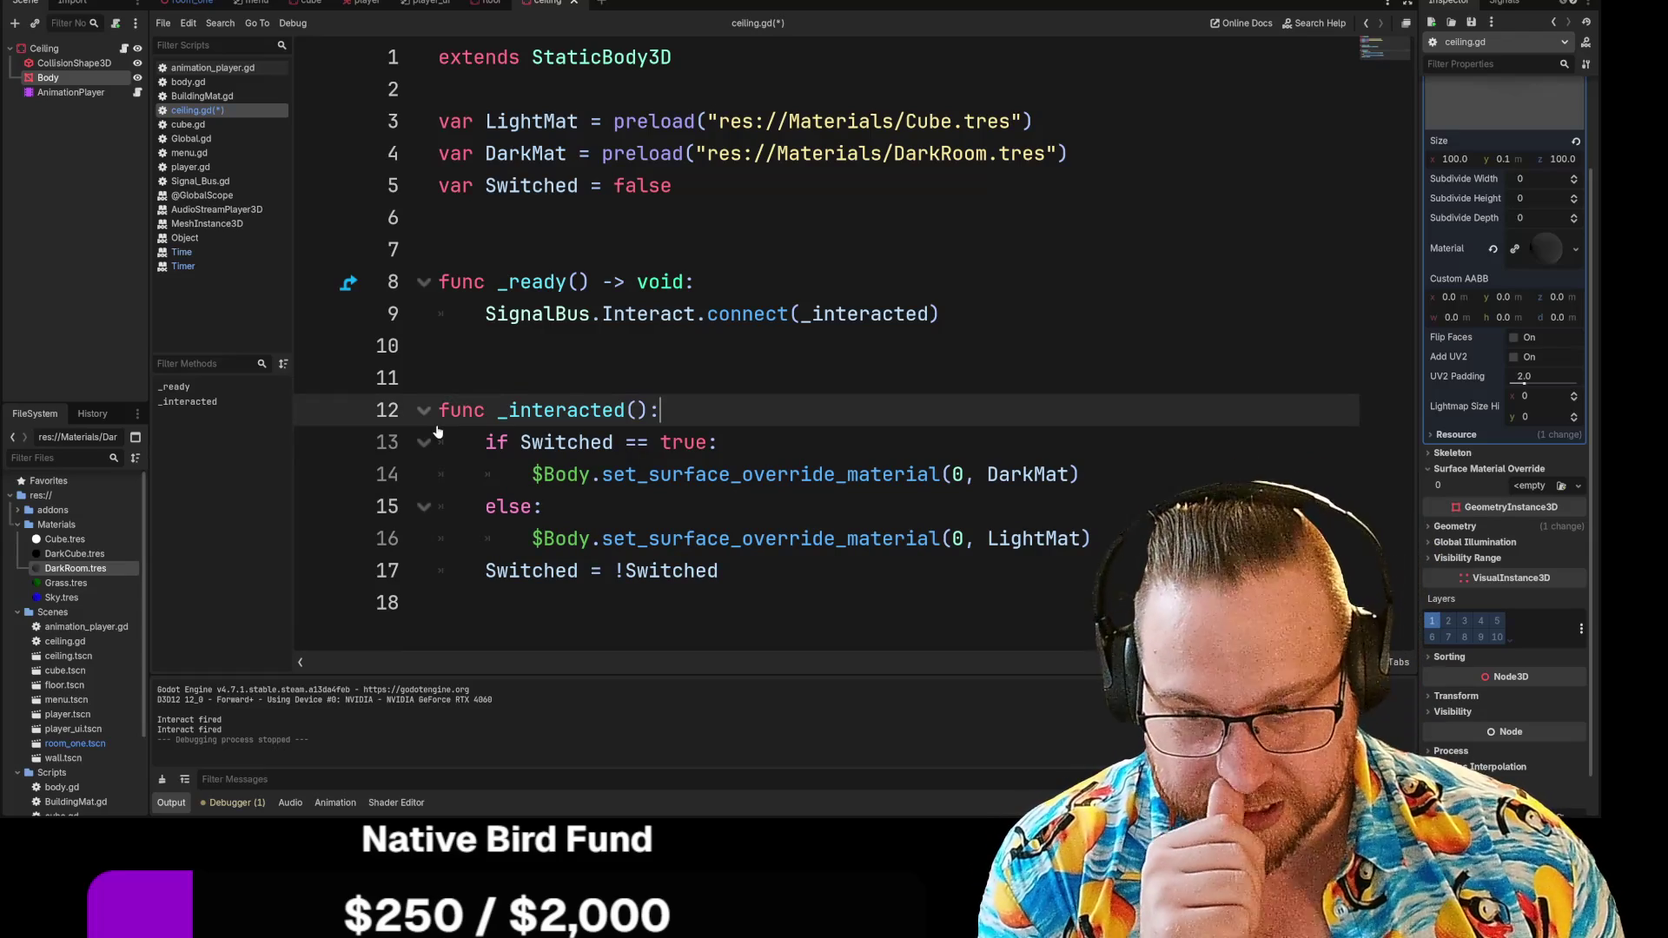
{"action": "left_click", "coordinate": [137, 92]}
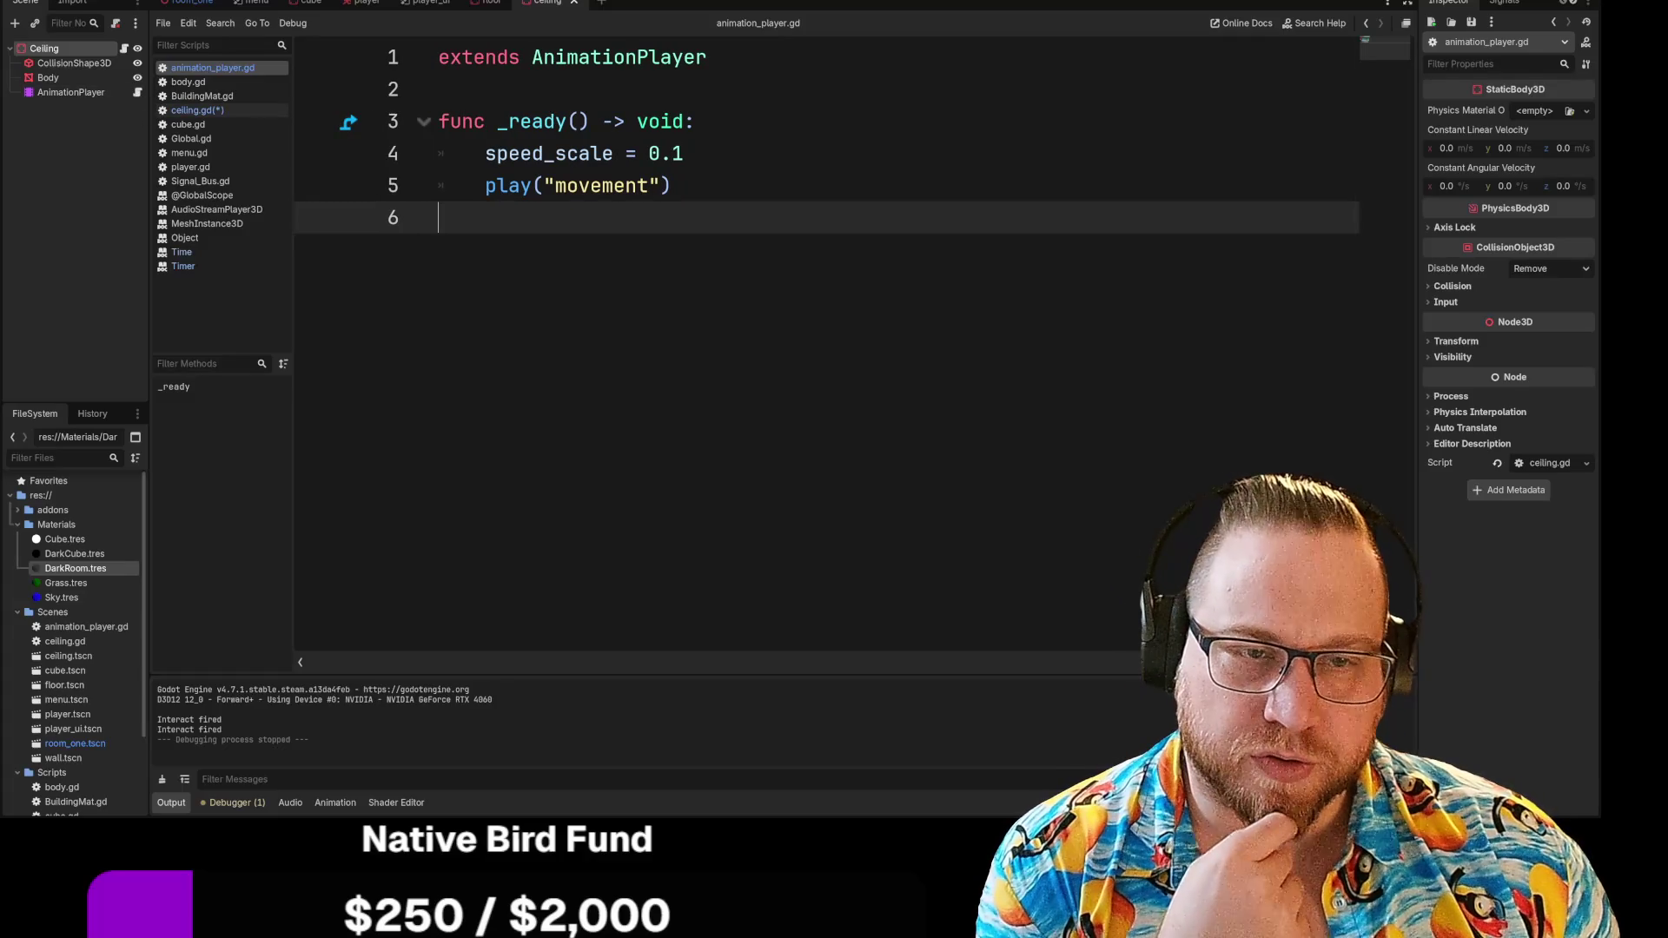
{"action": "left_click", "coordinate": [669, 185]}
{"action": "left_click", "coordinate": [439, 217]}
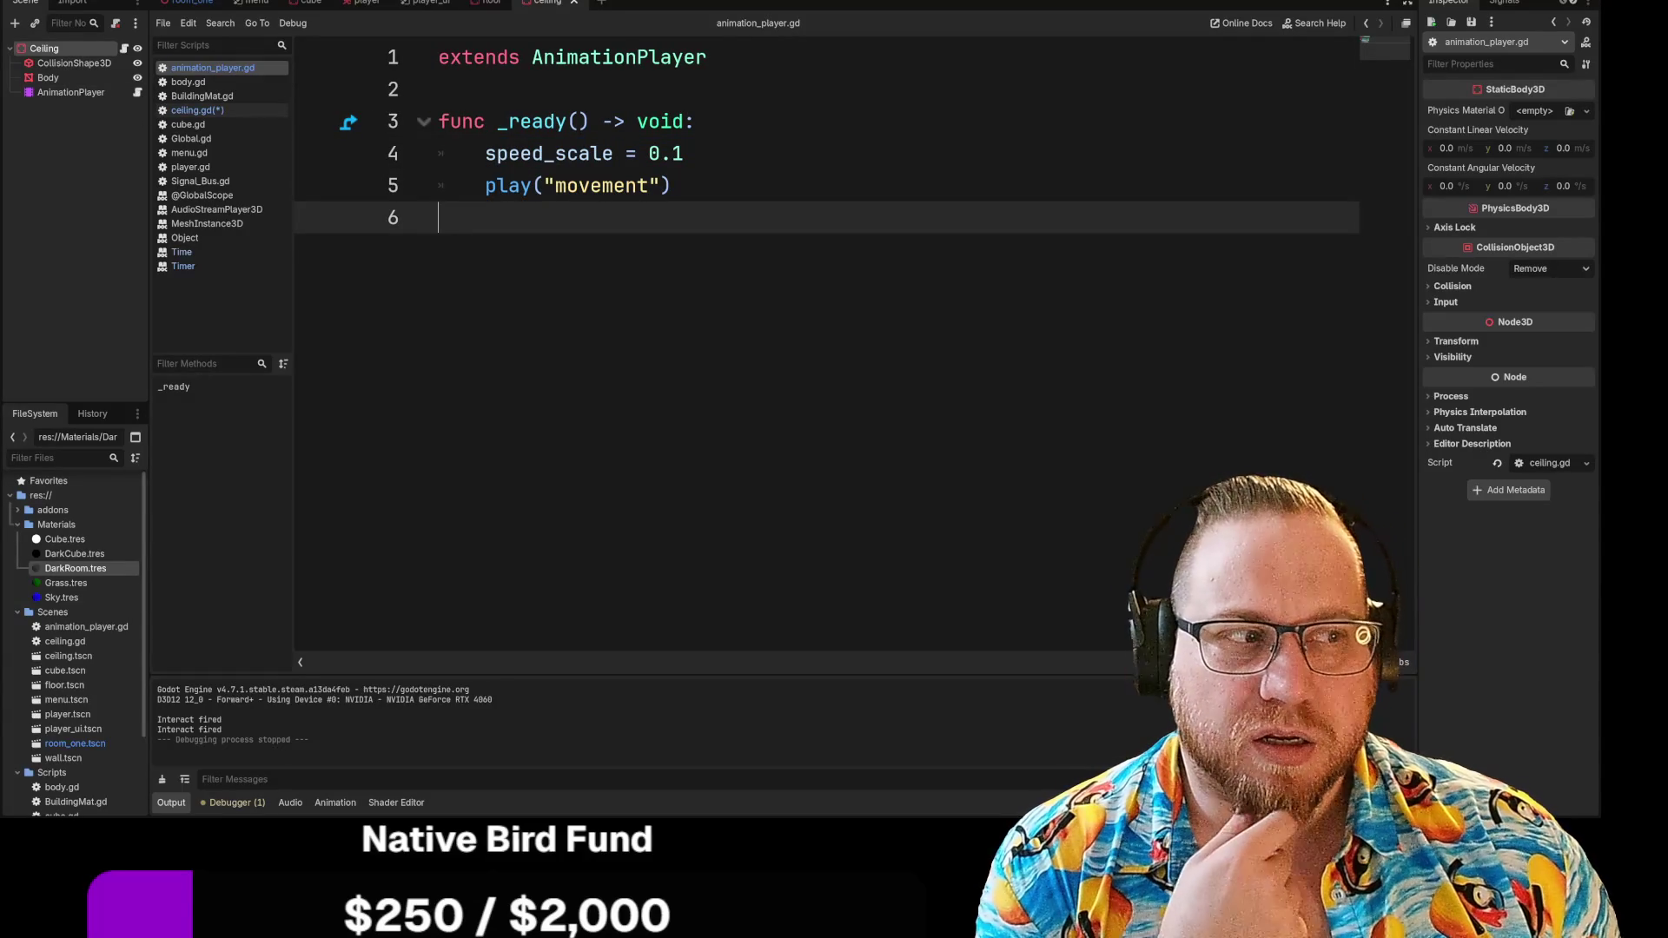
{"action": "left_click", "coordinate": [123, 48]}
{"action": "left_click", "coordinate": [438, 217]}
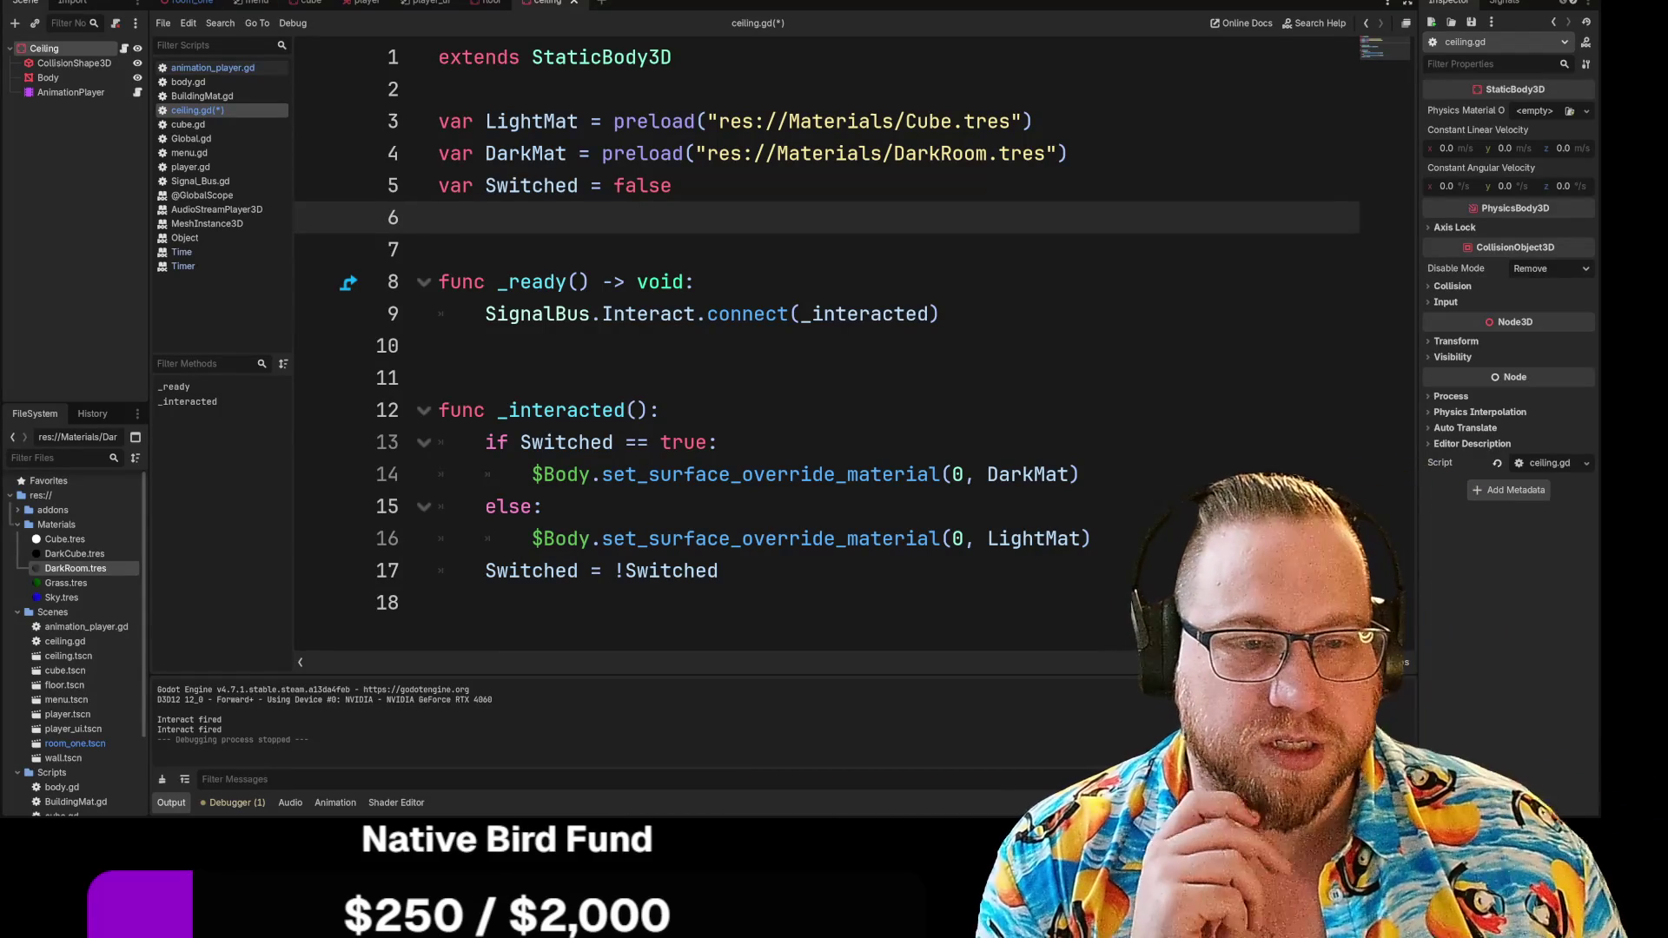
{"action": "left_click_drag", "start_coordinate": [579, 314], "coordinate": [939, 313]}
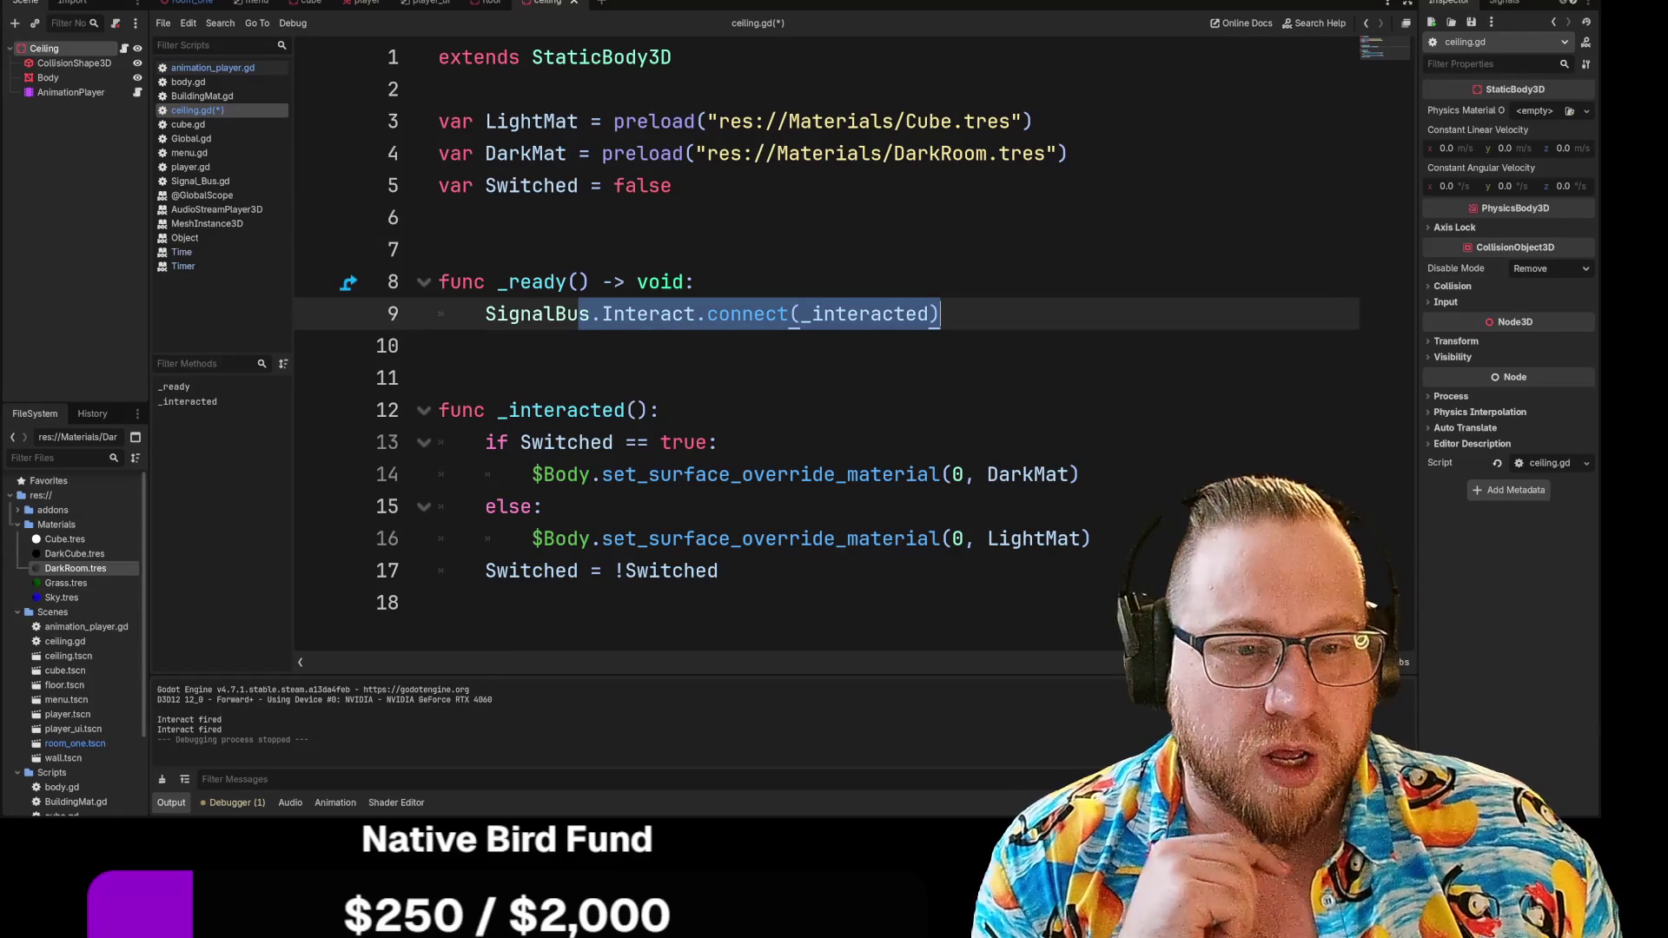
{"action": "mouse_move", "coordinate": [484, 313]}
{"action": "left_mouse_down"}
{"action": "mouse_move", "coordinate": [542, 506]}
{"action": "mouse_move", "coordinate": [718, 571]}
{"action": "left_mouse_up"}
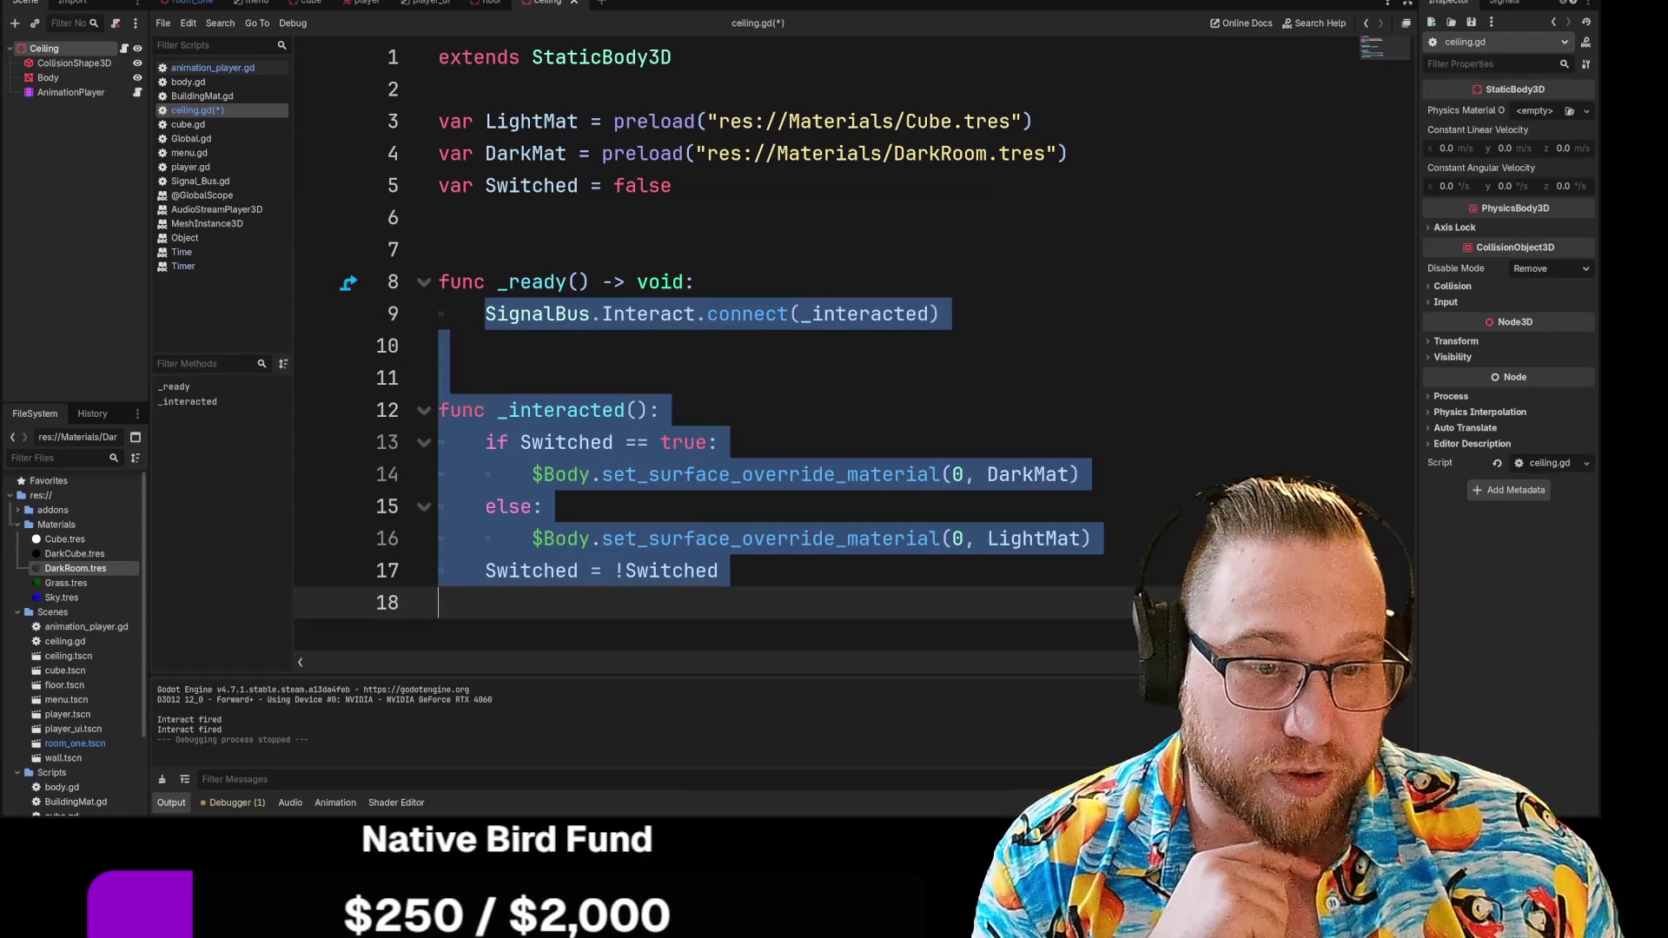
{"action": "left_click", "coordinate": [439, 378]}
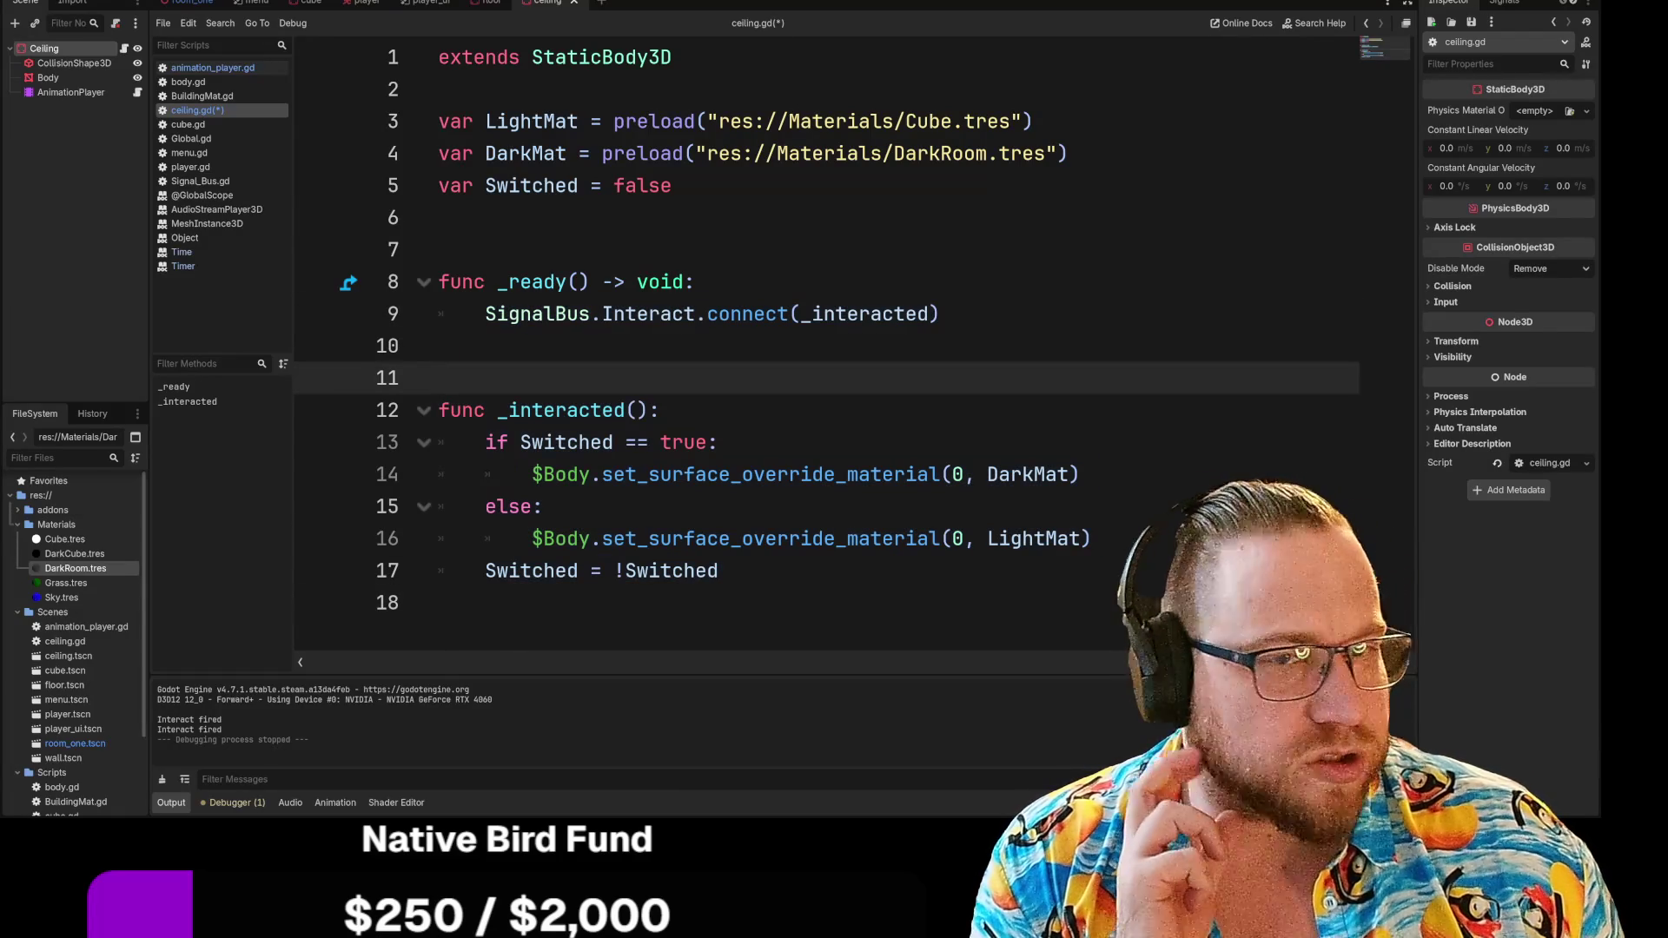
{"action": "double_click", "coordinate": [76, 52]}
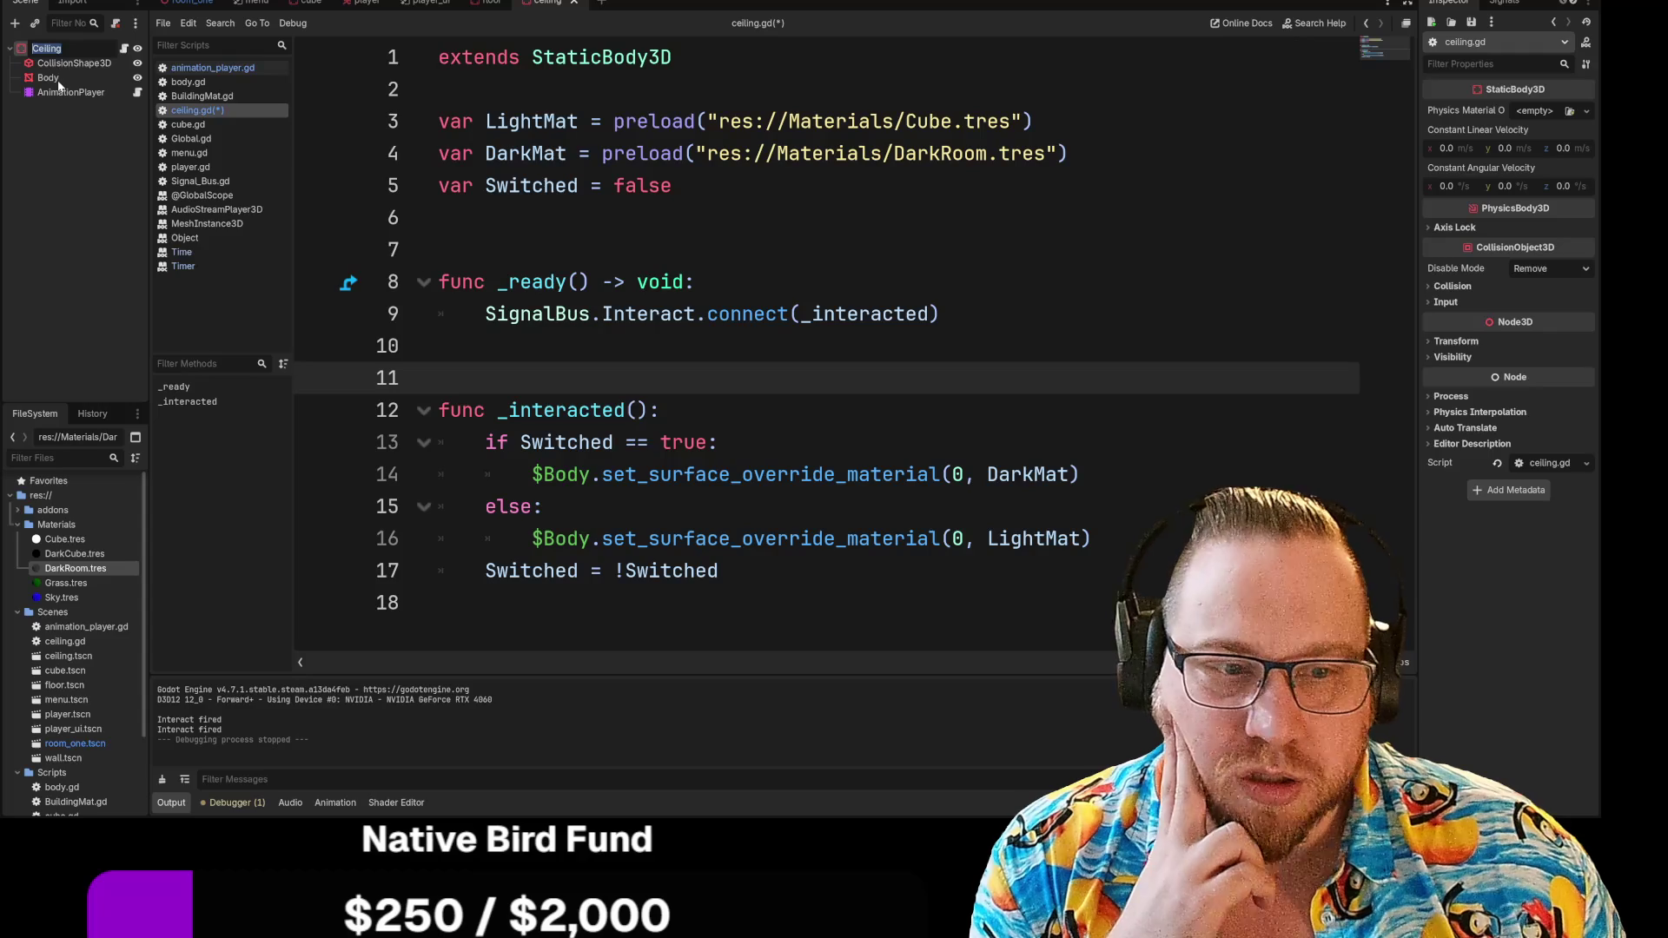
{"action": "left_click", "coordinate": [566, 539]}
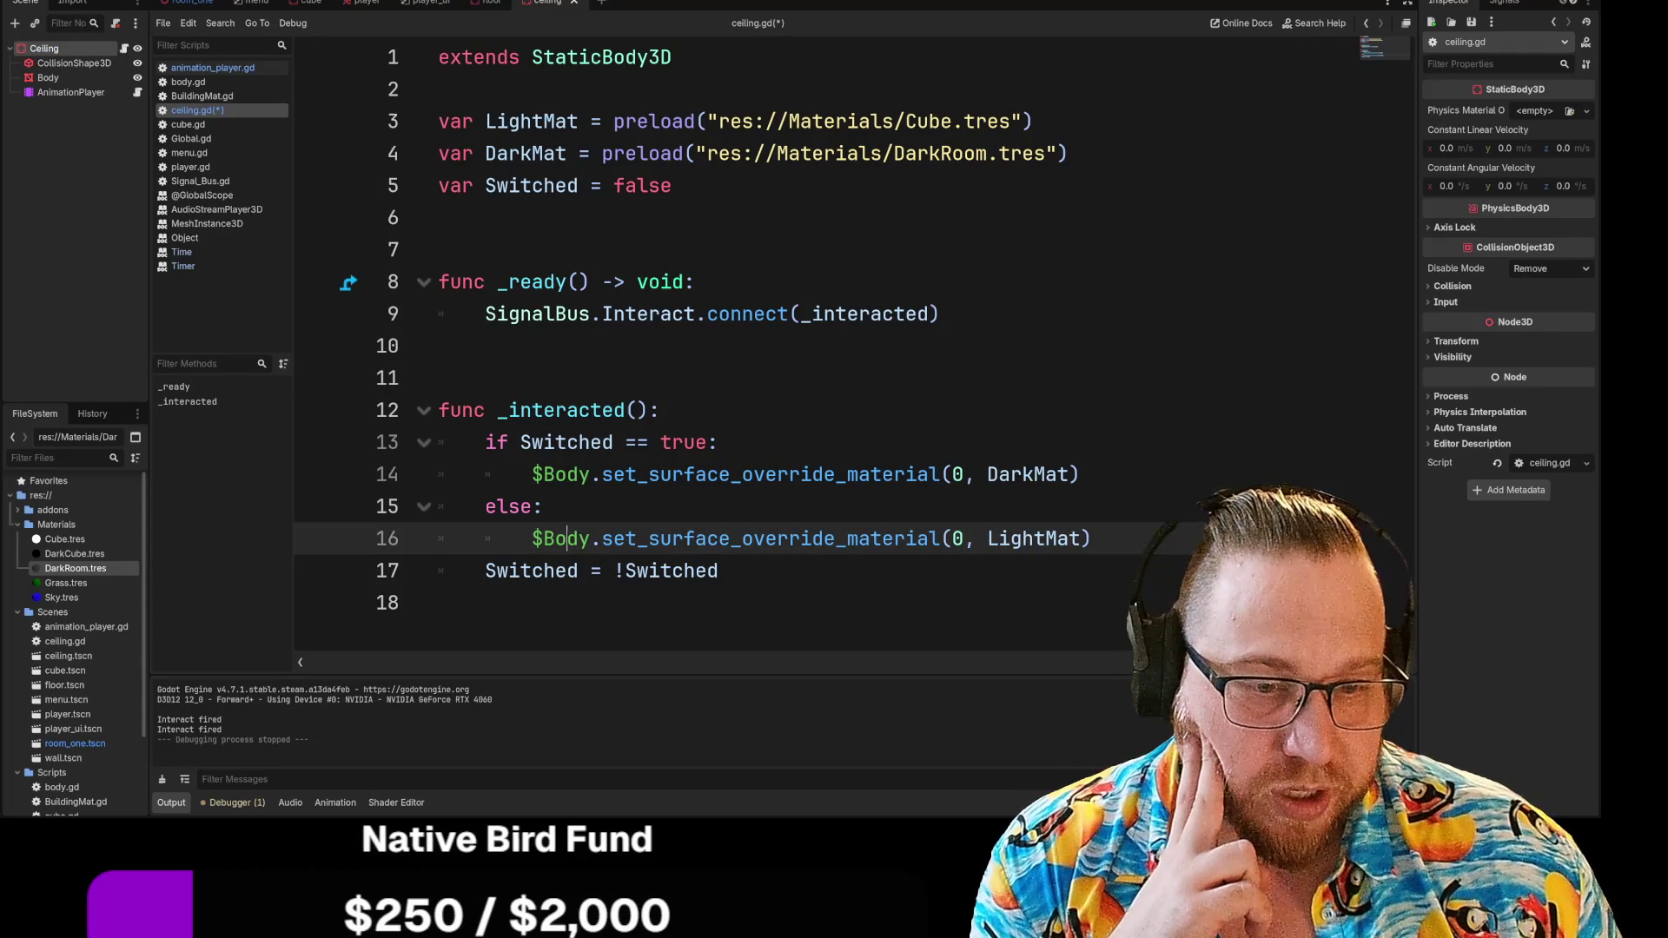
{"action": "key", "text": "Up"}
{"action": "key", "text": "Up"}
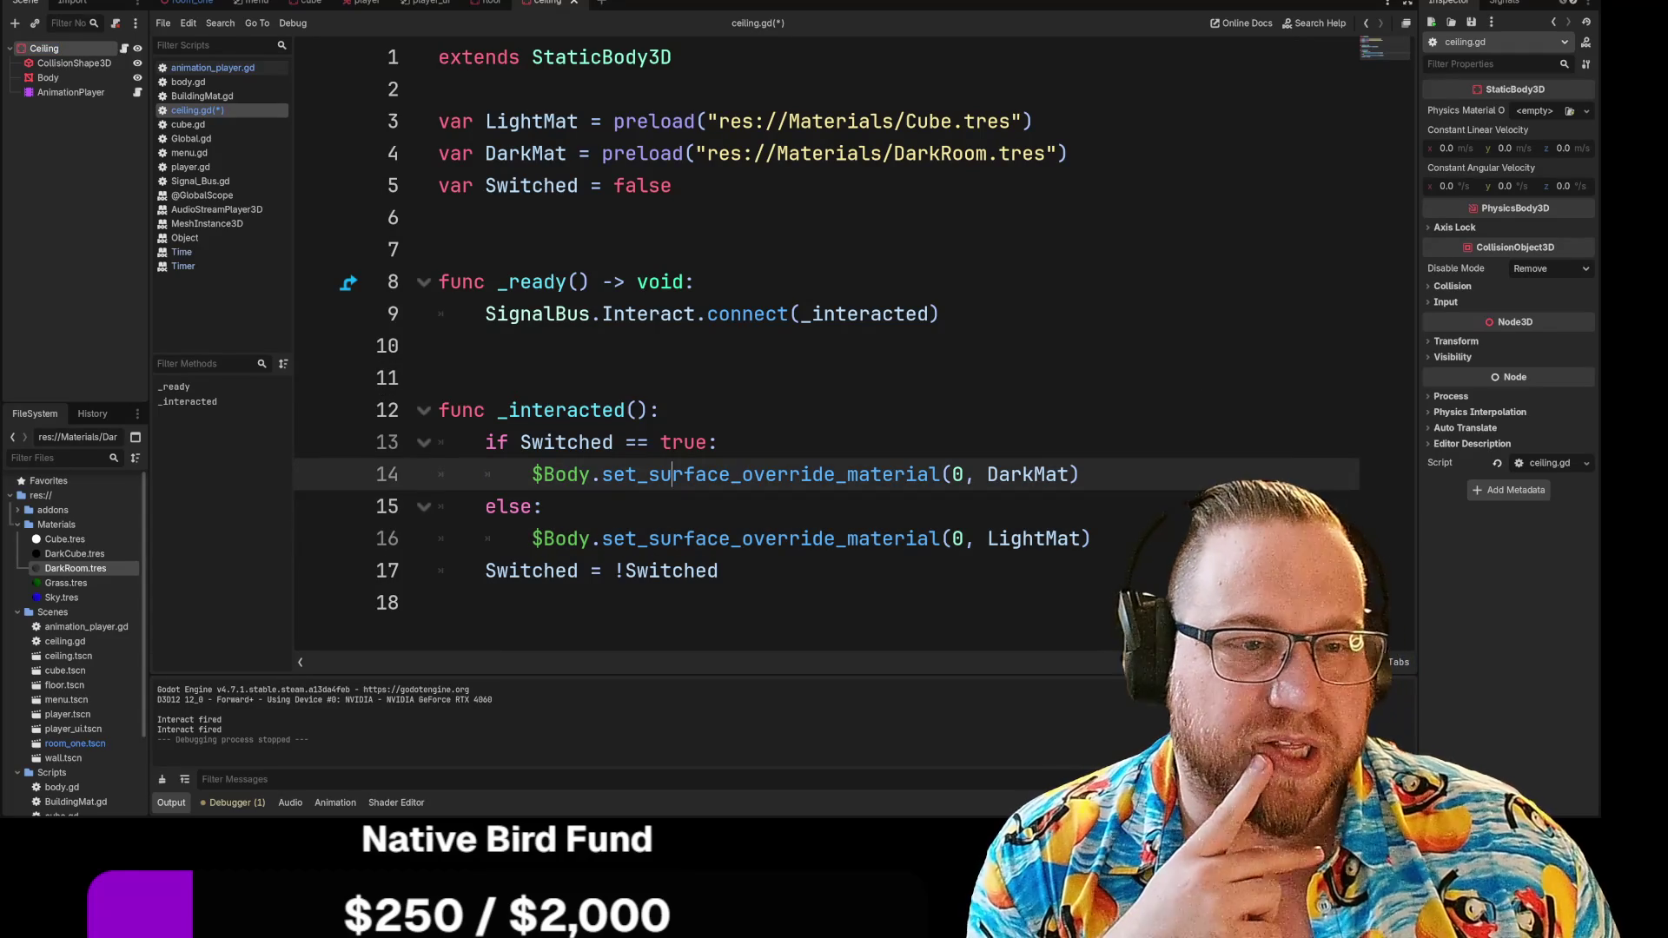
{"action": "left_click", "coordinate": [579, 539]}
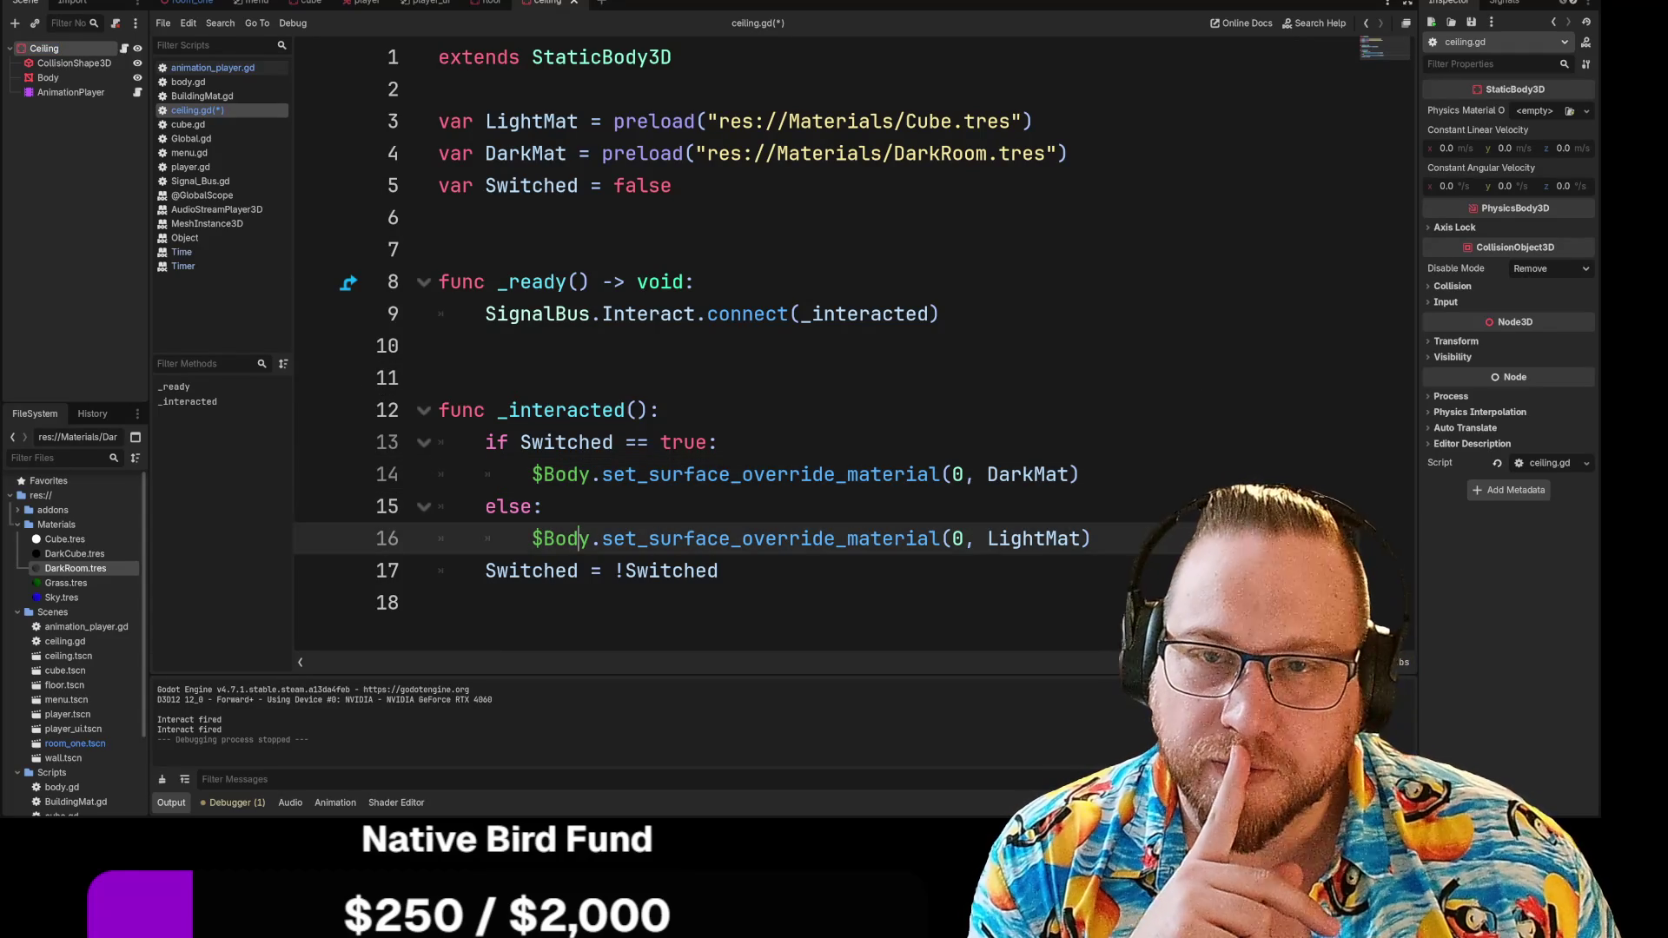
{"action": "left_click", "coordinate": [48, 77]}
{"action": "left_click_drag", "start_coordinate": [531, 474], "coordinate": [1011, 474]}
{"action": "left_click", "coordinate": [1079, 474]}
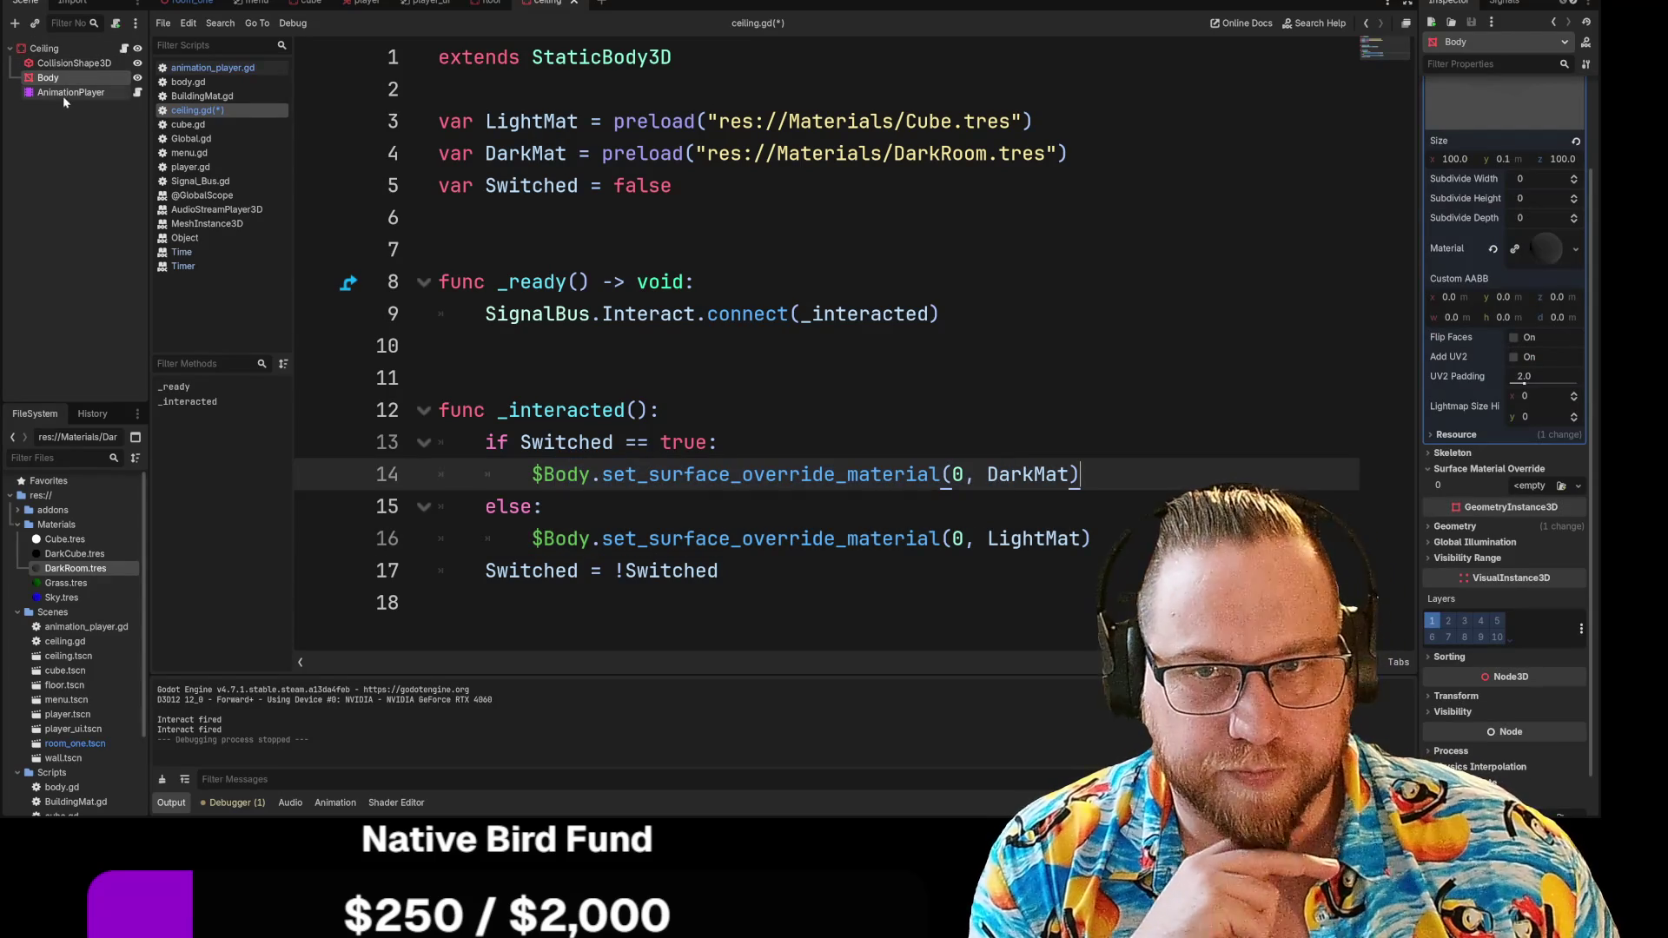
Undo the stray $Body reference, reset Body's Material to empty, then save and run
{"action": "mouse_move", "coordinate": [39, 77]}
{"action": "left_mouse_down"}
{"action": "mouse_move", "coordinate": [486, 378]}
{"action": "mouse_move", "coordinate": [565, 510]}
{"action": "left_mouse_up"}
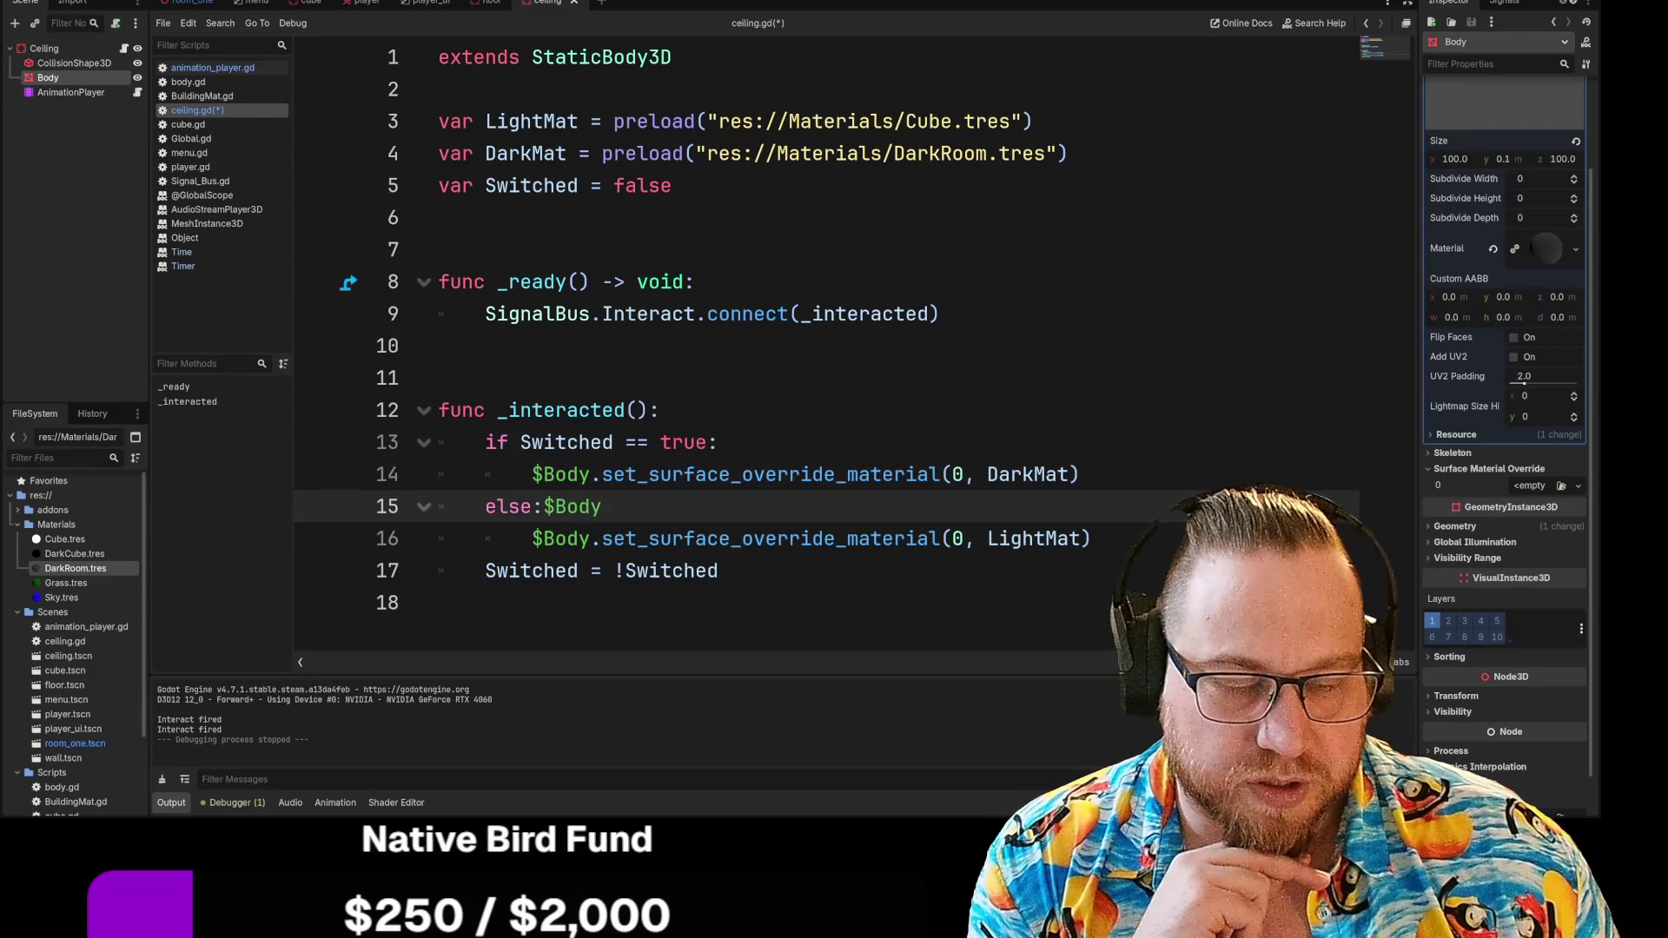
{"action": "key", "text": "ctrl+z"}
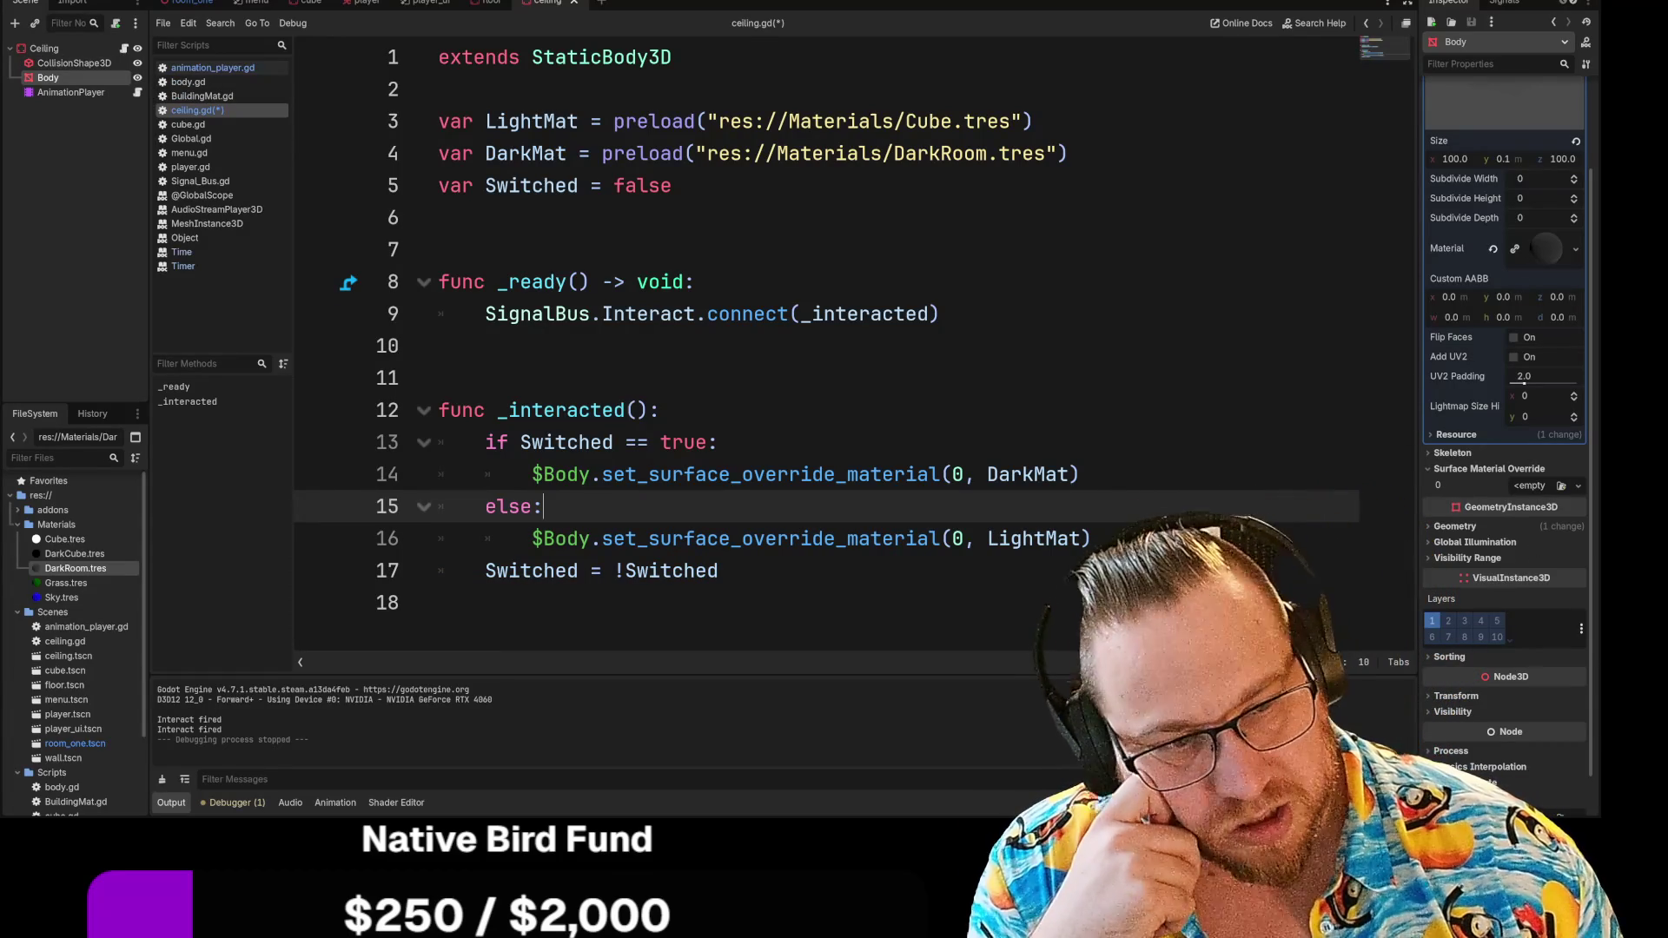
{"action": "left_click", "coordinate": [1492, 251]}
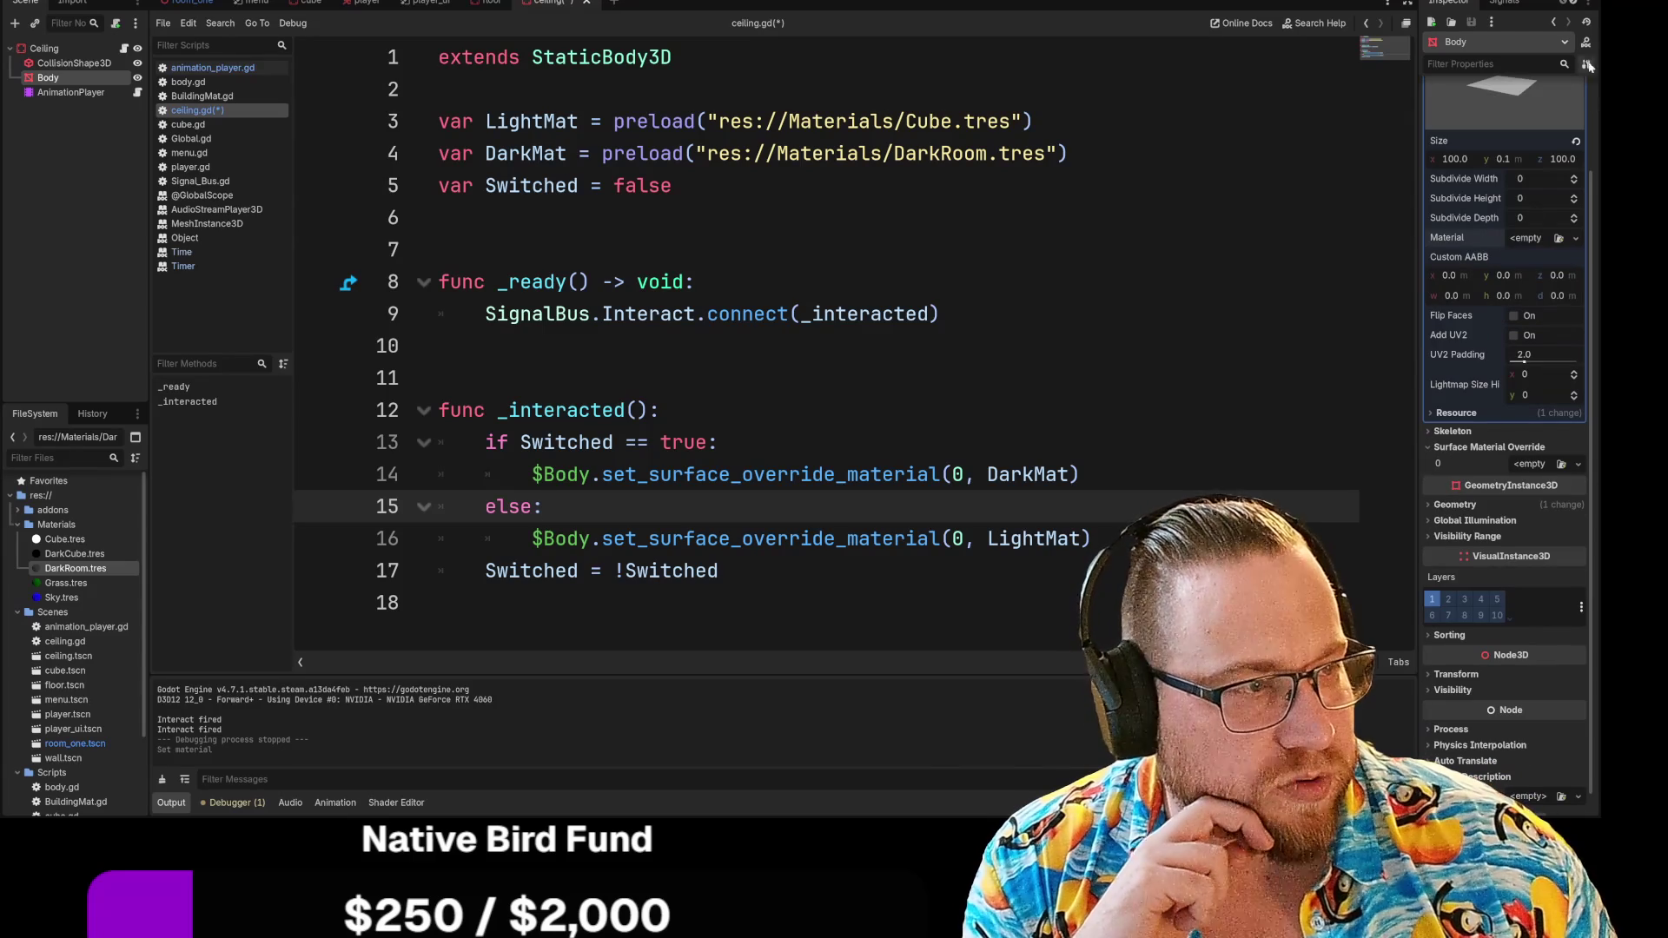
{"action": "key", "text": "F5"}
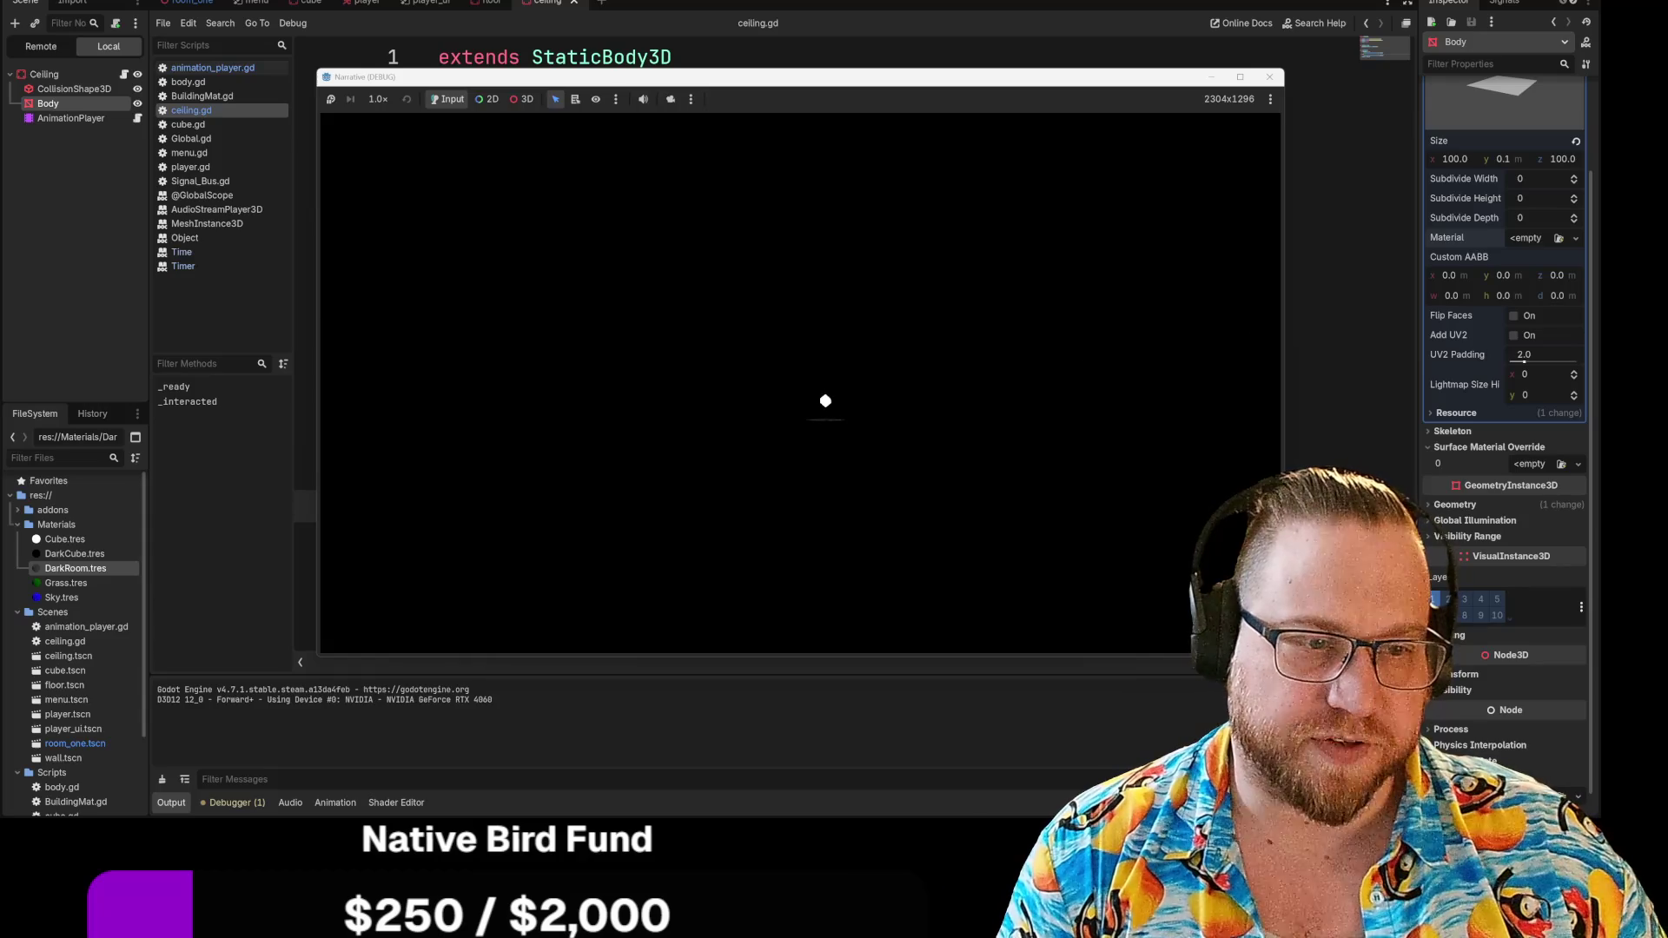
Stop the test run, review line 13's Switched == true condition, then switch to the wireframe head image
{"action": "key", "text": "Escape"}
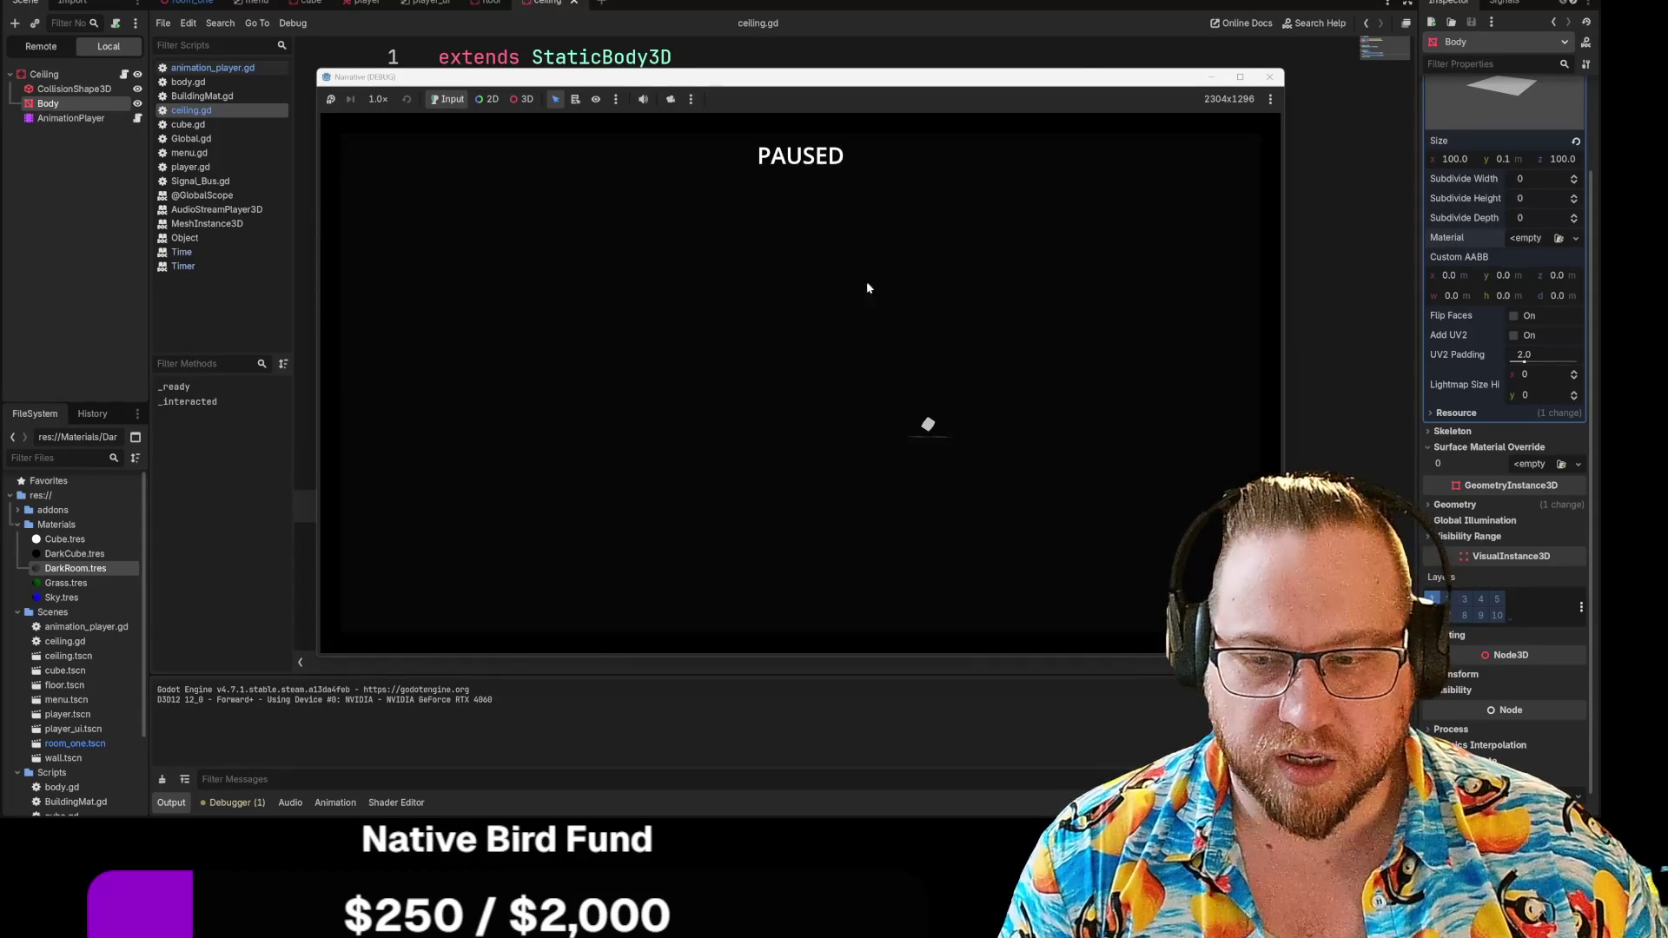
{"action": "left_click", "coordinate": [1269, 76]}
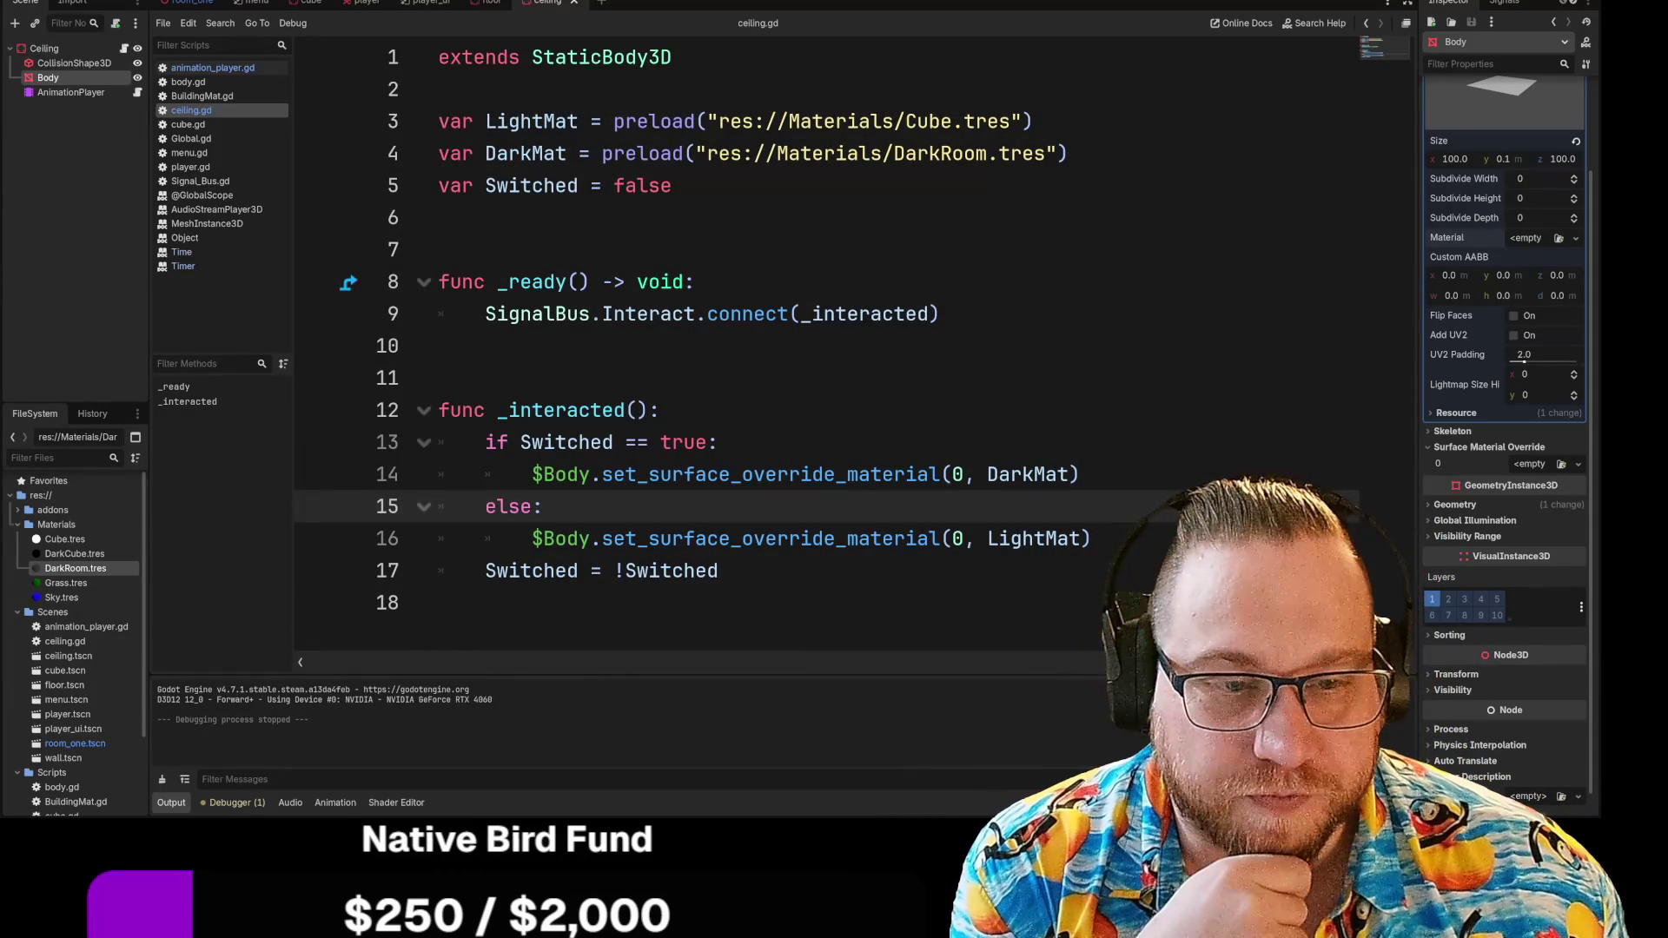
{"action": "left_click_drag", "start_coordinate": [485, 442], "coordinate": [719, 442]}
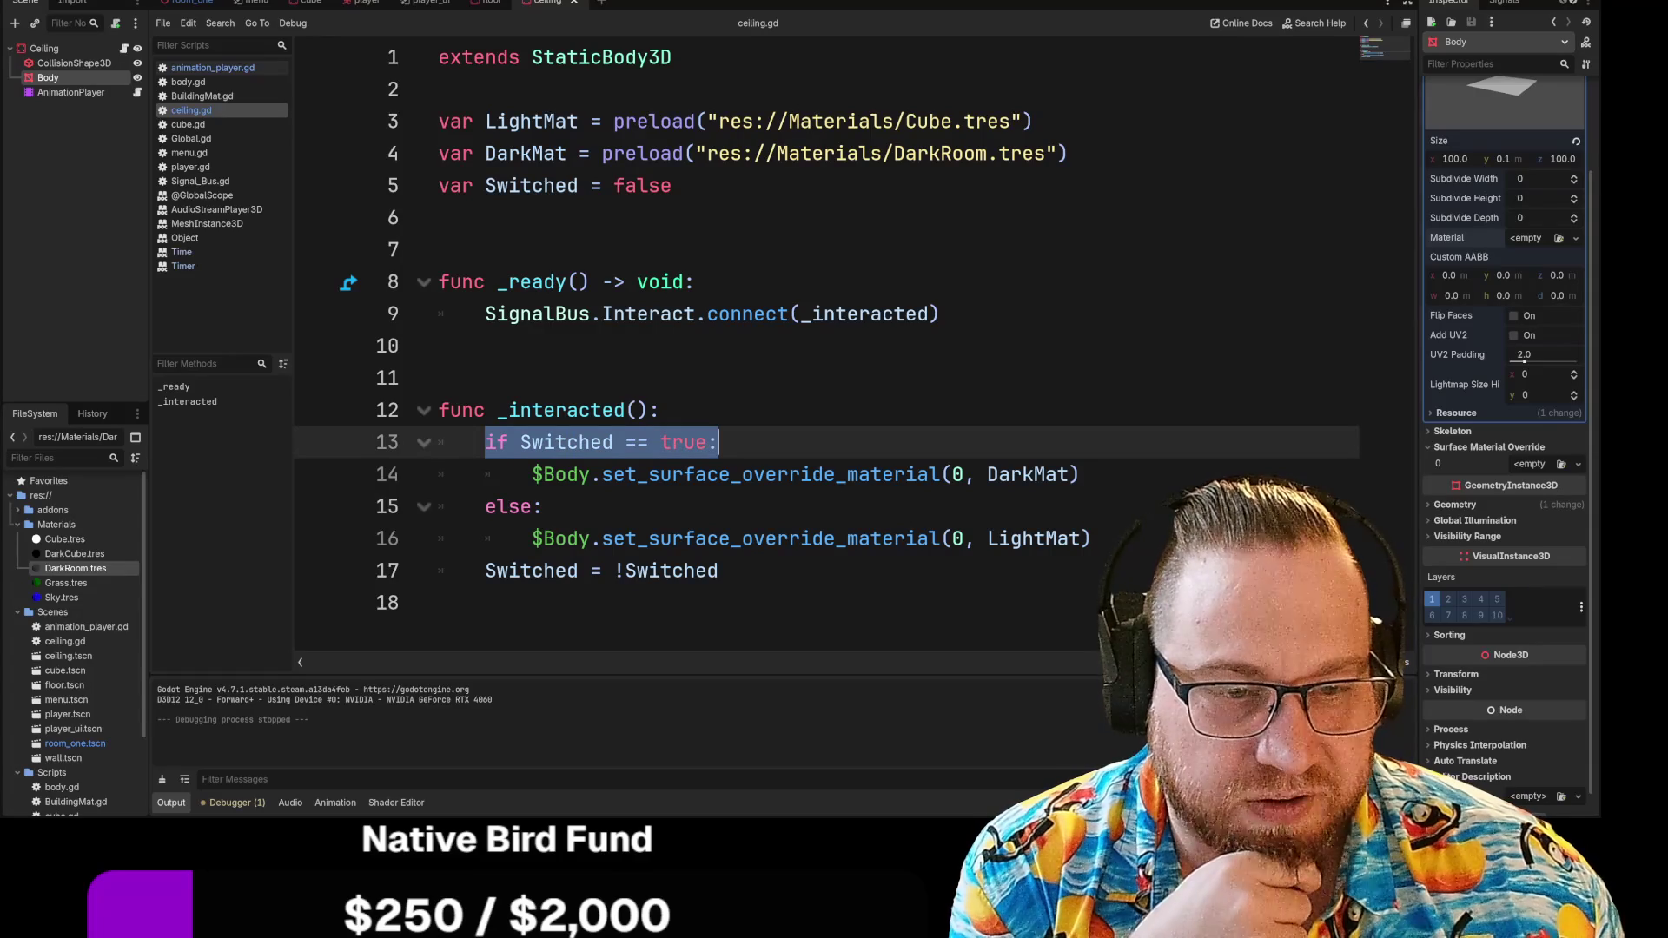
{"action": "left_click", "coordinate": [719, 442]}
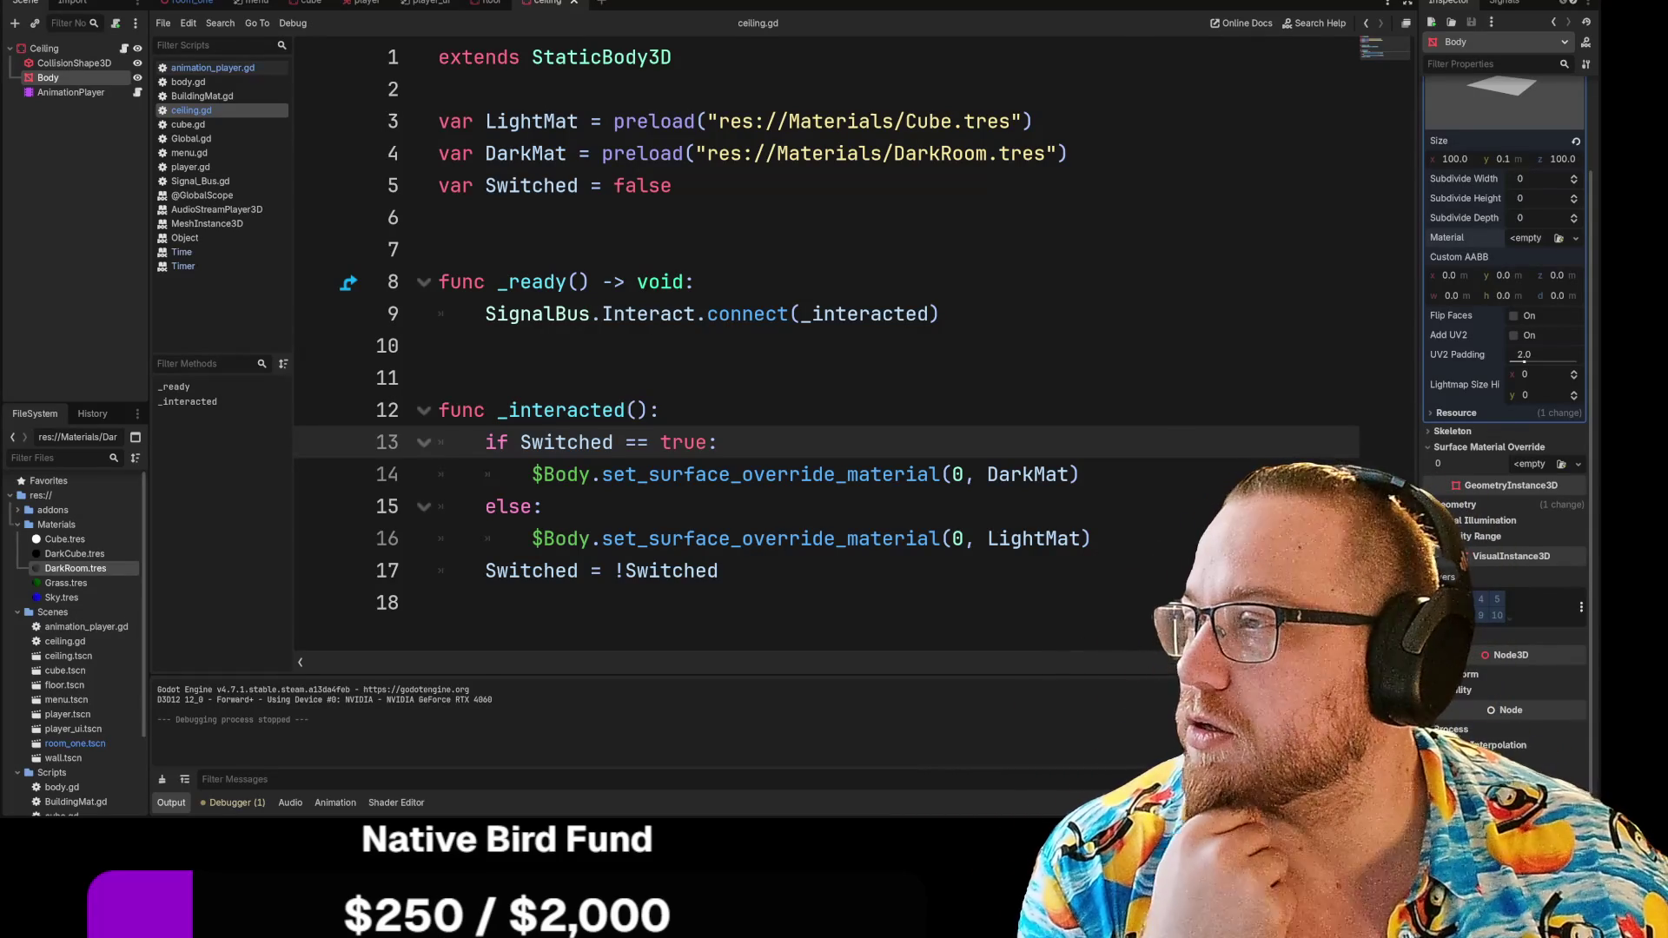
{"action": "key", "text": "alt+Tab"}
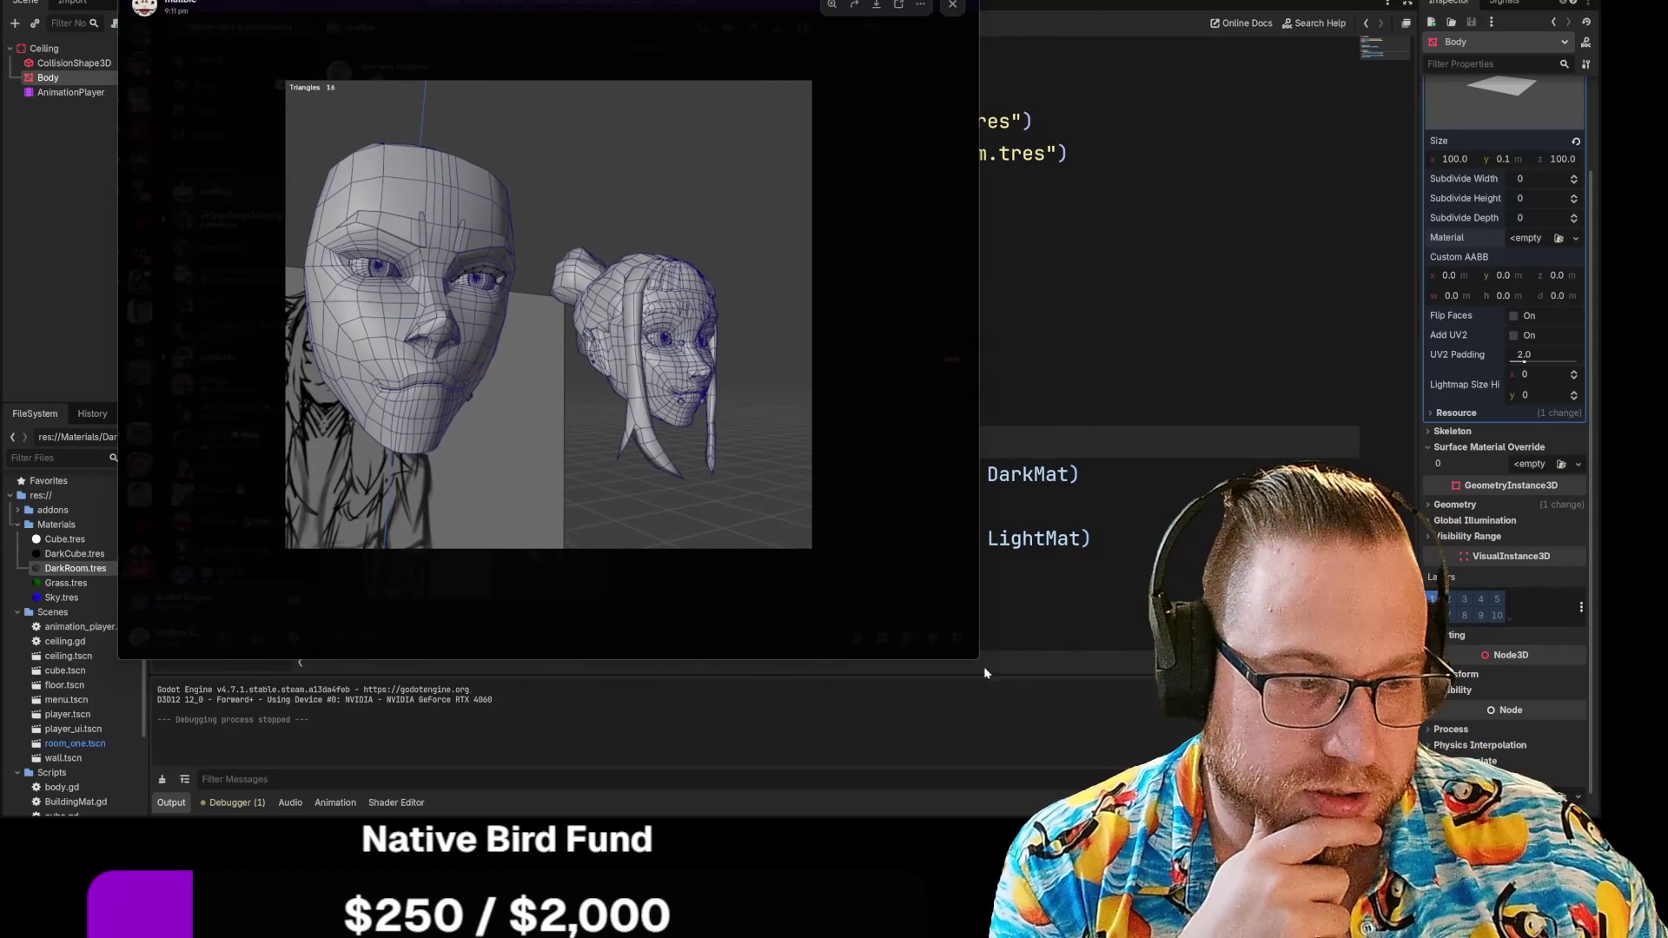
Shrink the wireframe head image viewer and dismiss it so ceiling.gd shows again
{"action": "mouse_move", "coordinate": [976, 660]}
{"action": "left_mouse_down"}
{"action": "mouse_move", "coordinate": [904, 599]}
{"action": "mouse_move", "coordinate": [722, 536]}
{"action": "mouse_move", "coordinate": [944, 625]}
{"action": "left_mouse_up"}
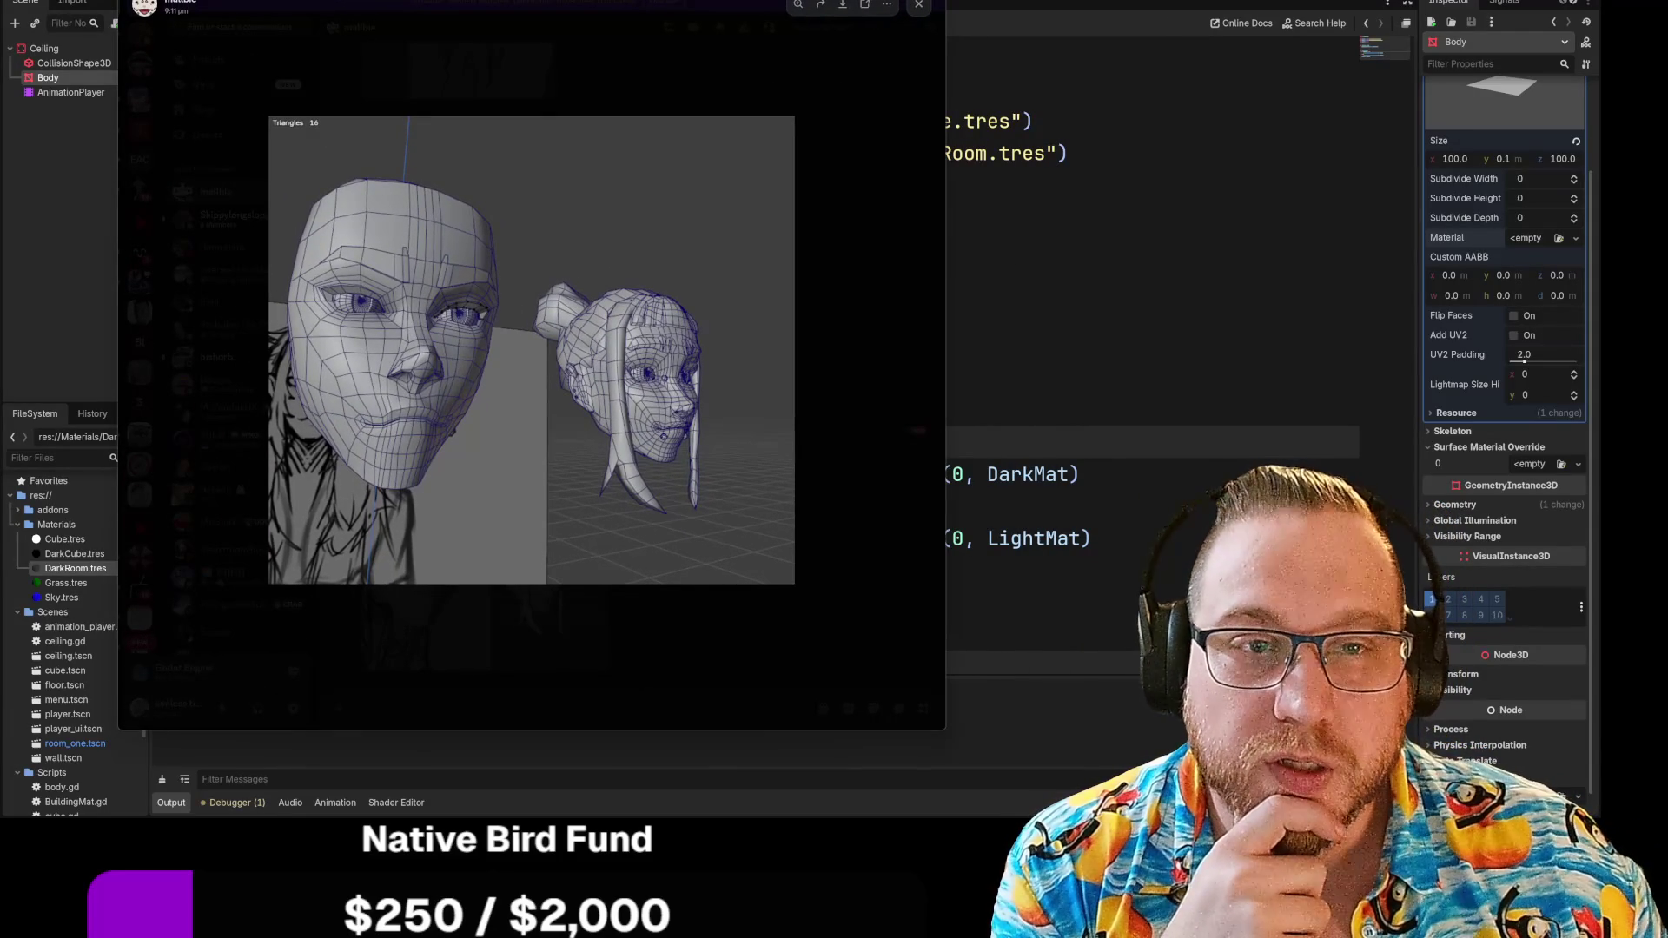
{"action": "key", "text": "super+Down"}
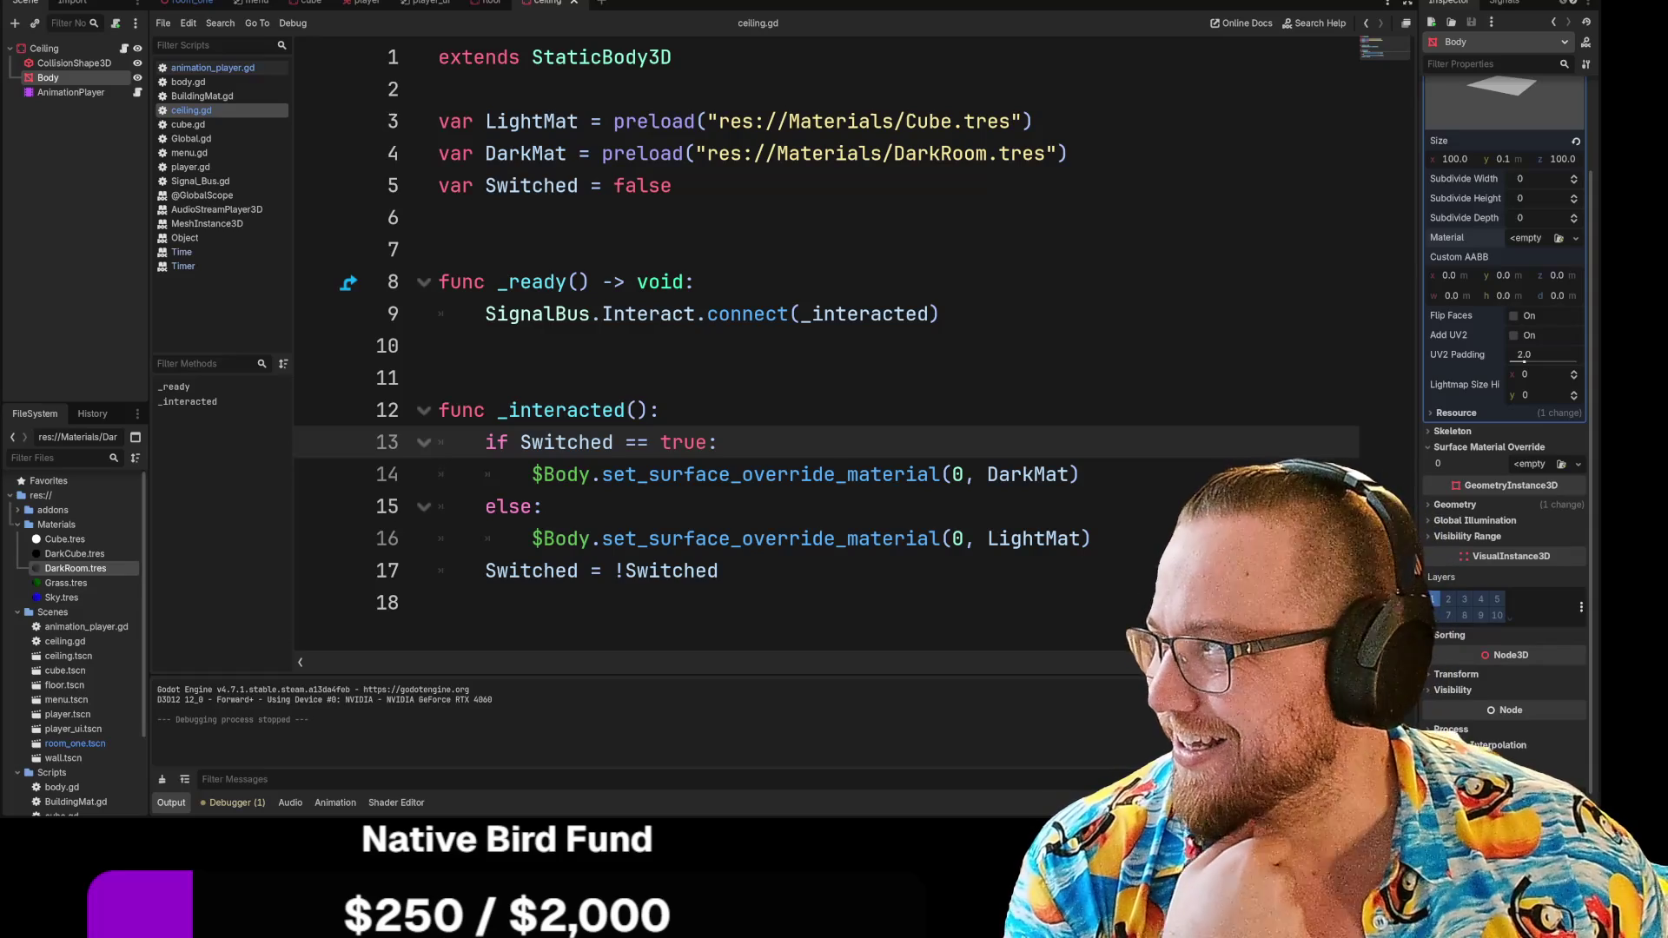
Rerun the game with F5 to test the ceiling toggle, then pause and close it
{"action": "left_click", "coordinate": [660, 410]}
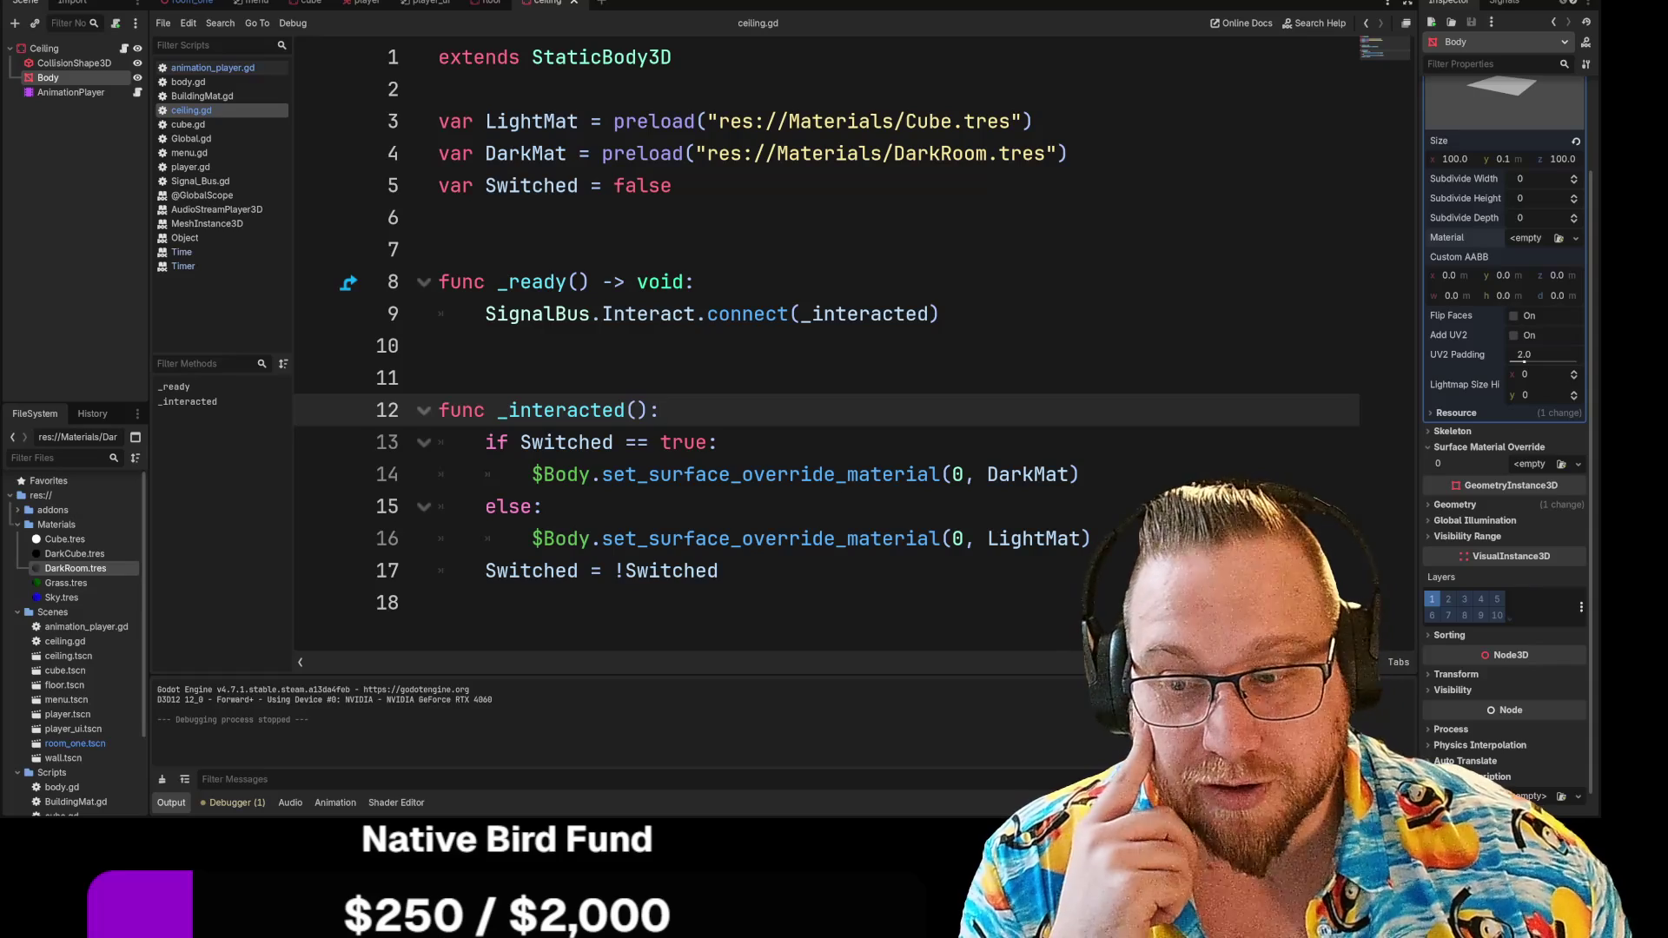
{"action": "key", "text": "F5"}
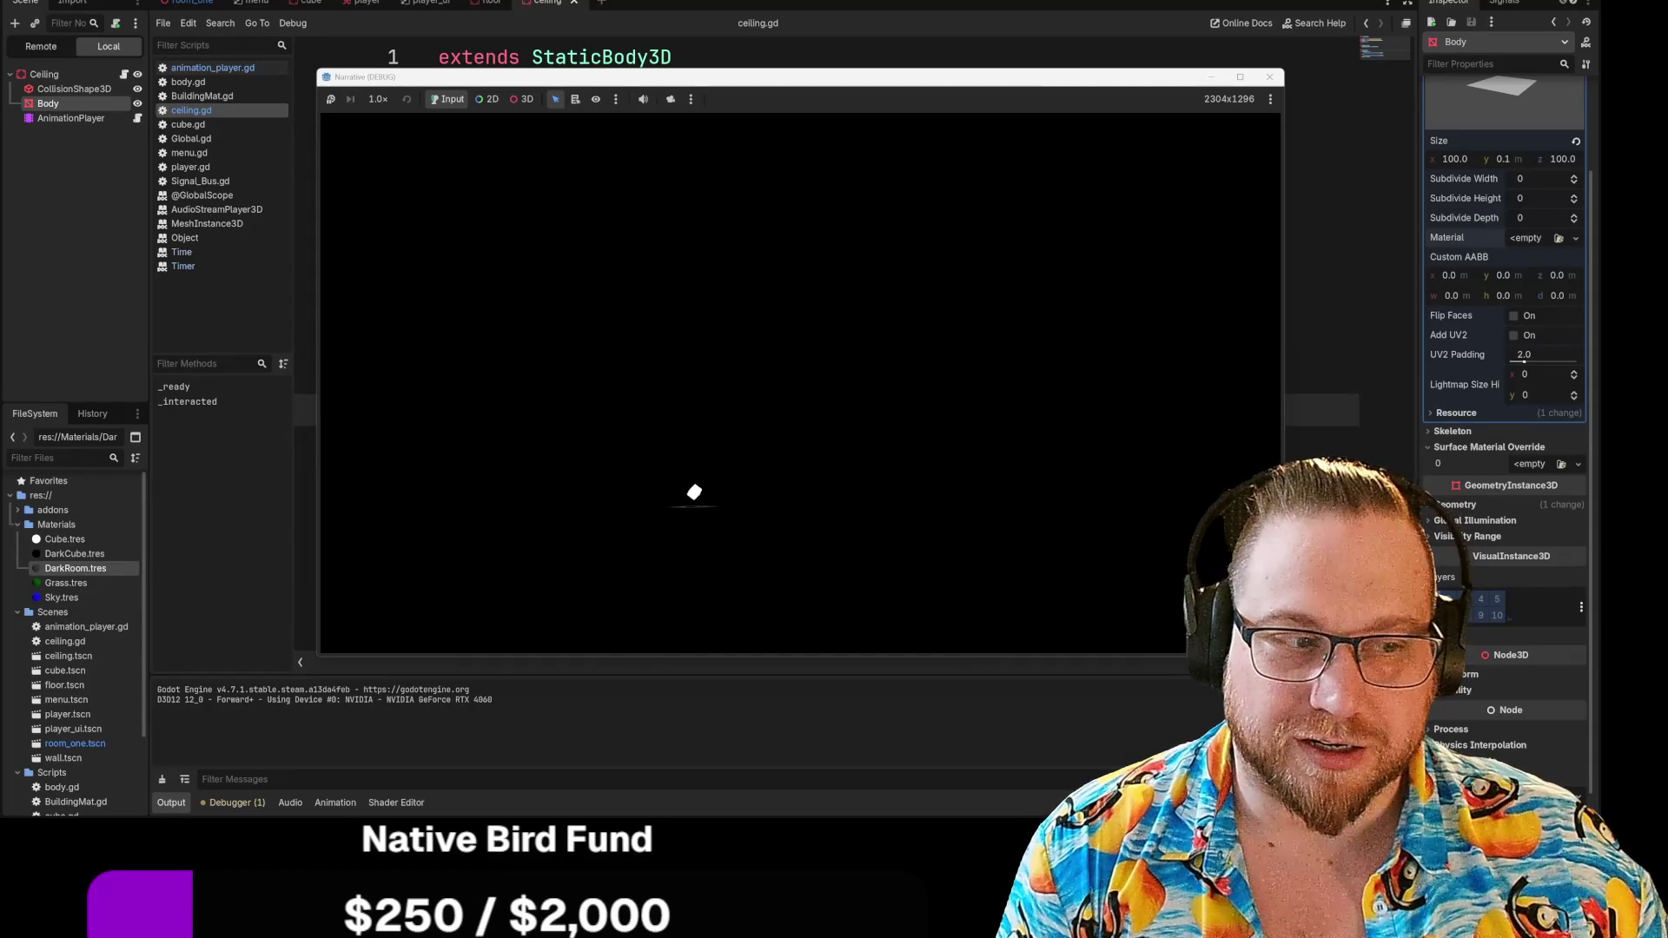
{"action": "key", "text": "Escape"}
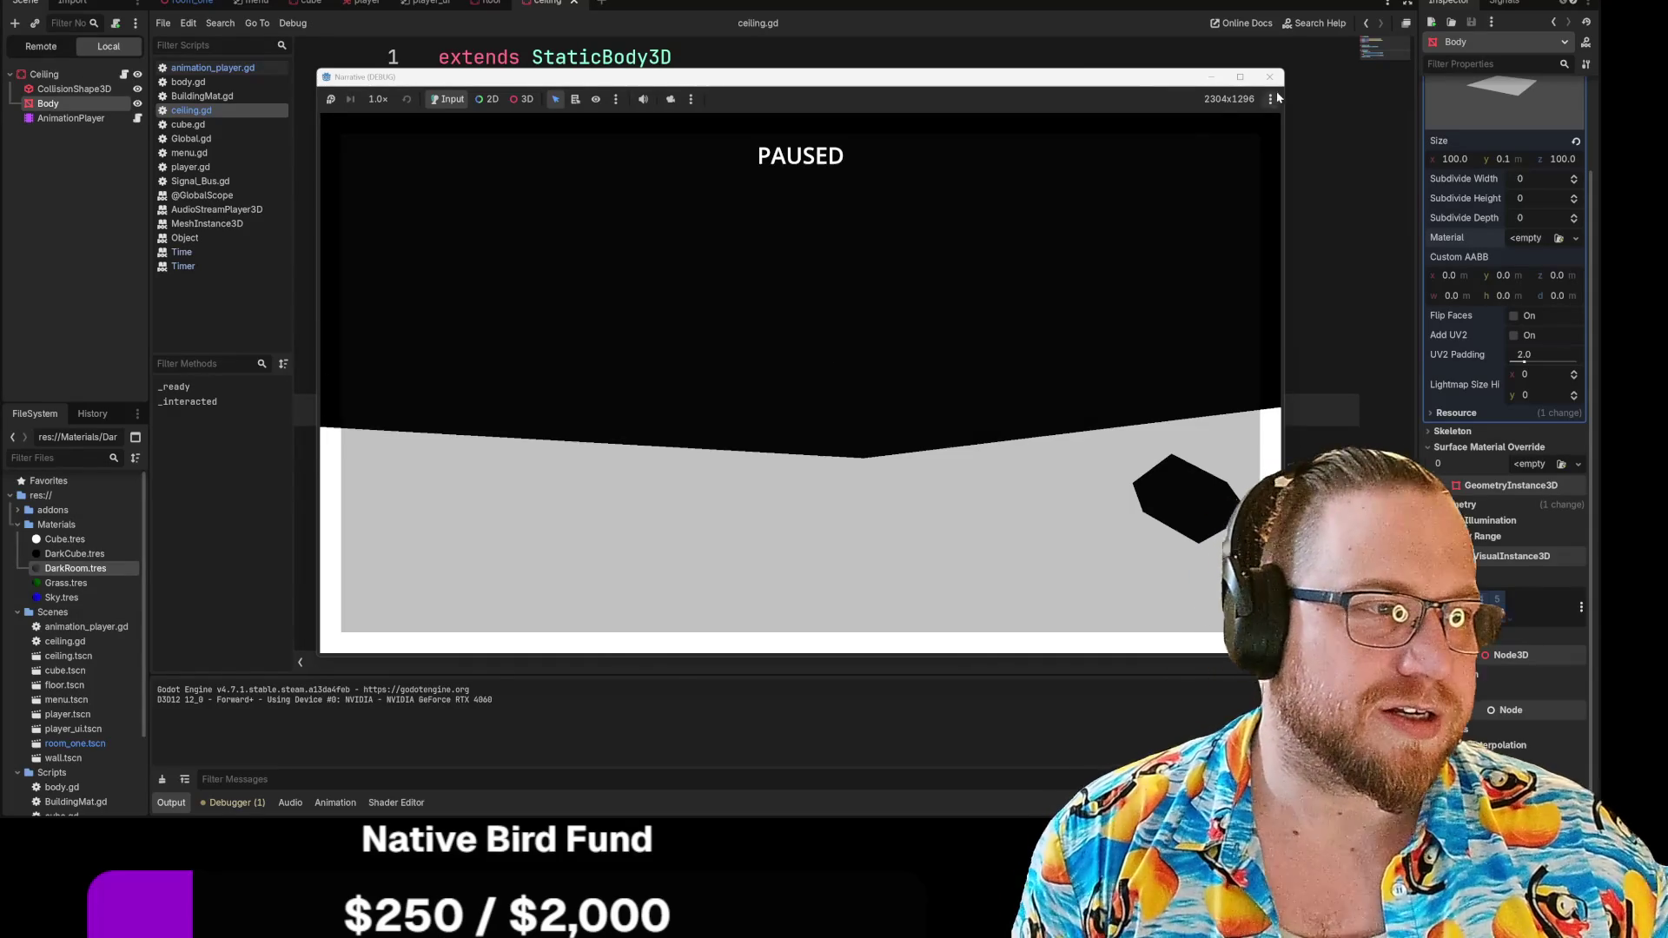
{"action": "left_click", "coordinate": [1269, 76]}
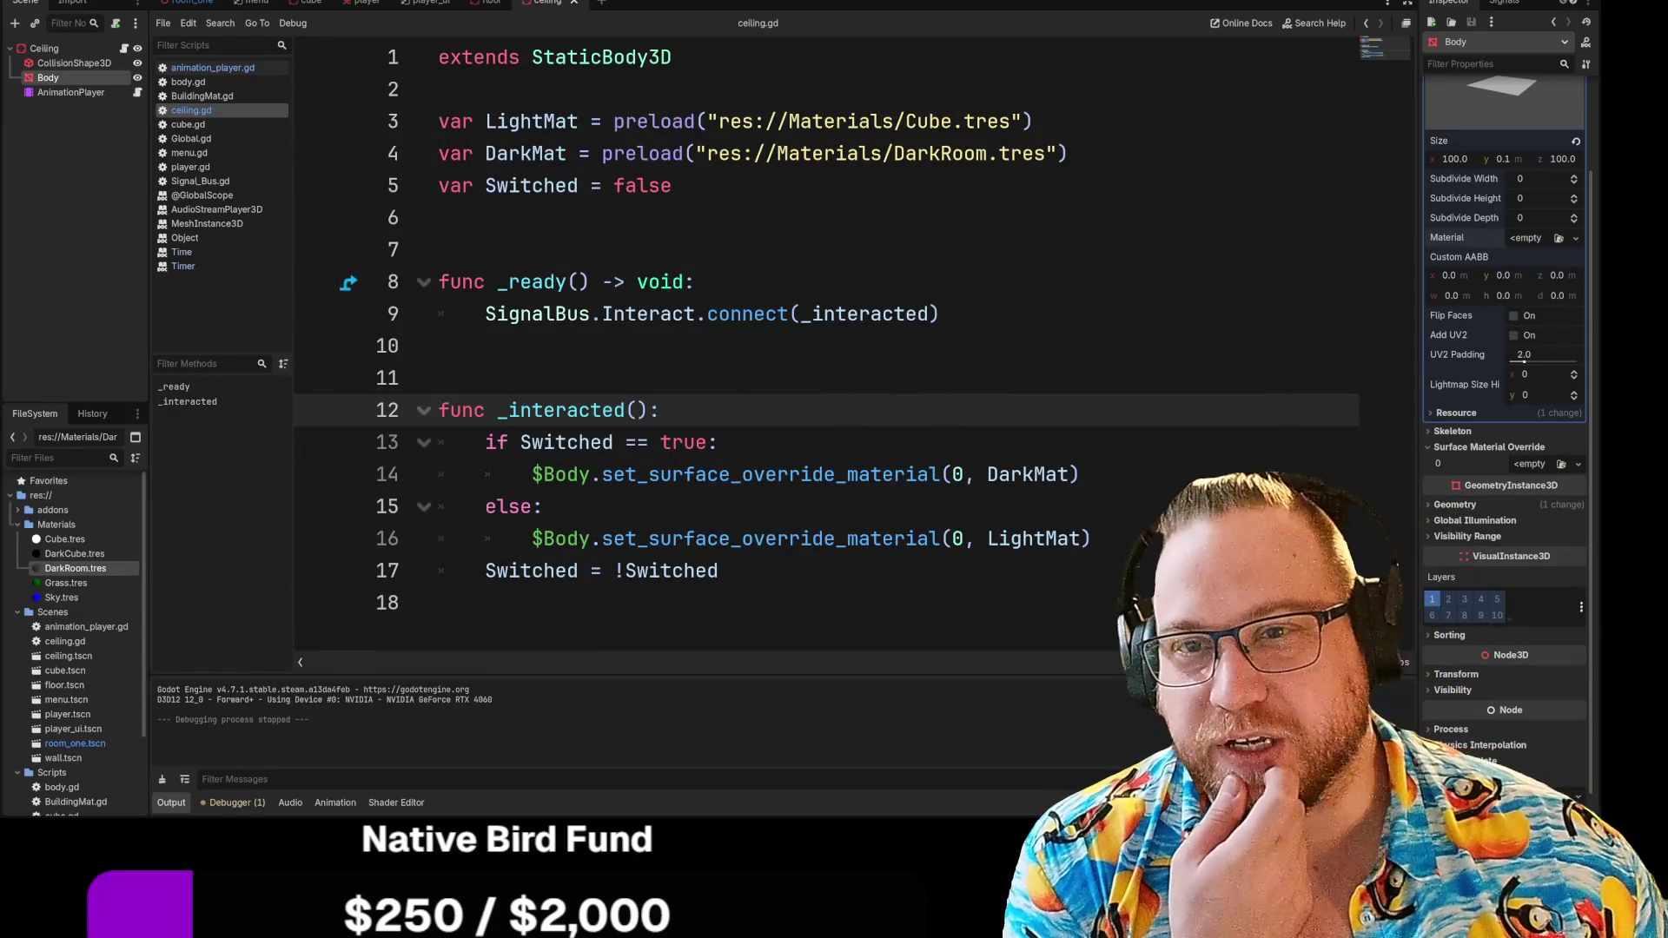
{"action": "left_click", "coordinate": [39, 50]}
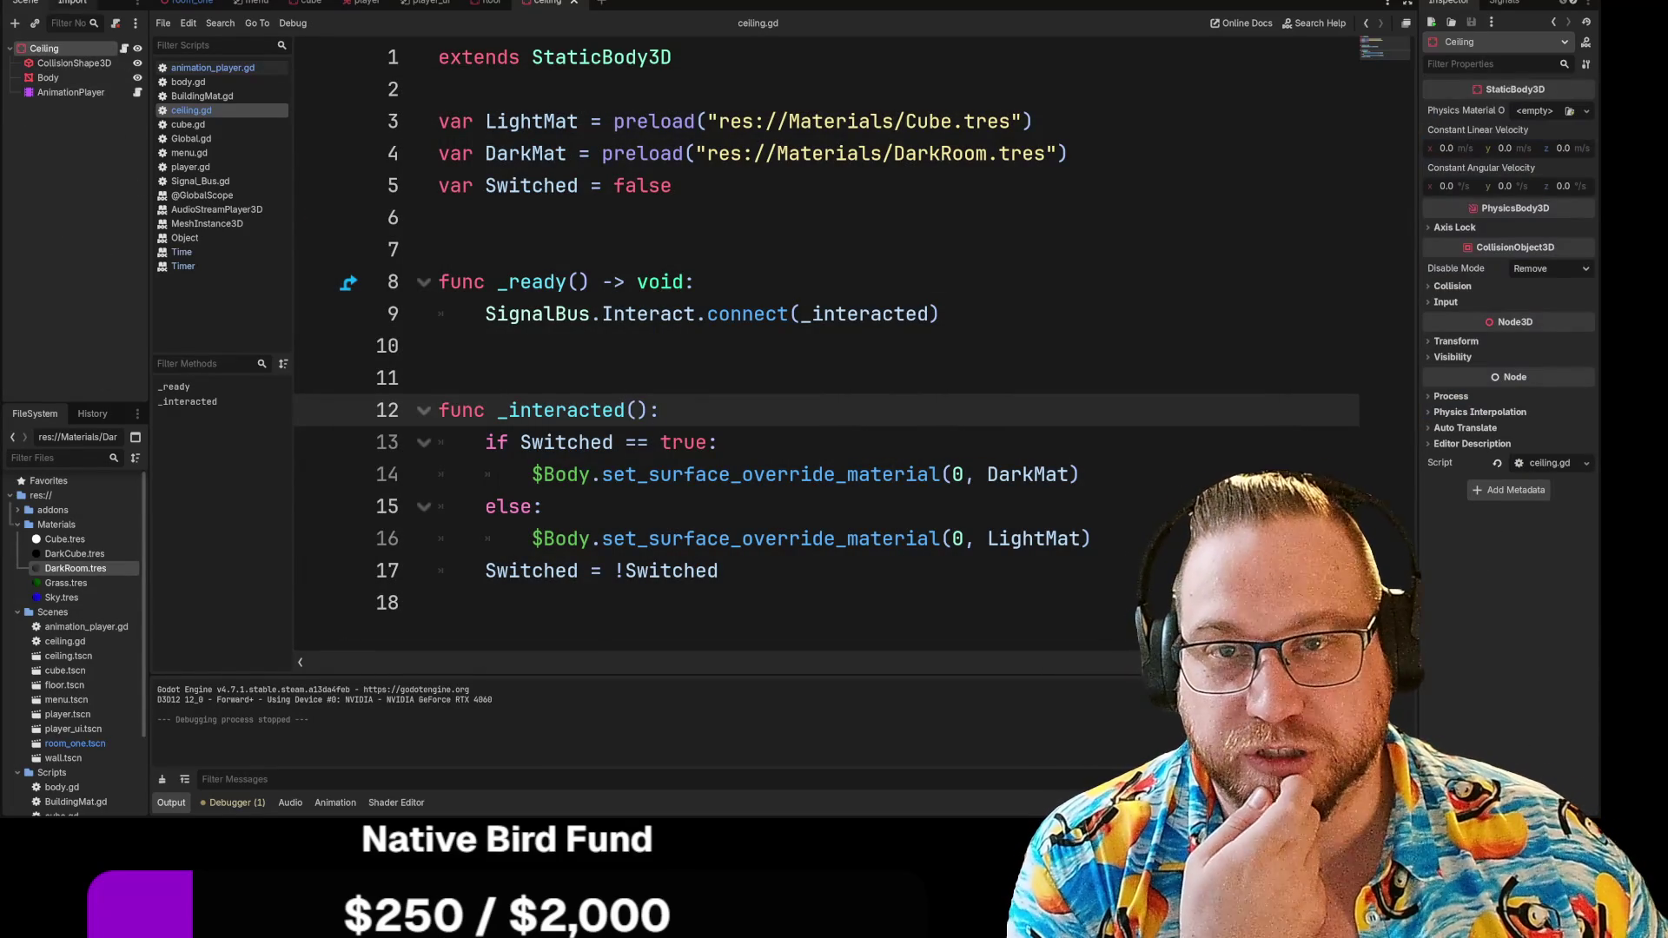
{"action": "left_click", "coordinate": [69, 5]}
{"action": "key", "text": "Escape"}
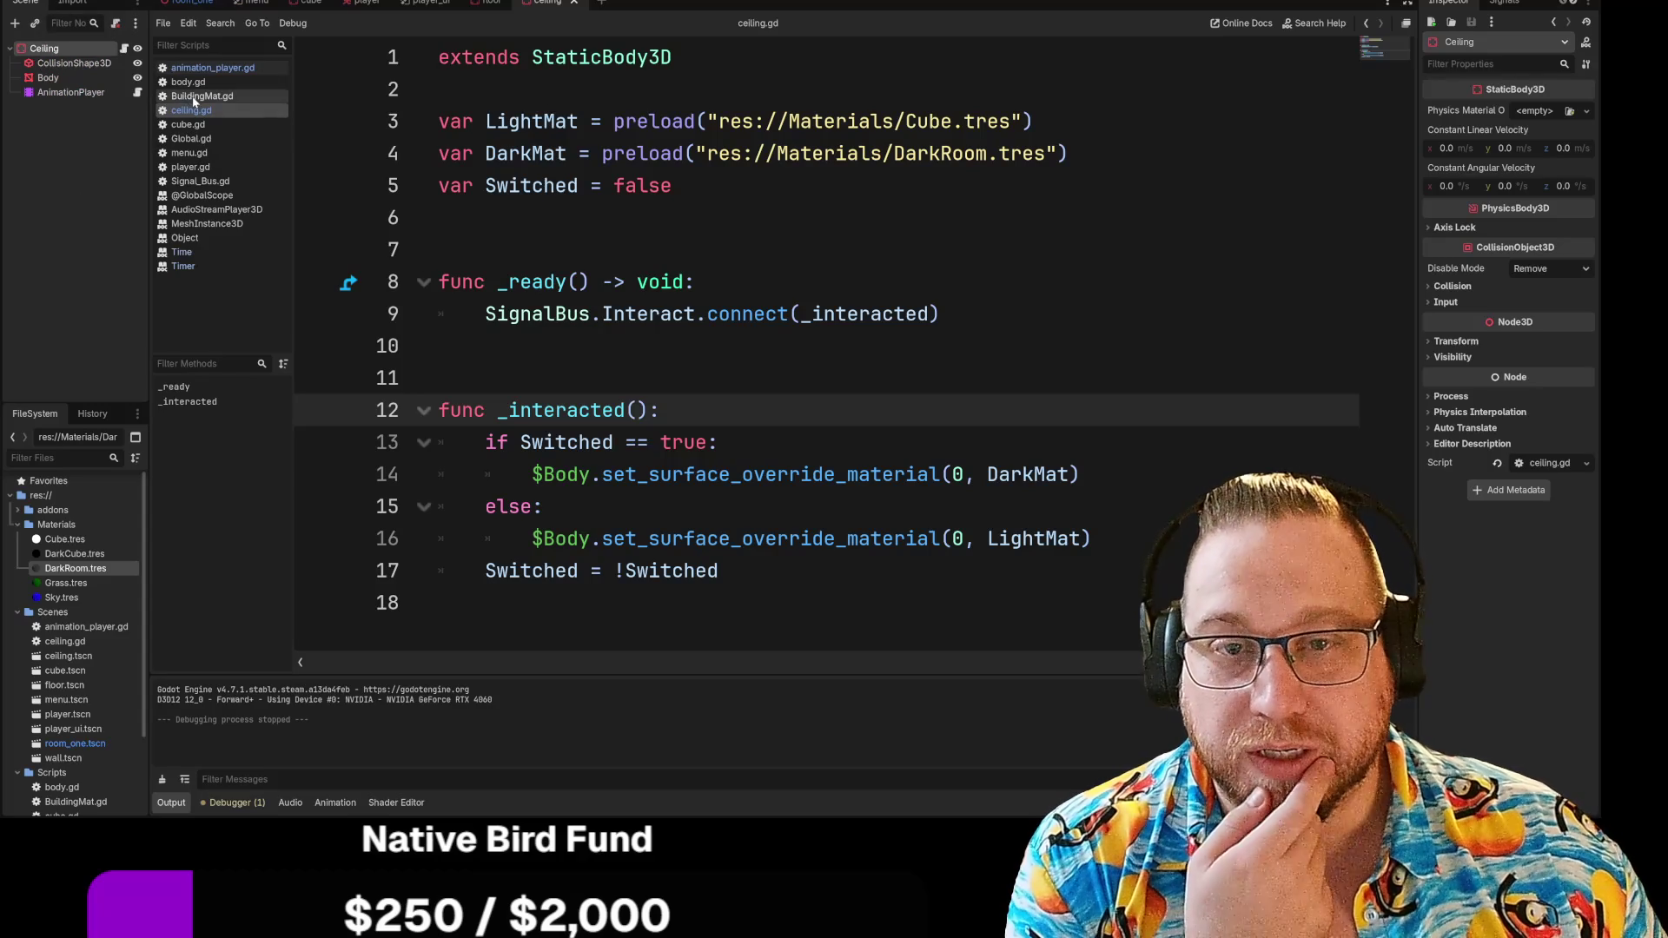
{"action": "left_click", "coordinate": [199, 142]}
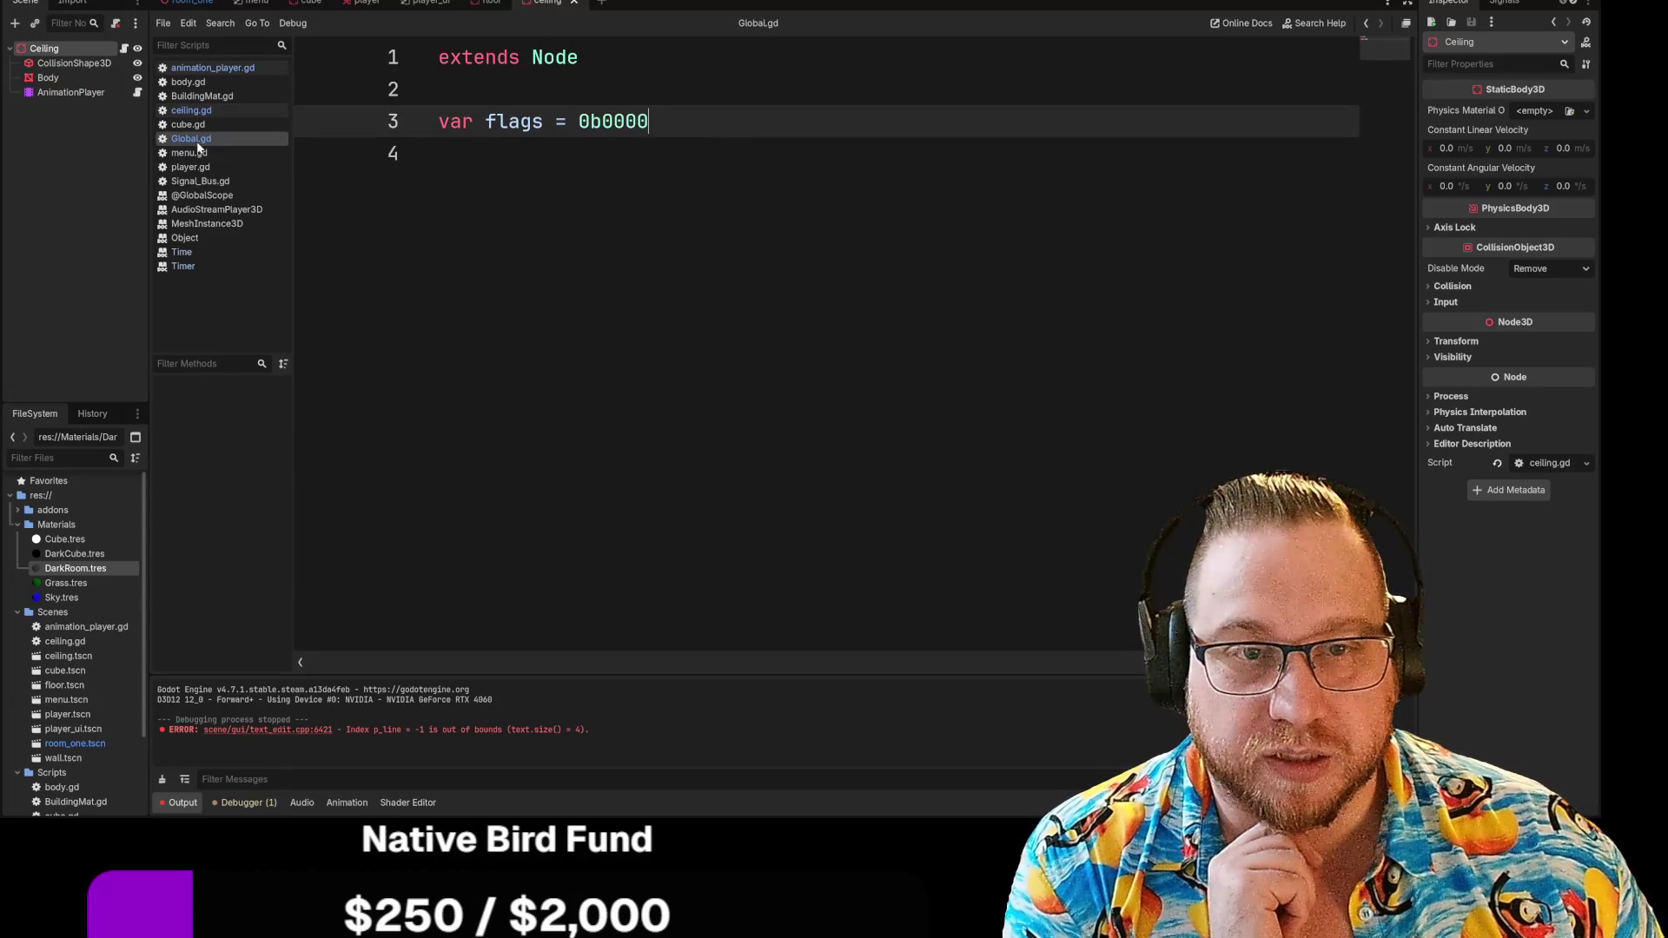
{"action": "left_click", "coordinate": [199, 182]}
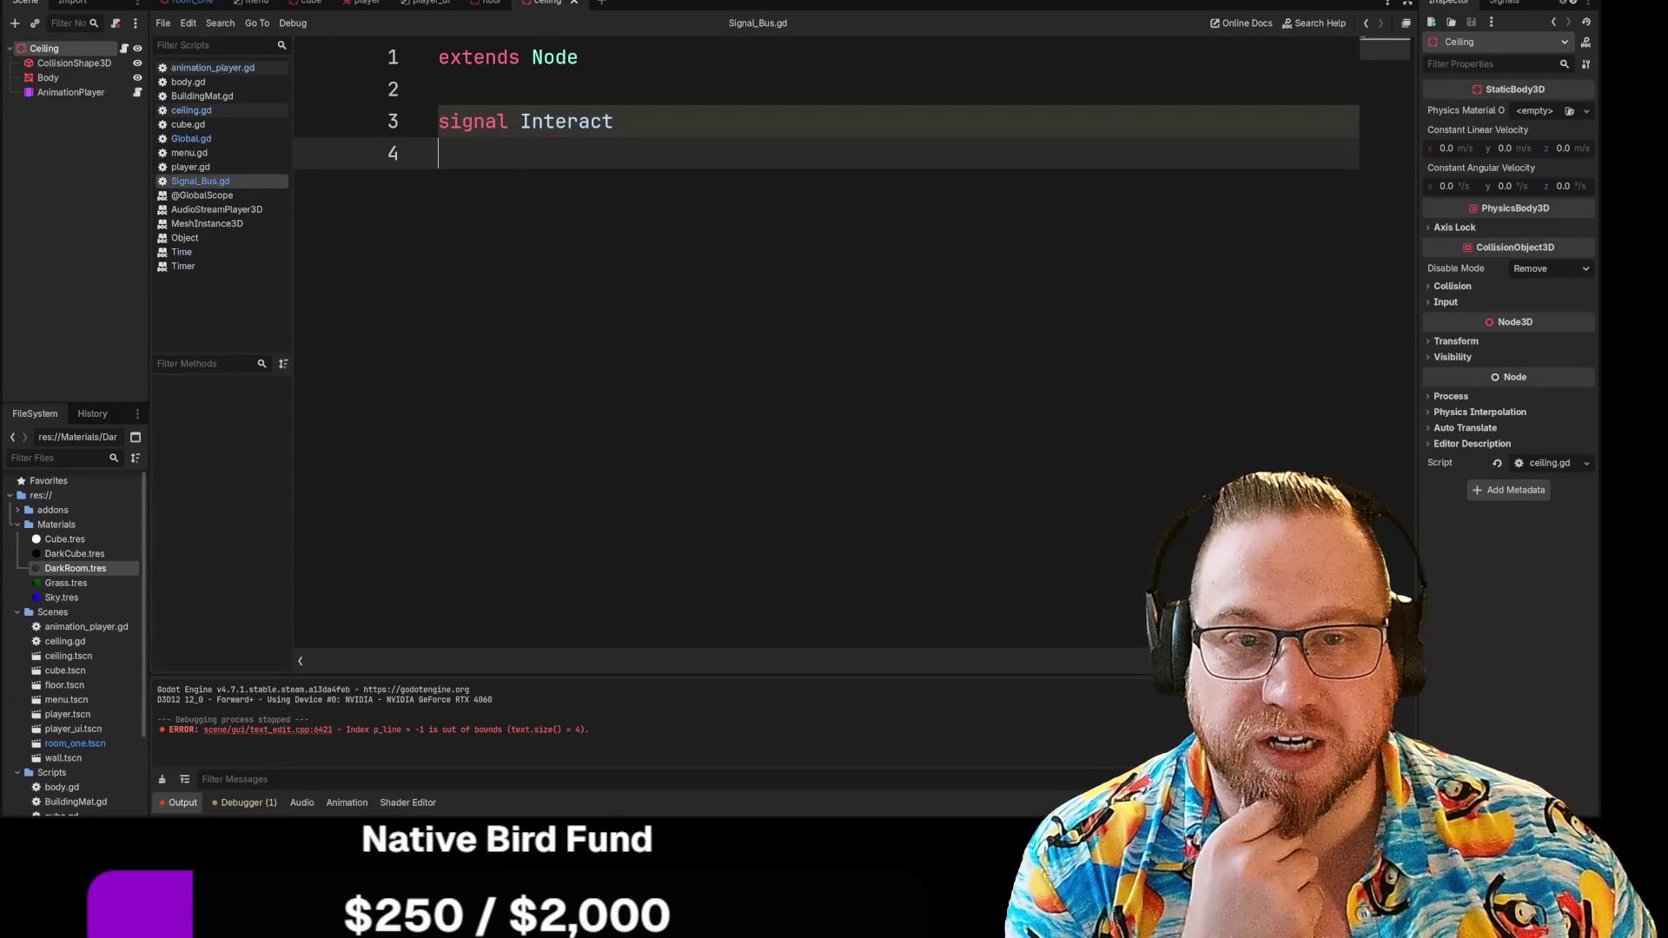
{"action": "left_click", "coordinate": [125, 49]}
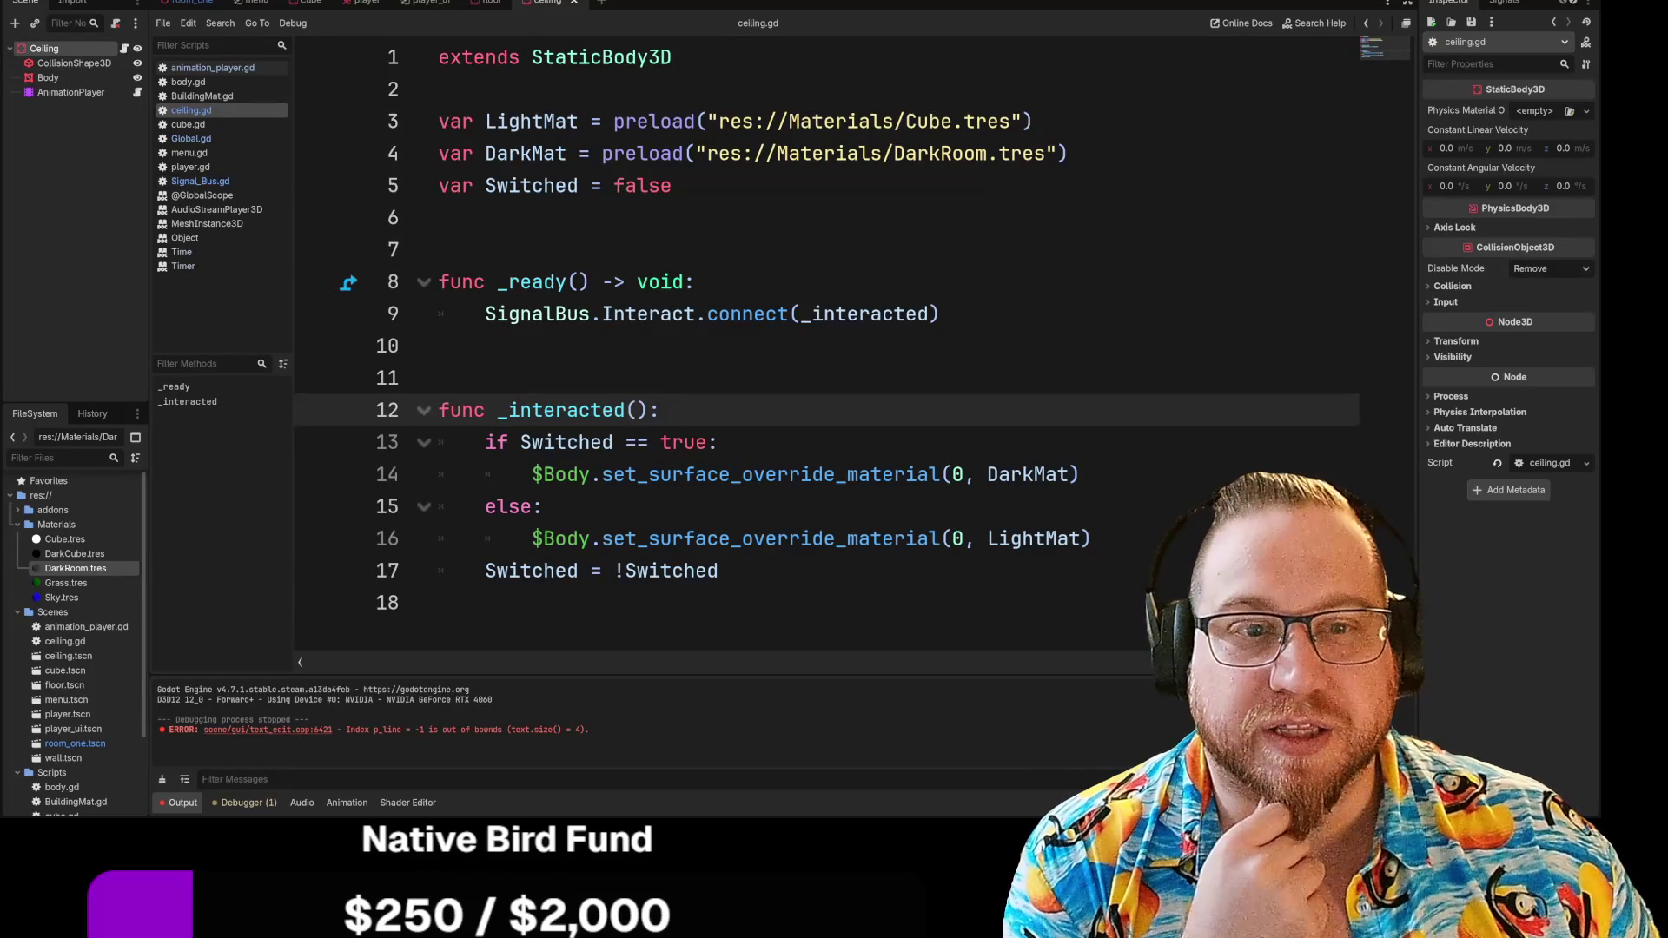
{"action": "left_click", "coordinate": [439, 250]}
{"action": "left_click_drag", "start_coordinate": [485, 313], "coordinate": [941, 314]}
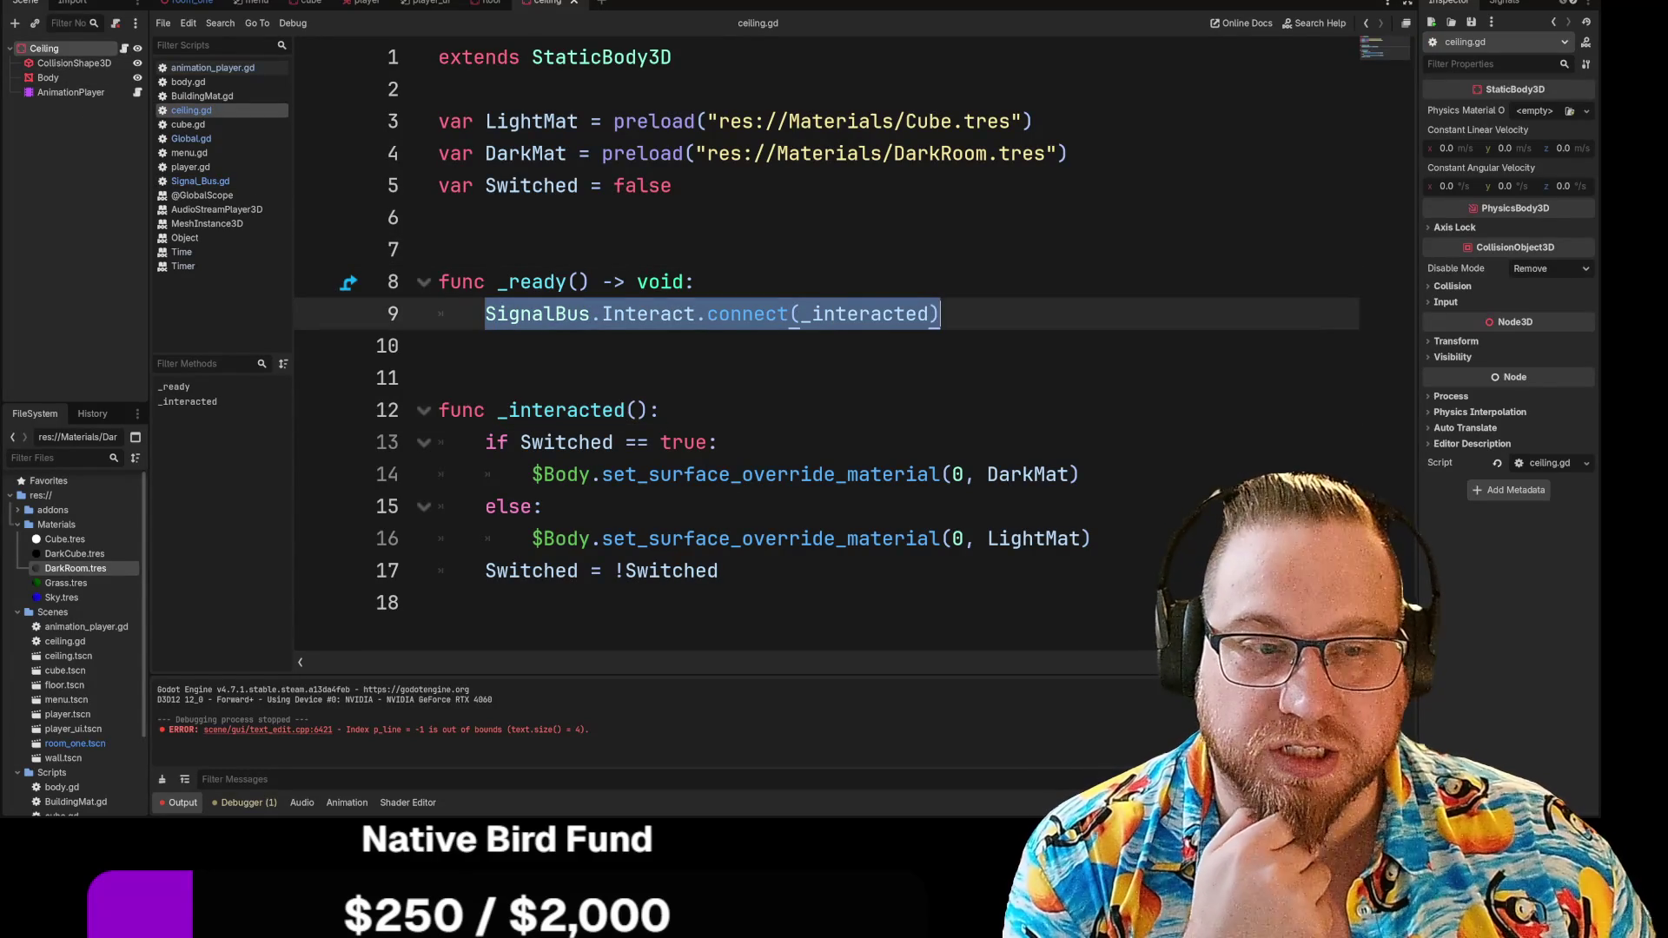
{"action": "left_click", "coordinate": [941, 313]}
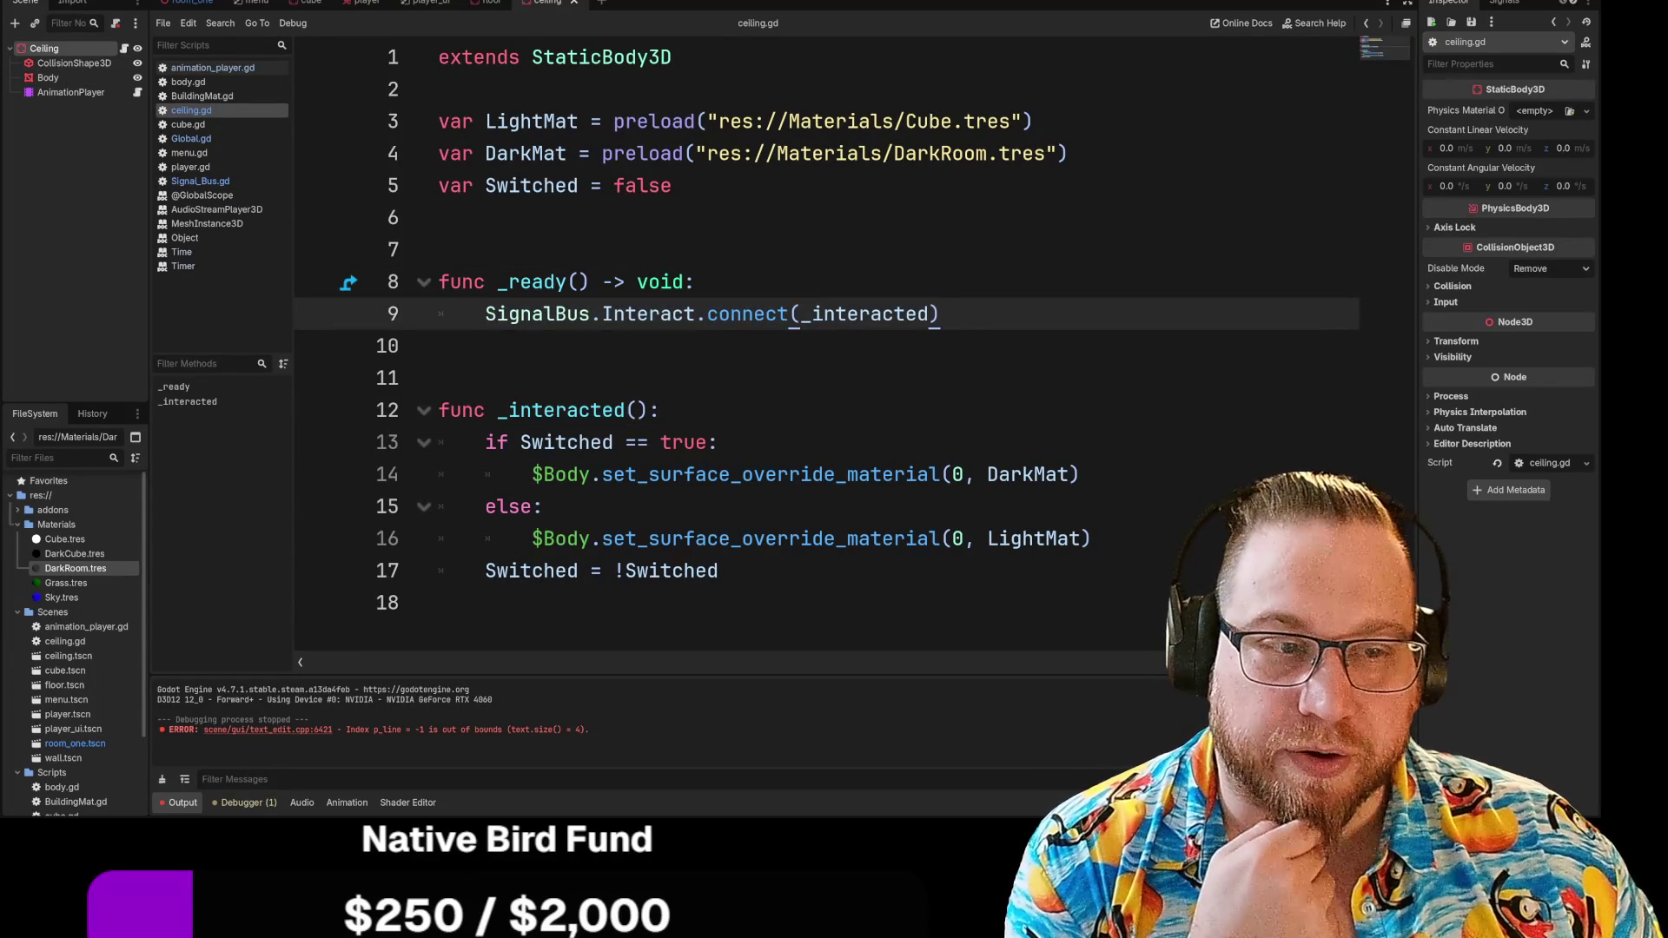
{"action": "double_click", "coordinate": [811, 313]}
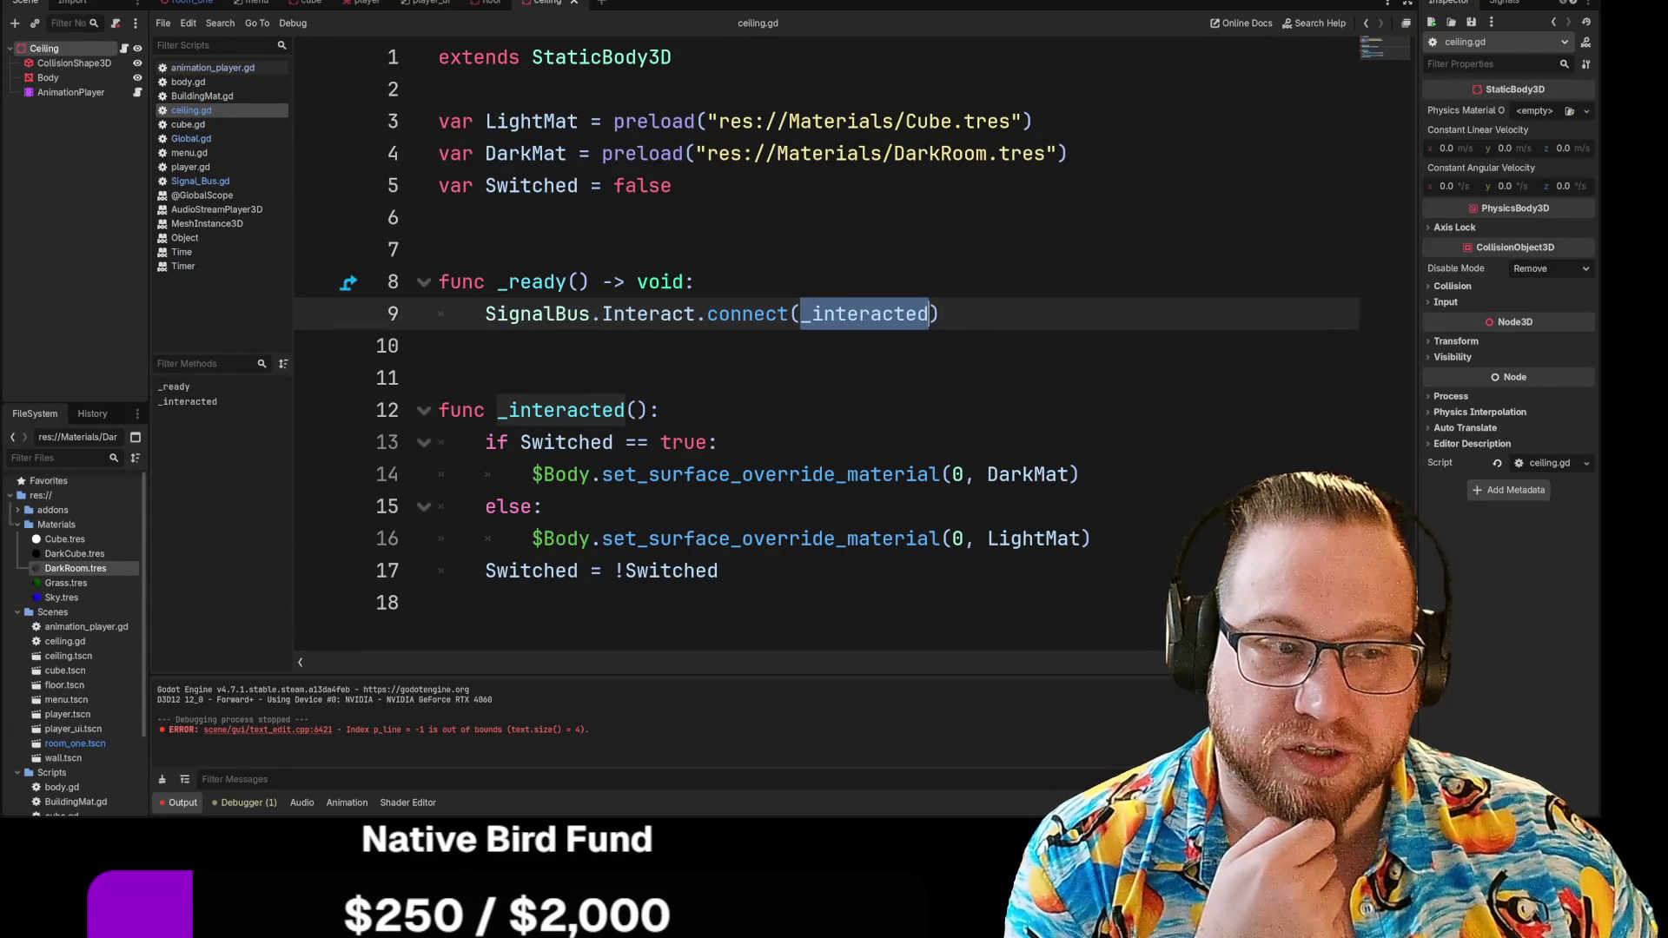
{"action": "double_click", "coordinate": [560, 410]}
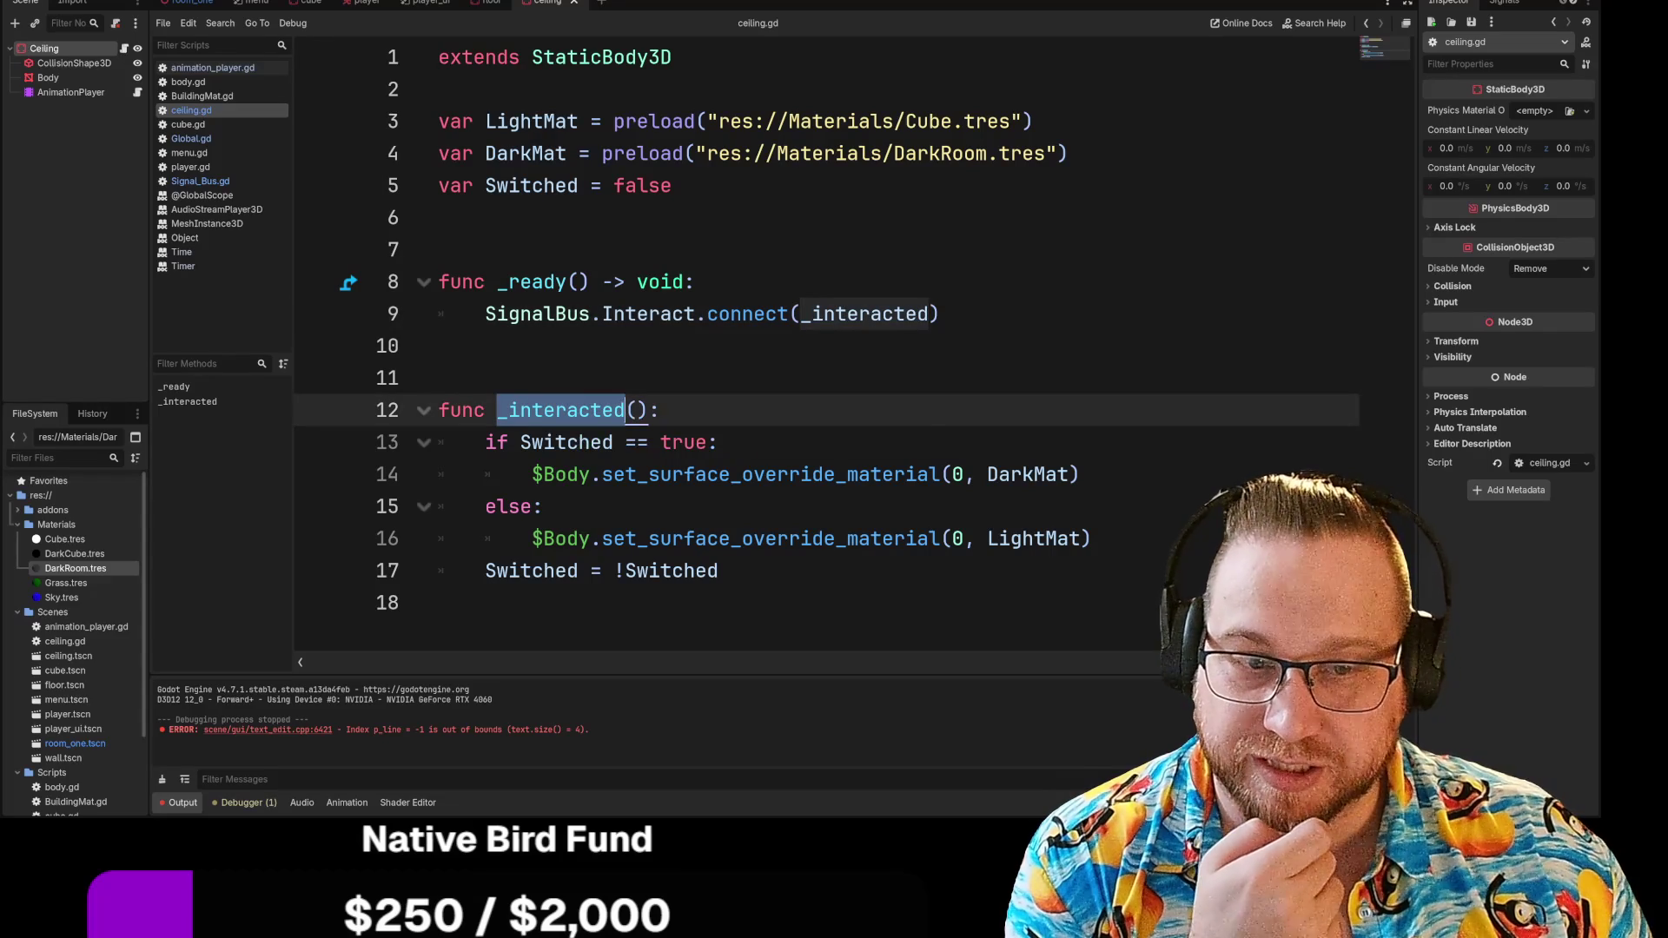
{"action": "left_click", "coordinate": [510, 410]}
{"action": "mouse_move", "coordinate": [485, 442]}
{"action": "left_mouse_down"}
{"action": "mouse_move", "coordinate": [718, 442]}
{"action": "mouse_move", "coordinate": [719, 571]}
{"action": "left_mouse_up"}
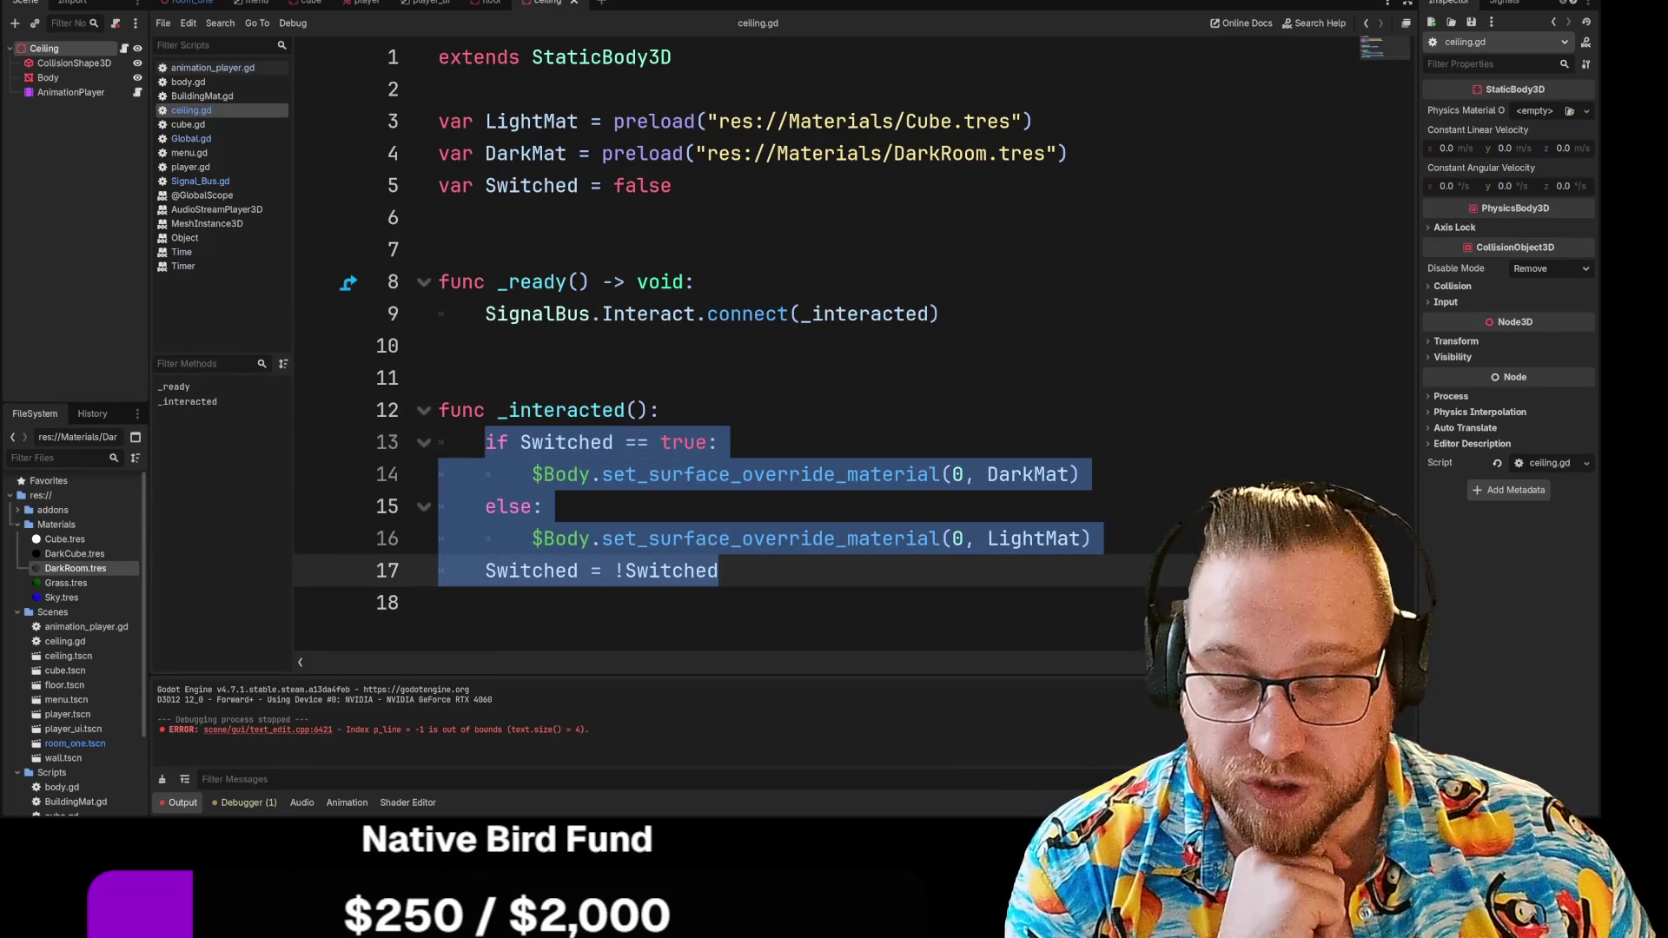
{"action": "left_click", "coordinate": [543, 506]}
{"action": "left_click_drag", "start_coordinate": [484, 570], "coordinate": [719, 571]}
{"action": "left_click", "coordinate": [719, 570]}
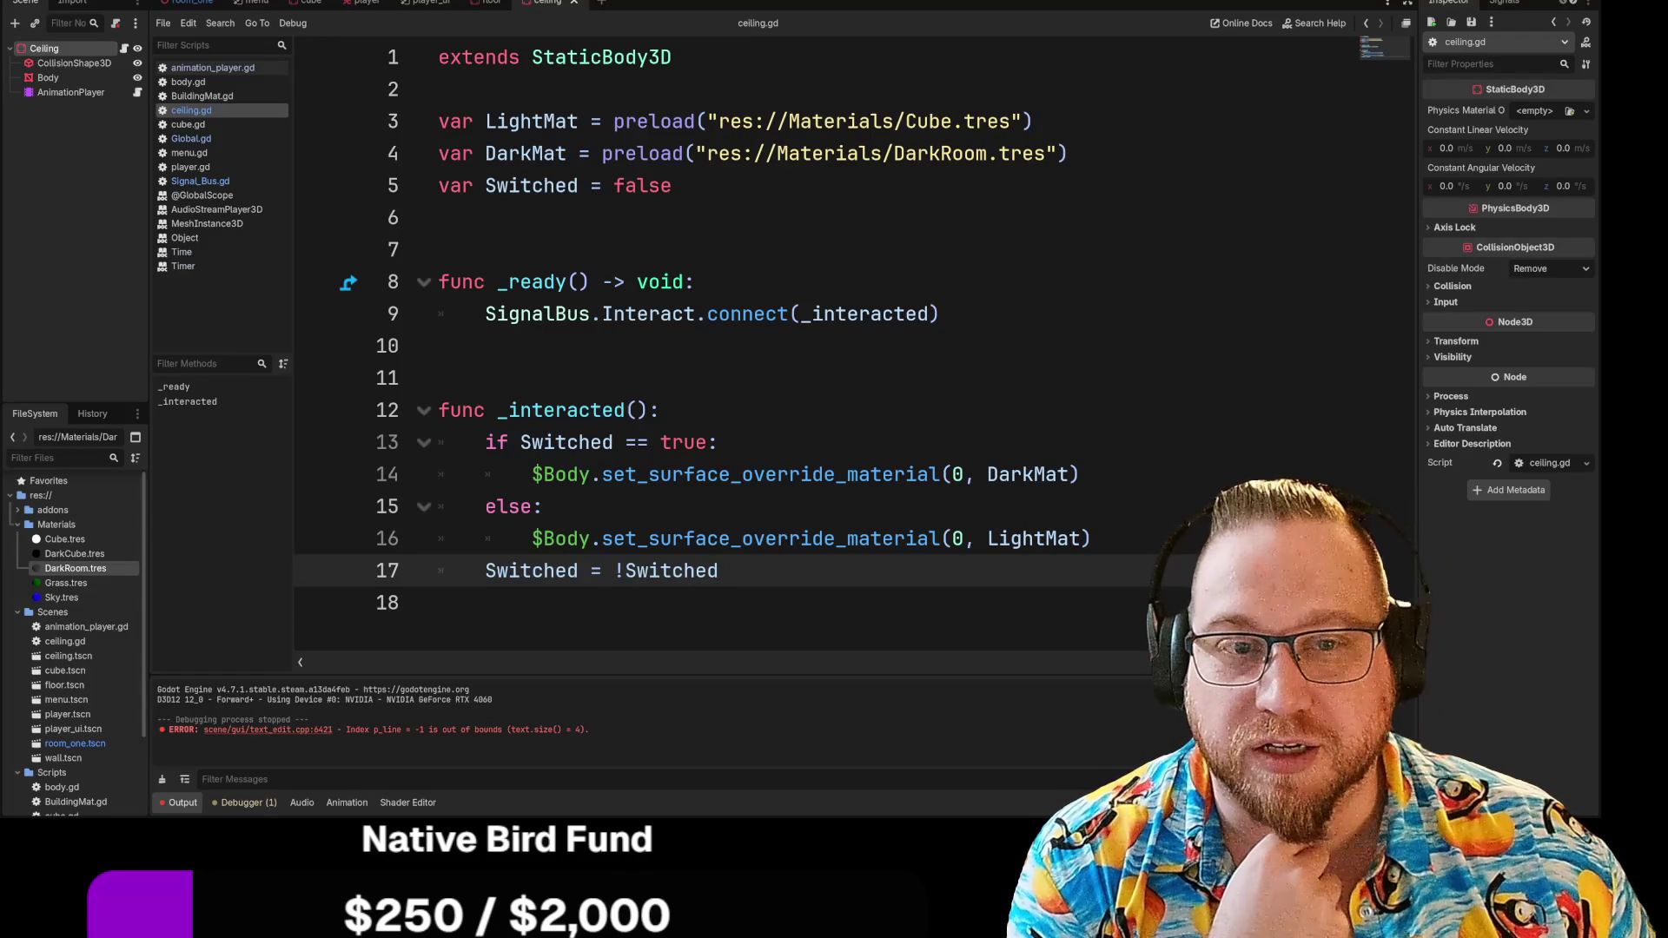
{"action": "left_click", "coordinate": [415, 191]}
{"action": "left_click_drag", "start_coordinate": [414, 192], "coordinate": [673, 185]}
{"action": "left_click", "coordinate": [673, 185]}
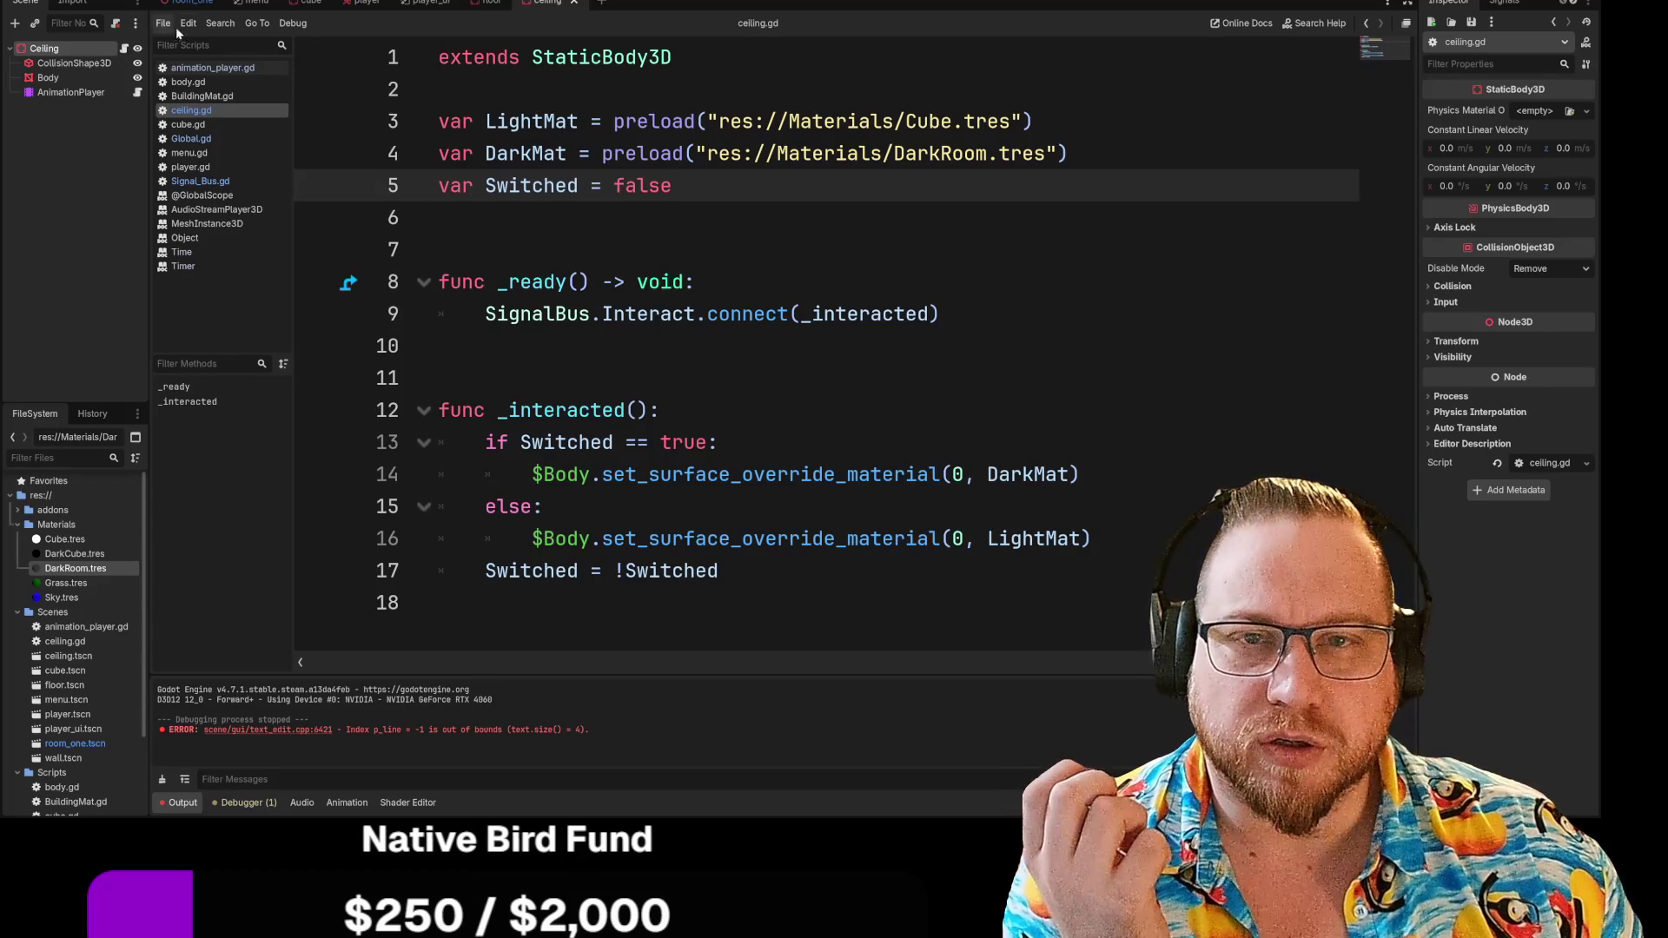
Delete the Ceiling node from the Room_One scene in the 3D view, confirming the deletion
{"action": "left_click", "coordinate": [187, 4]}
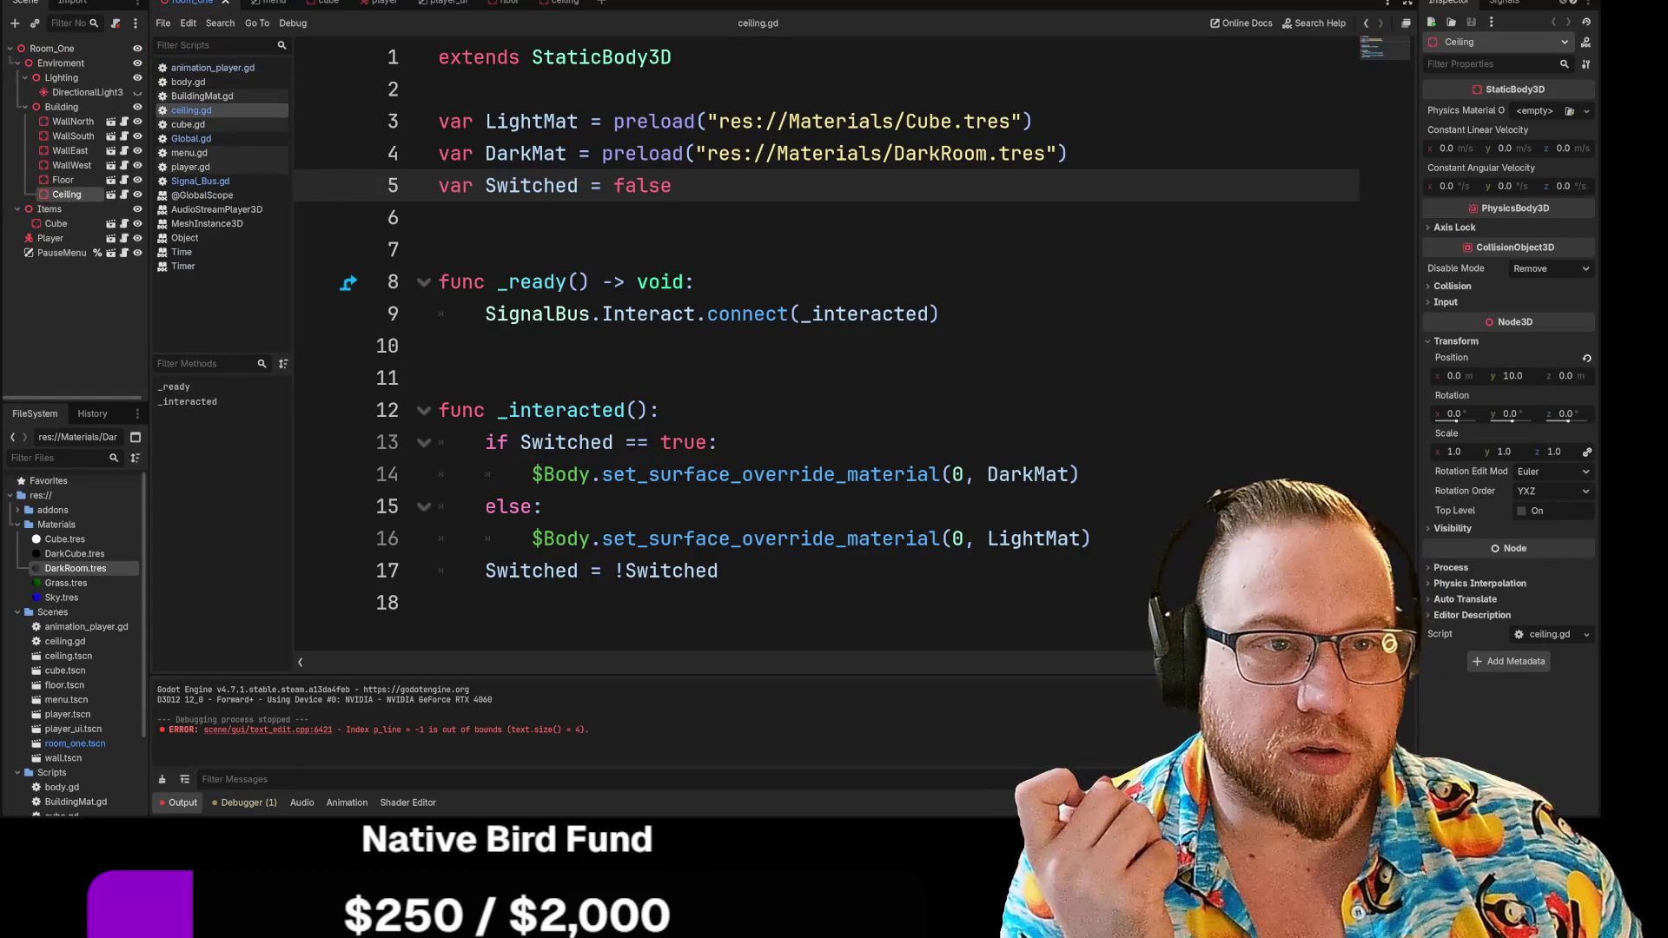
{"action": "key", "text": "ctrl+F2"}
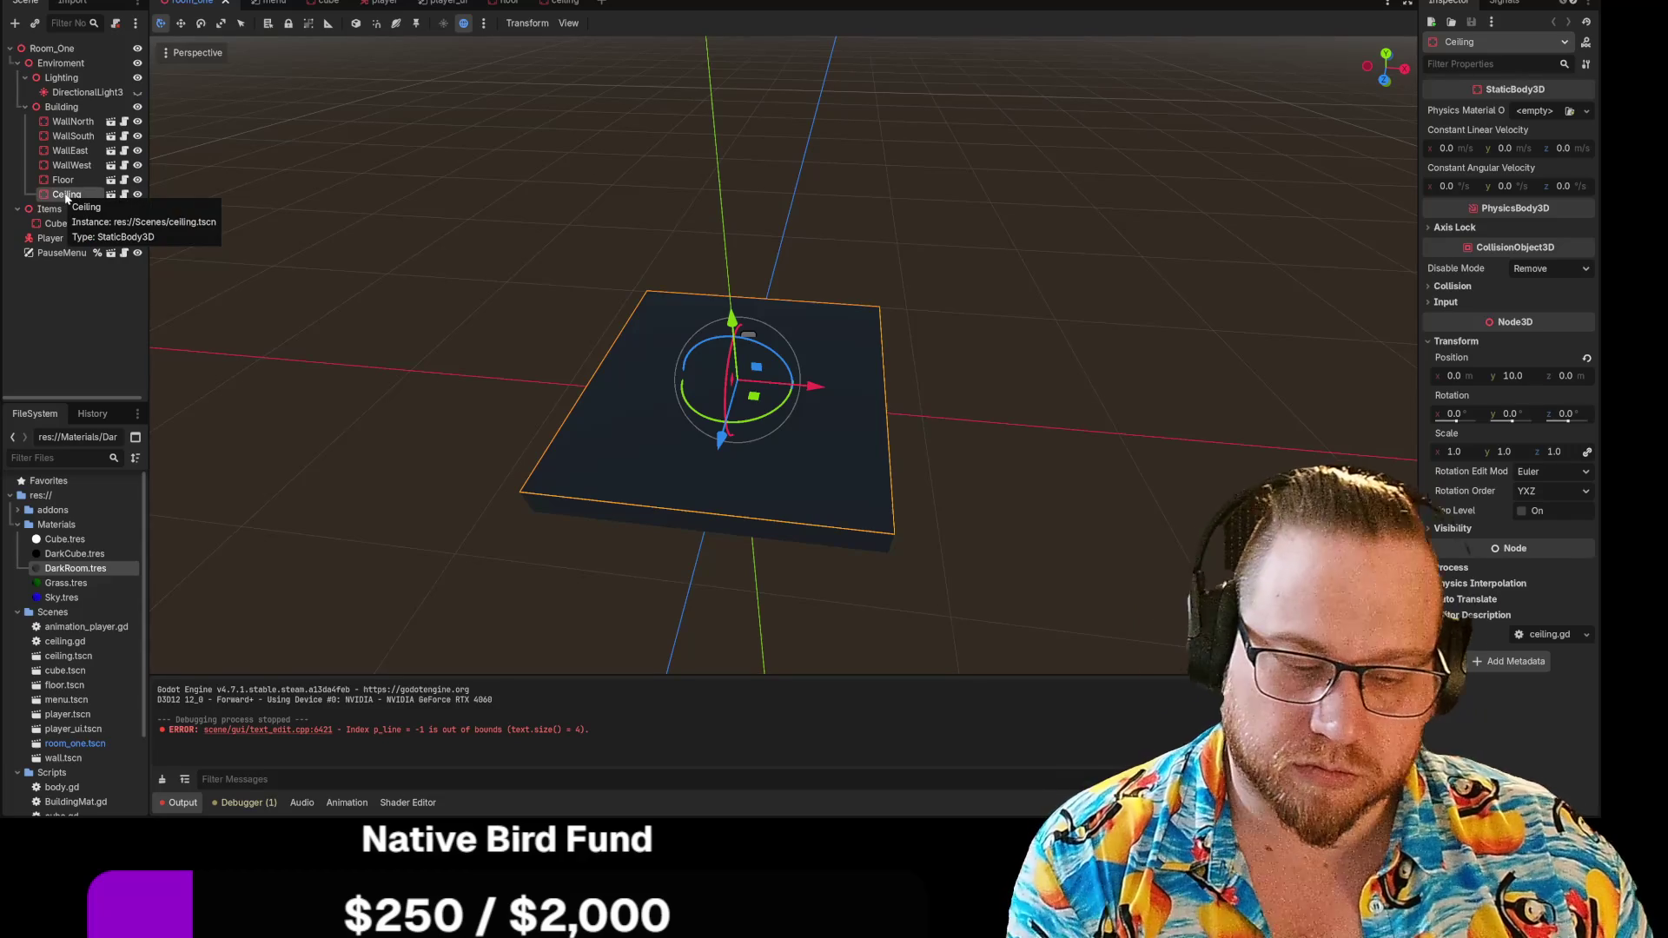
{"action": "key", "text": "Delete"}
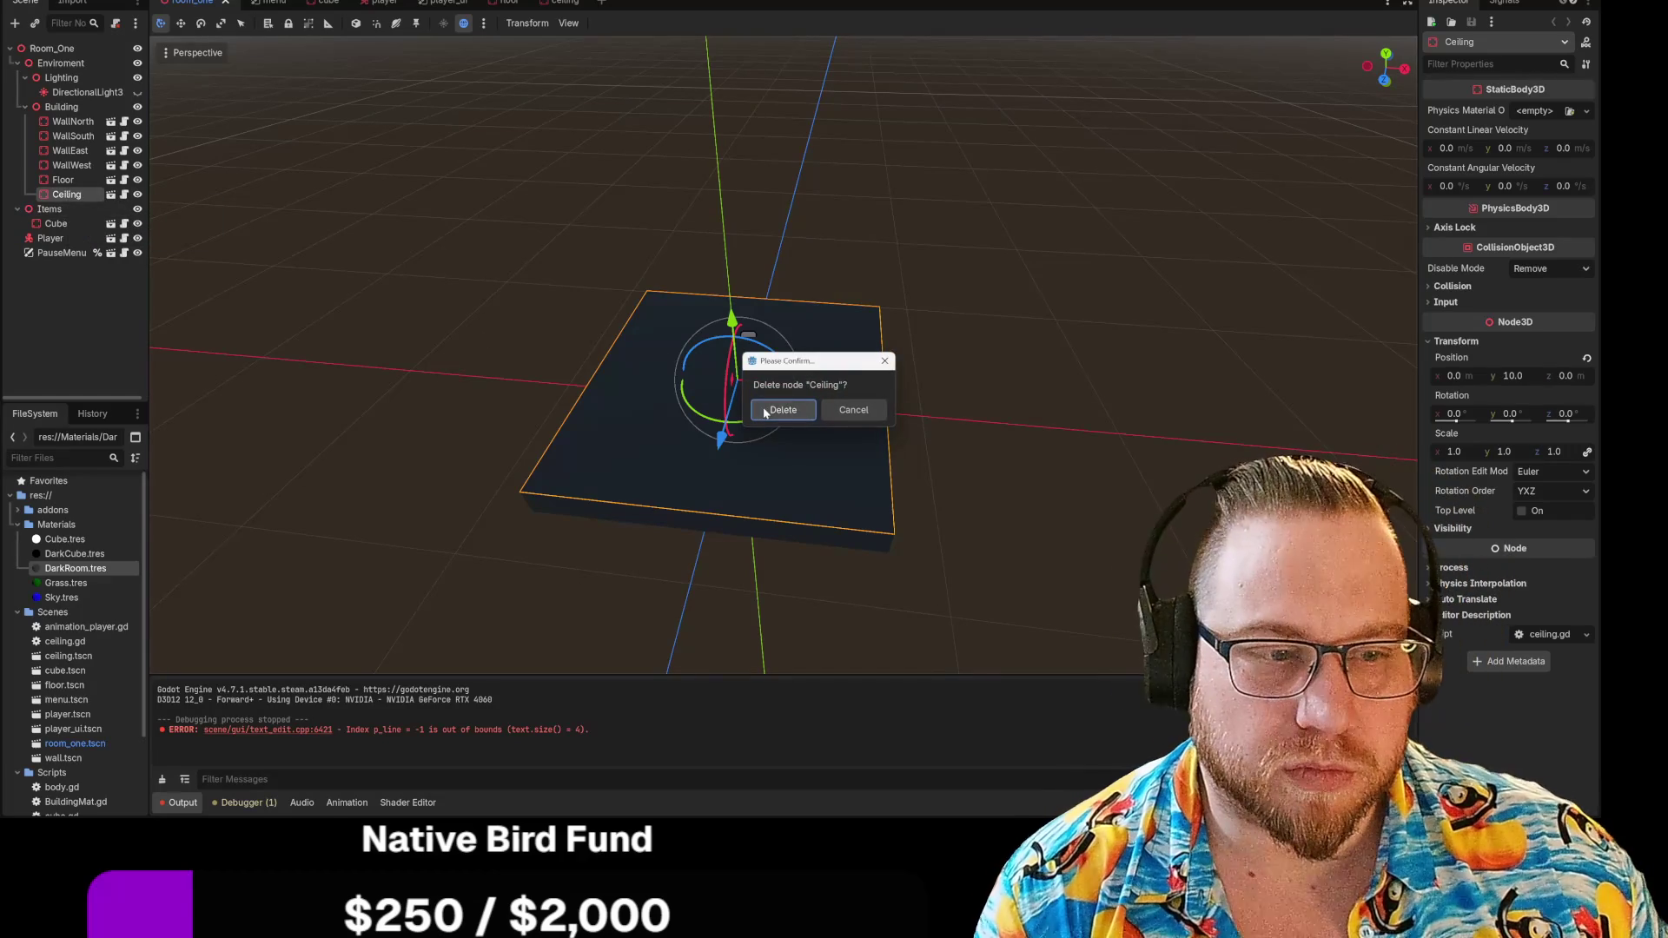
{"action": "left_click", "coordinate": [780, 410]}
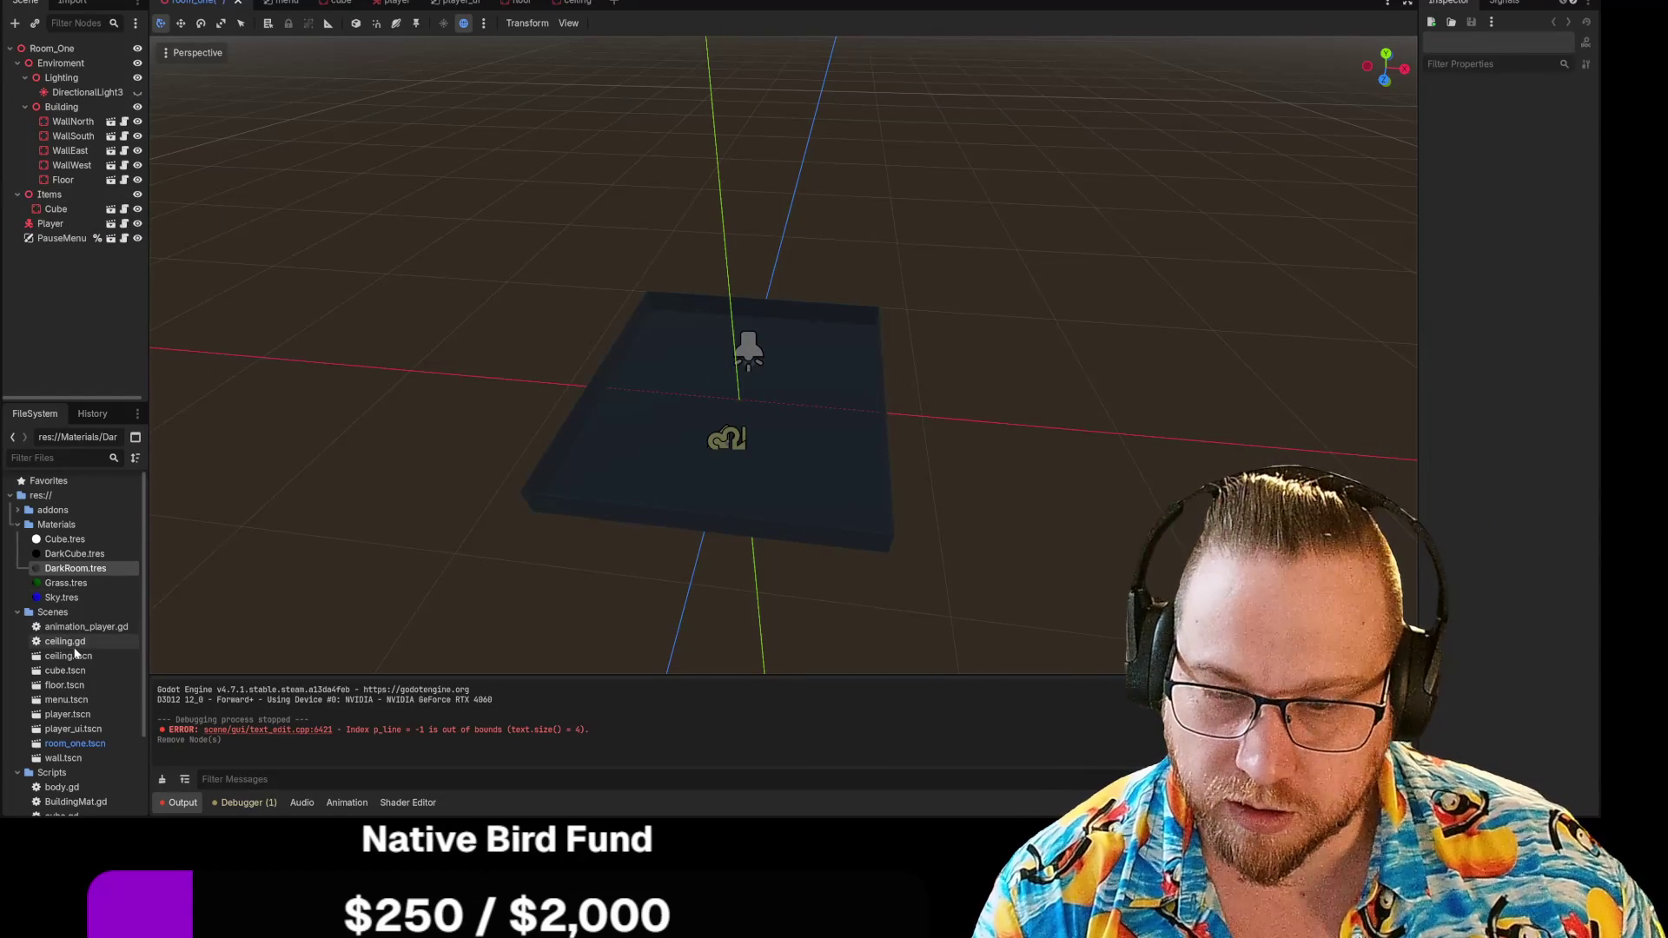
Instance ceiling.tscn as a child of Building, undoing a mistaken position change
{"action": "scroll", "coordinate": [76, 660], "scroll_direction": "down", "scroll_amount": 2}
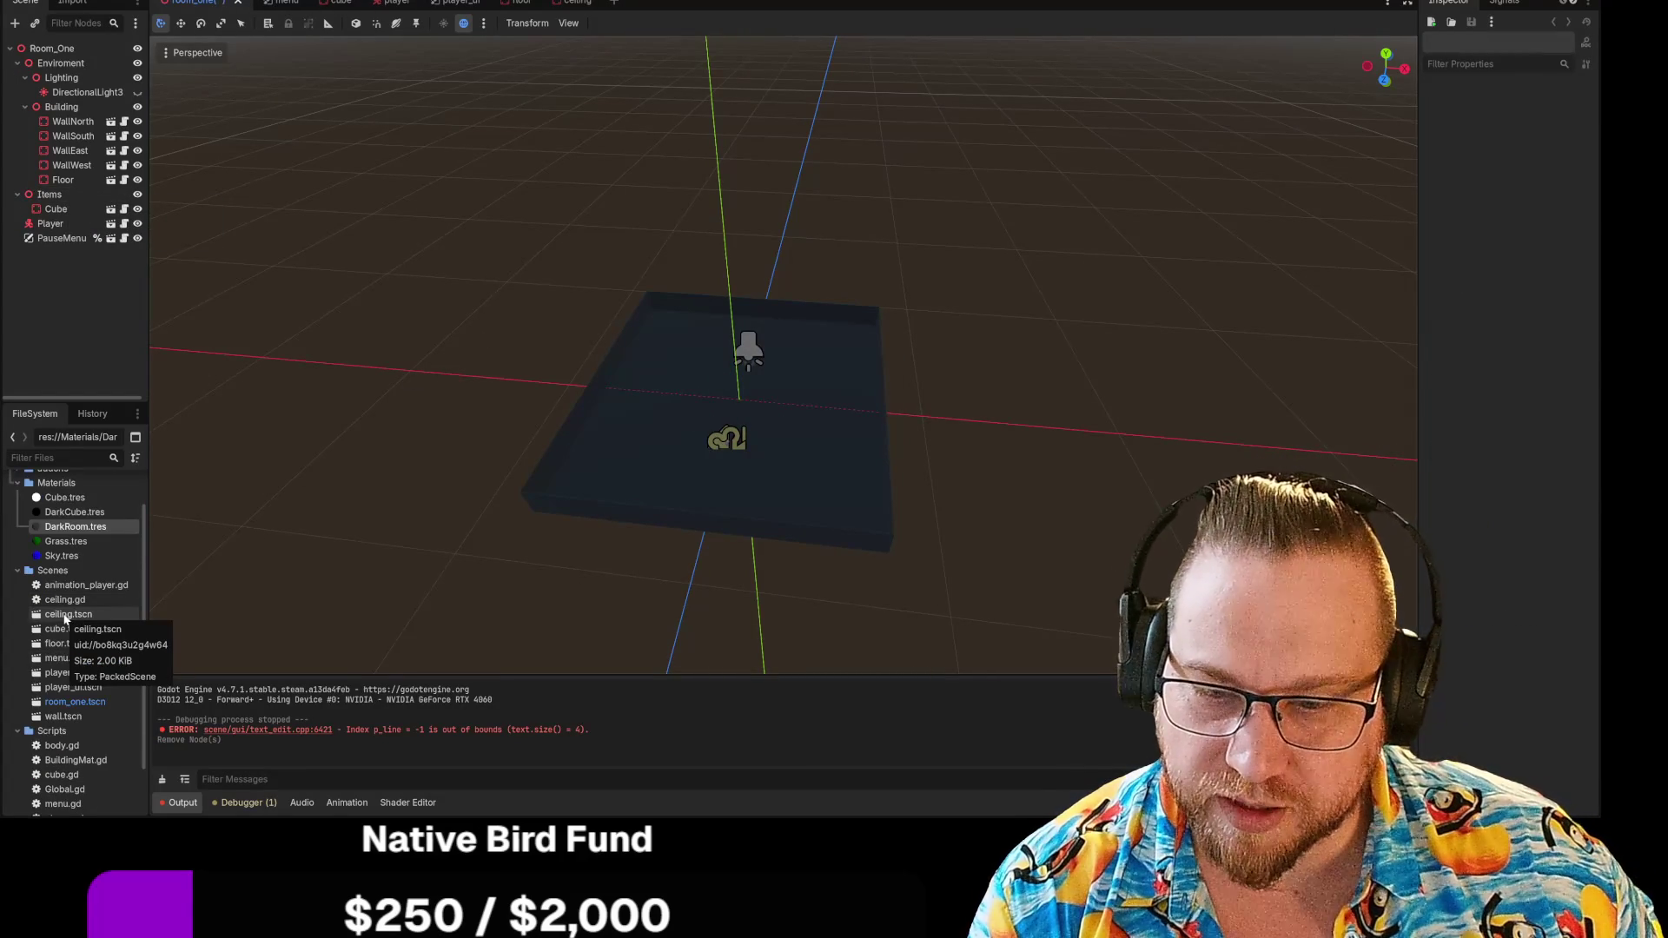
{"action": "mouse_move", "coordinate": [65, 618]}
{"action": "left_mouse_down"}
{"action": "mouse_move", "coordinate": [101, 372]}
{"action": "mouse_move", "coordinate": [50, 111]}
{"action": "left_mouse_up"}
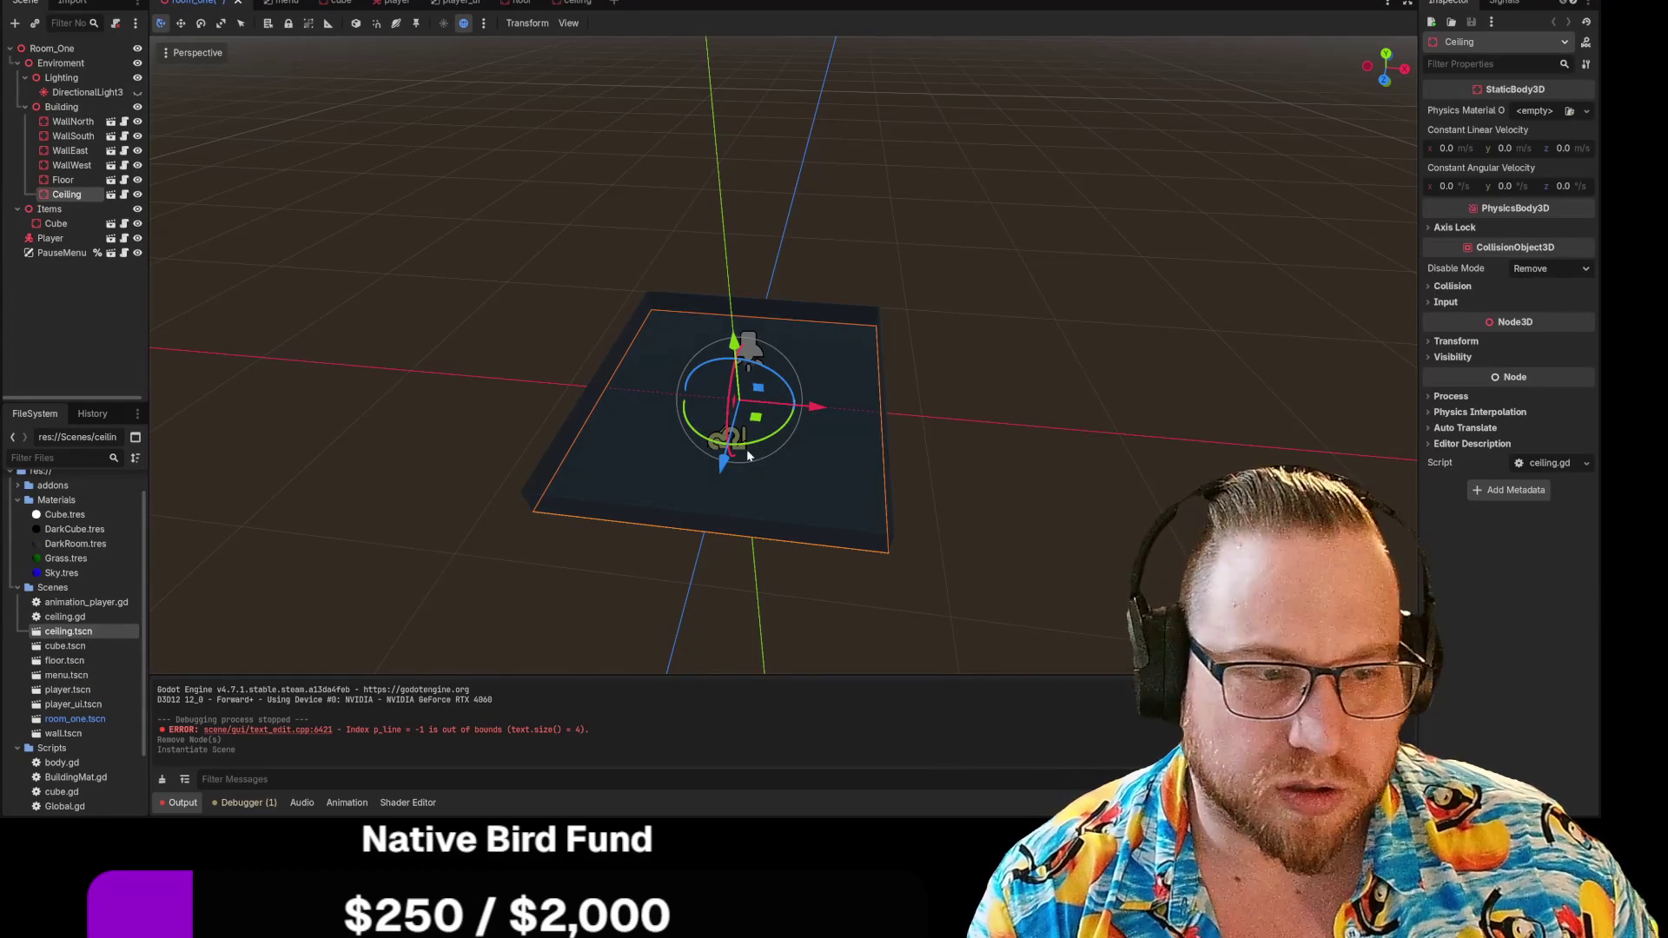
{"action": "left_click", "coordinate": [1454, 341]}
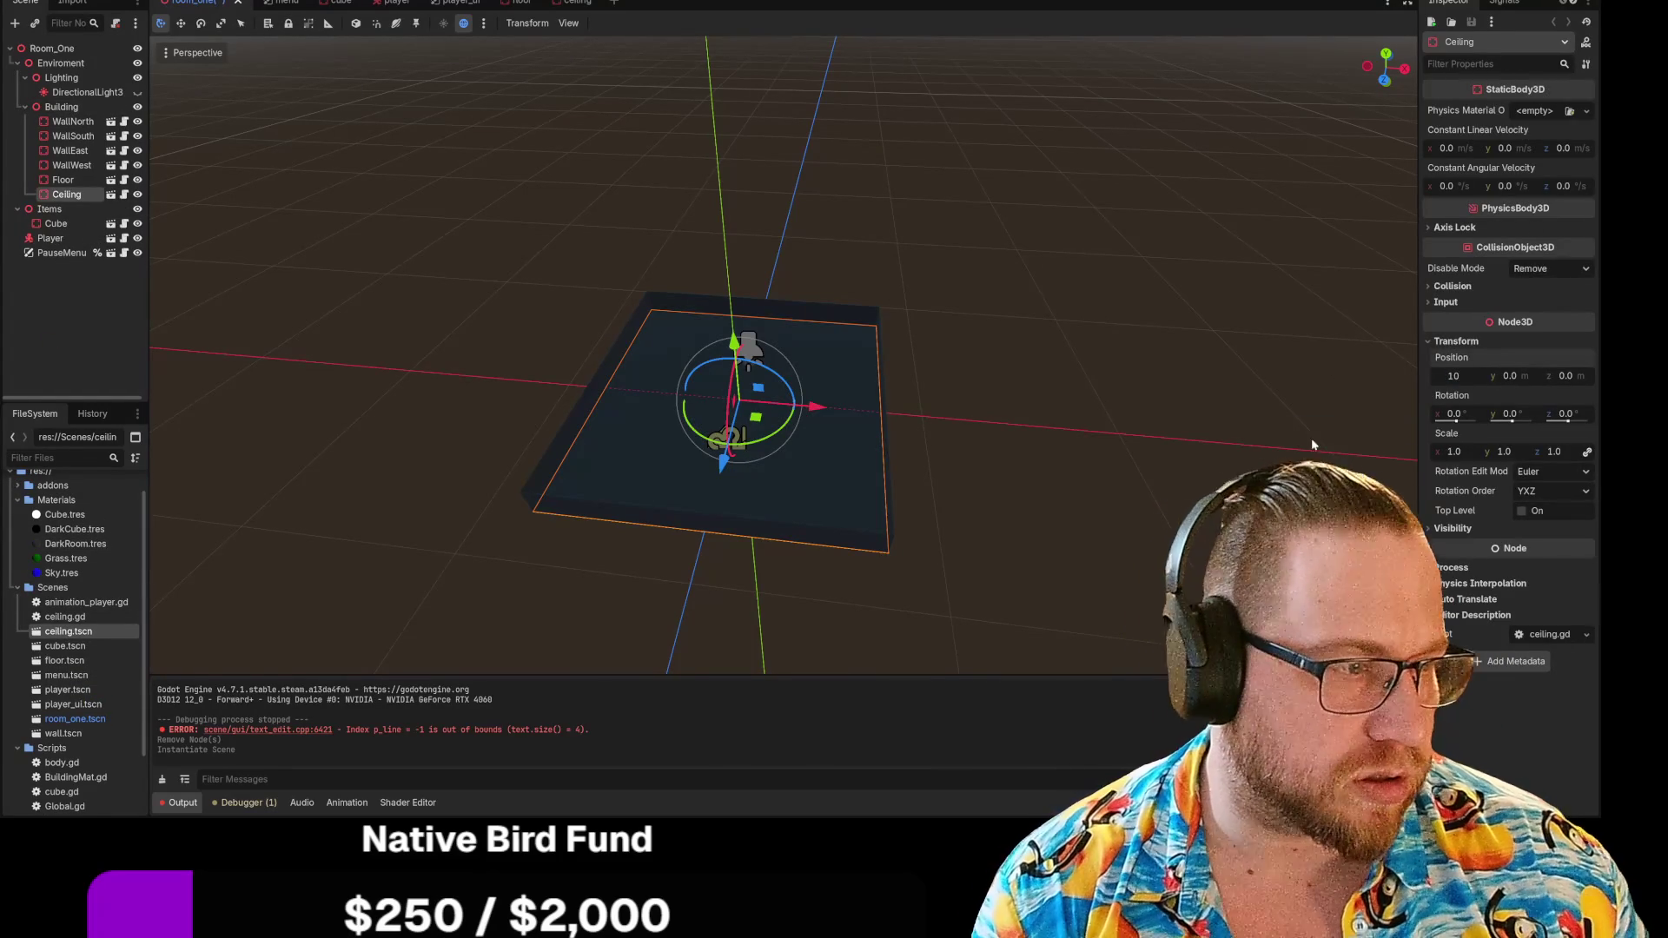
{"action": "left_click", "coordinate": [1261, 424]}
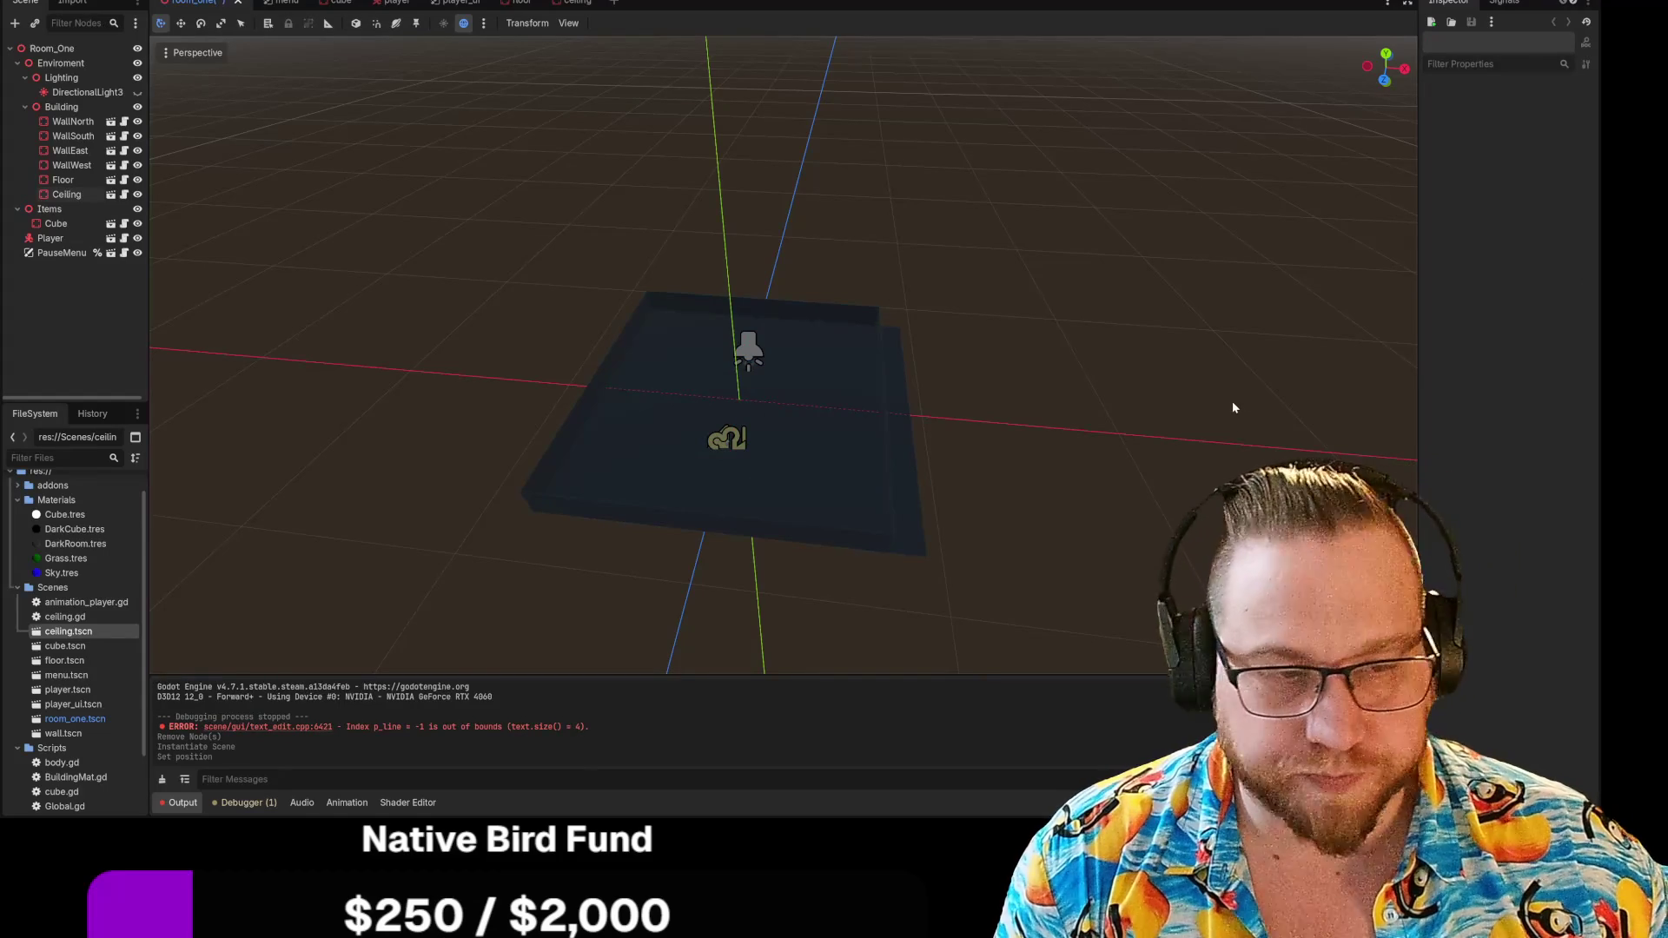
{"action": "key", "text": "ctrl+z"}
Set the new Ceiling's Position Y to 10 and run the game to test it
{"action": "left_click", "coordinate": [695, 317]}
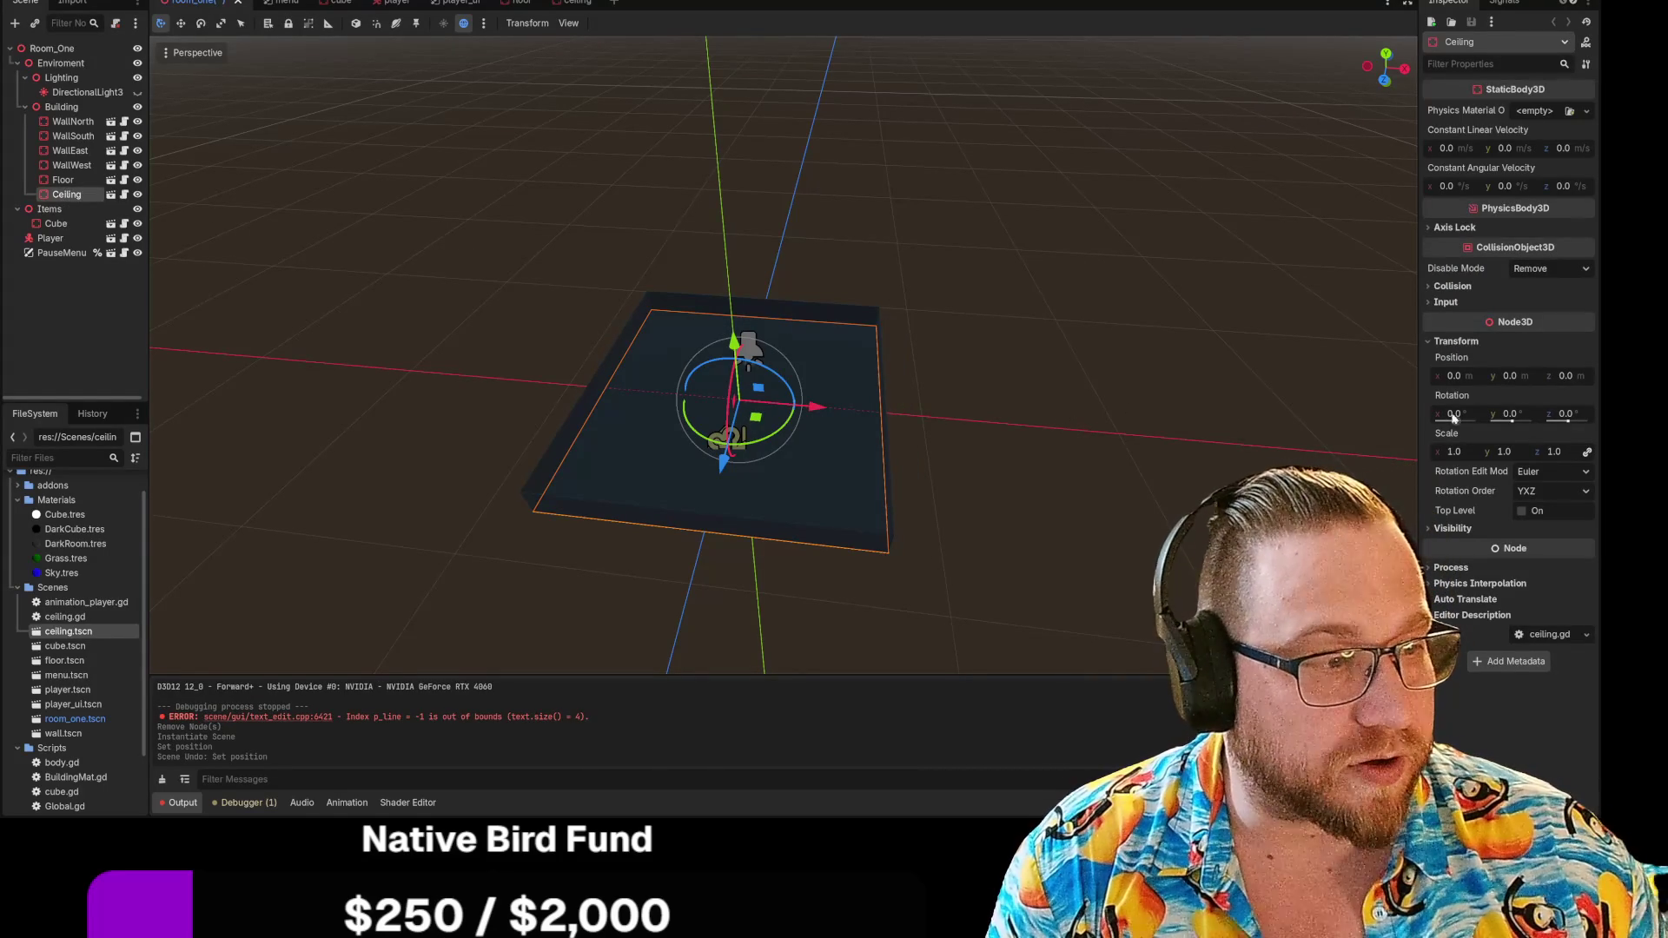
{"action": "left_click", "coordinate": [1513, 375]}
{"action": "type", "text": "10"}
{"action": "left_click", "coordinate": [1311, 186]}
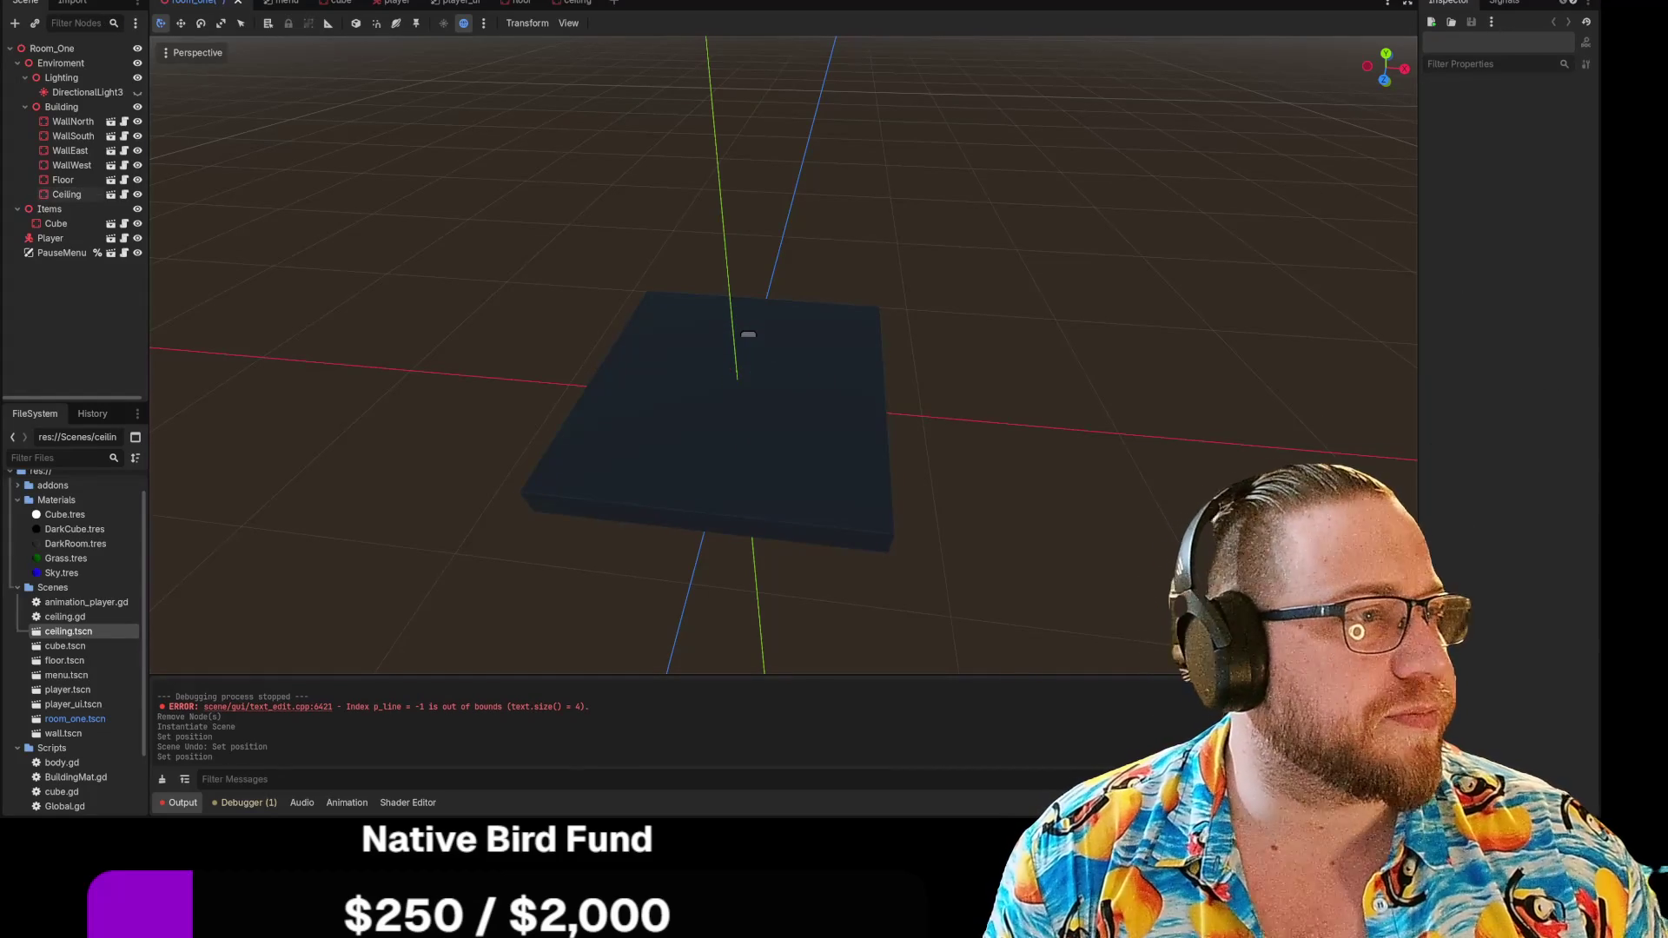
{"action": "key", "text": "F5"}
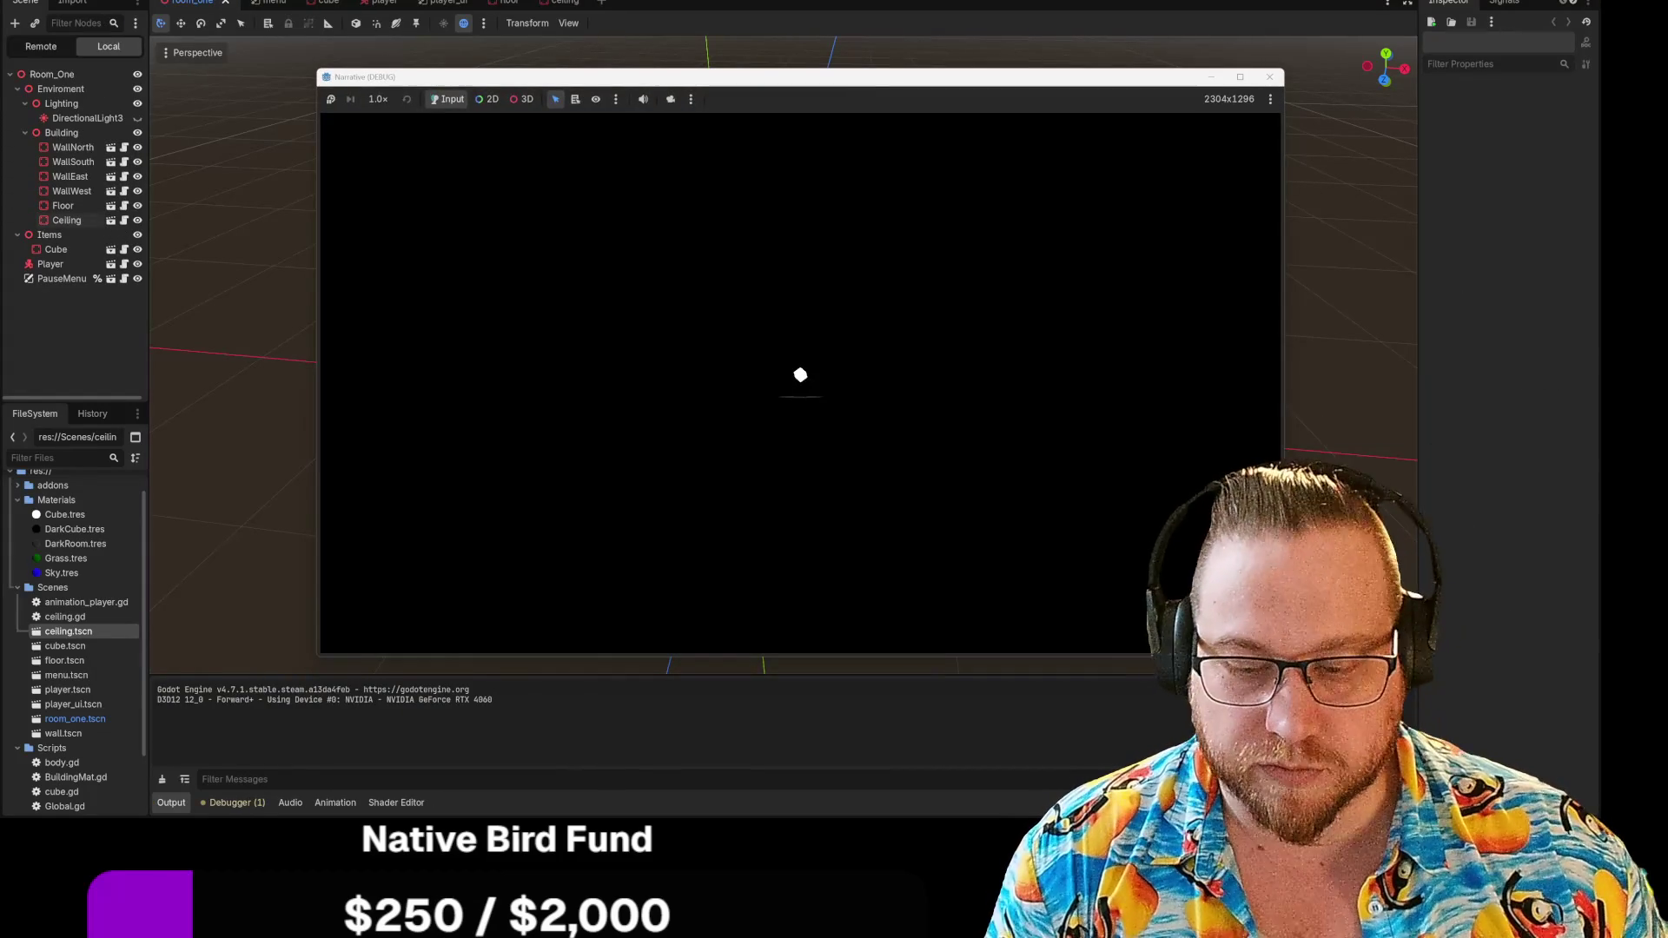
{"action": "key", "text": "Escape"}
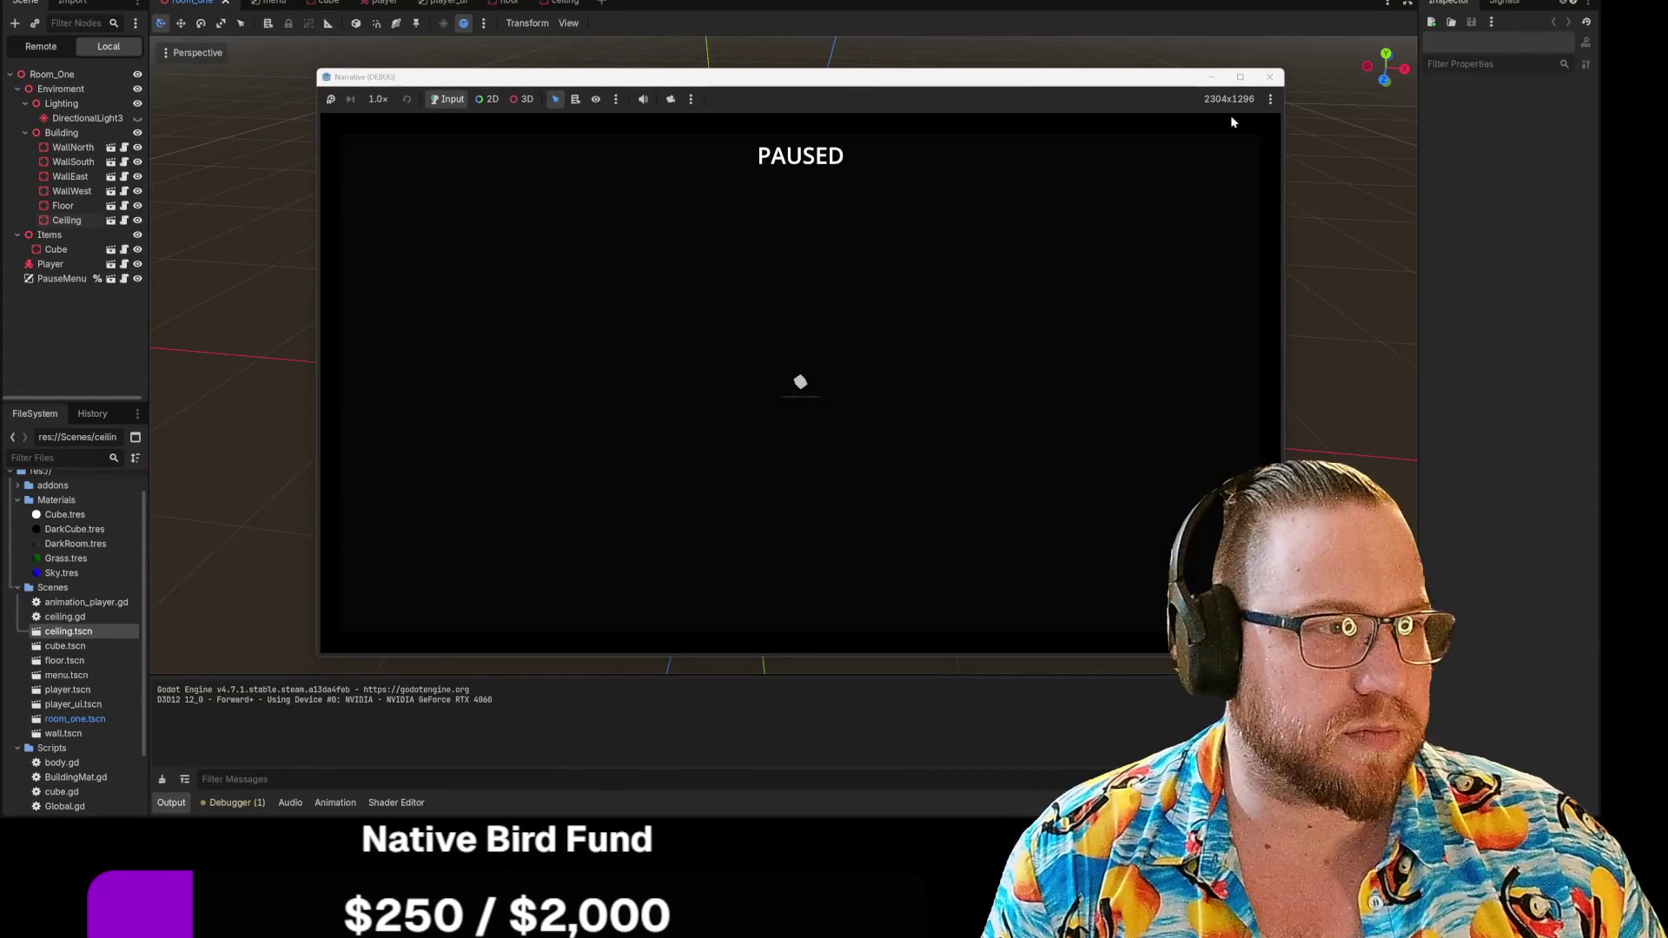
{"action": "left_click", "coordinate": [1270, 82]}
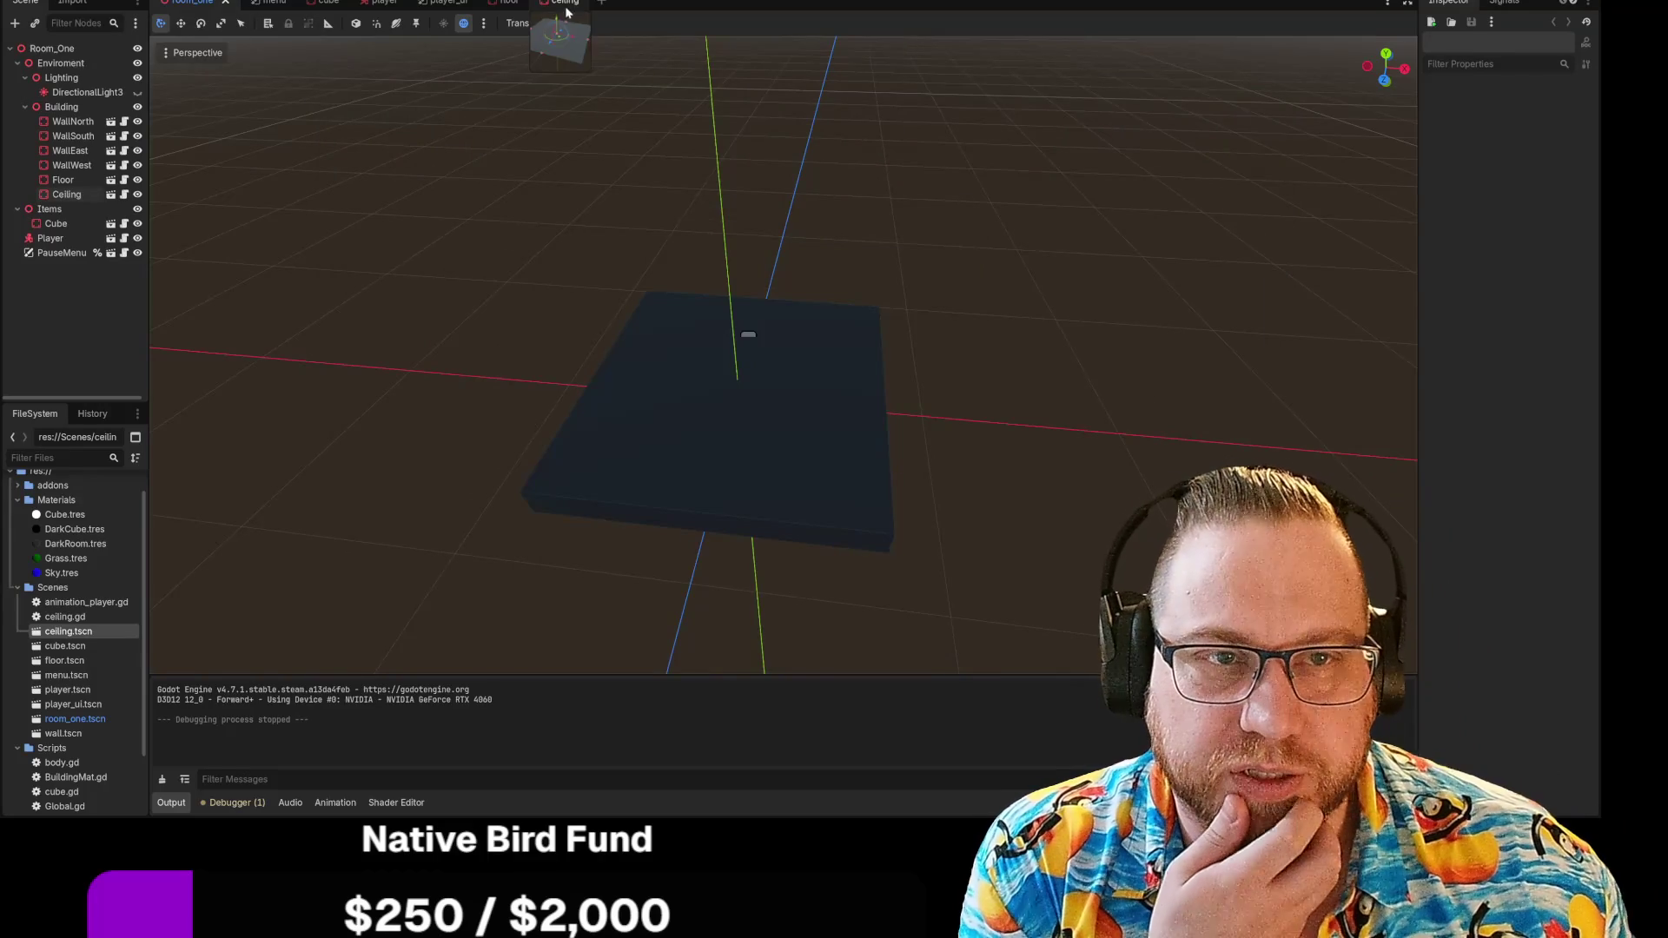
{"action": "left_click", "coordinate": [569, 2]}
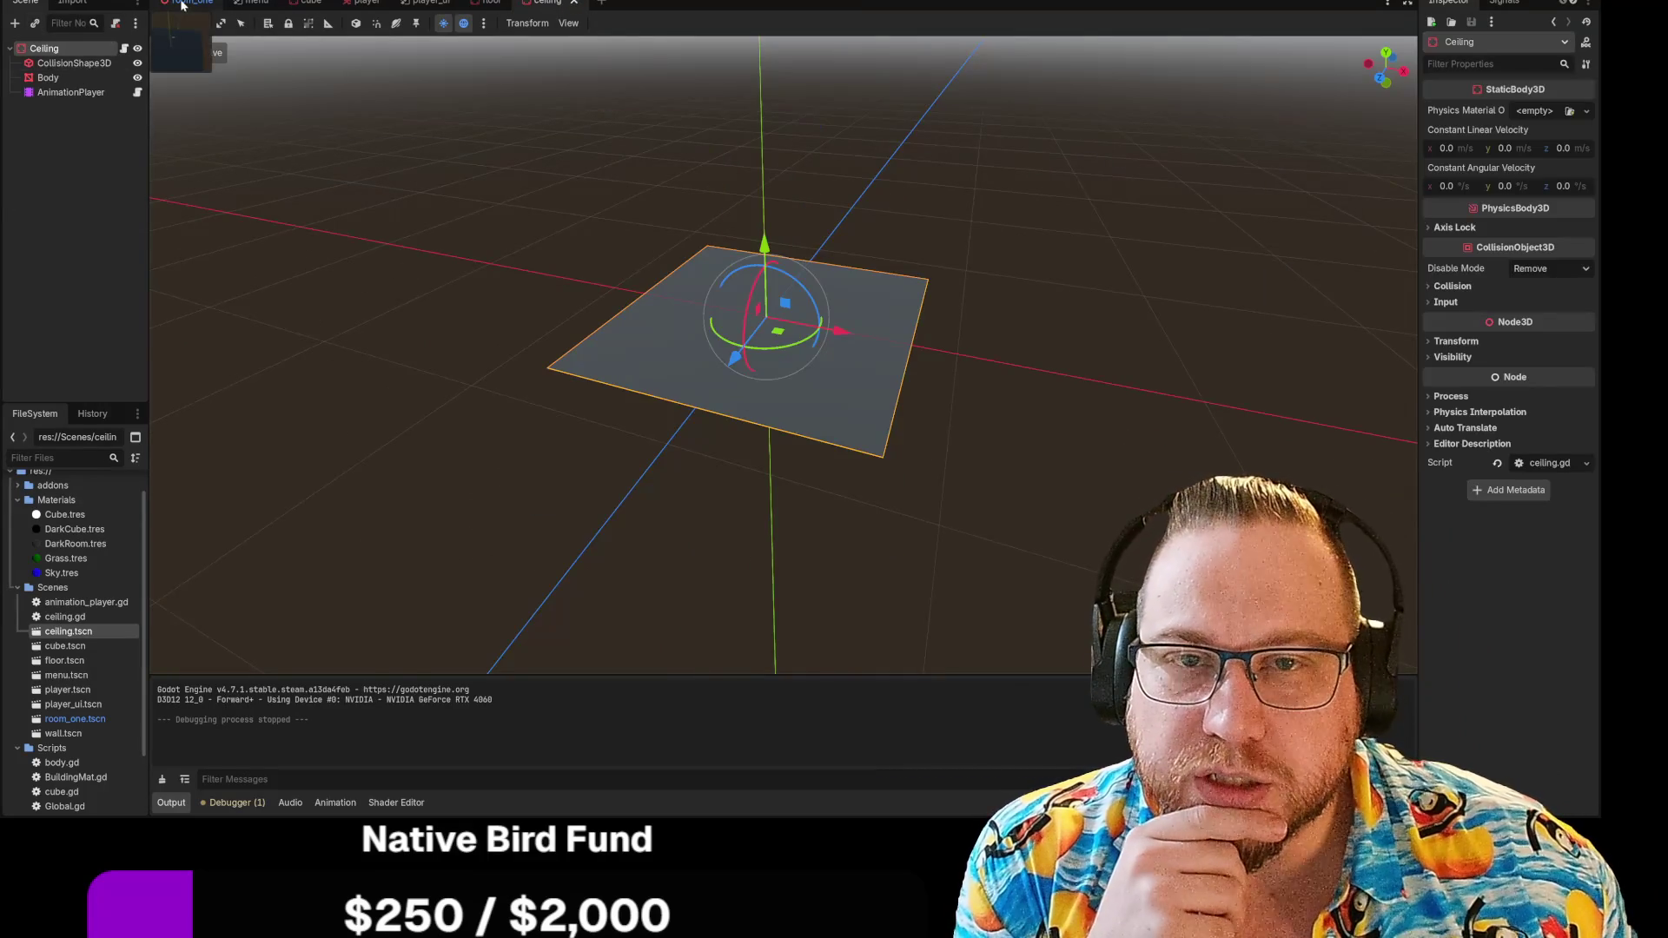
{"action": "left_click", "coordinate": [191, 2]}
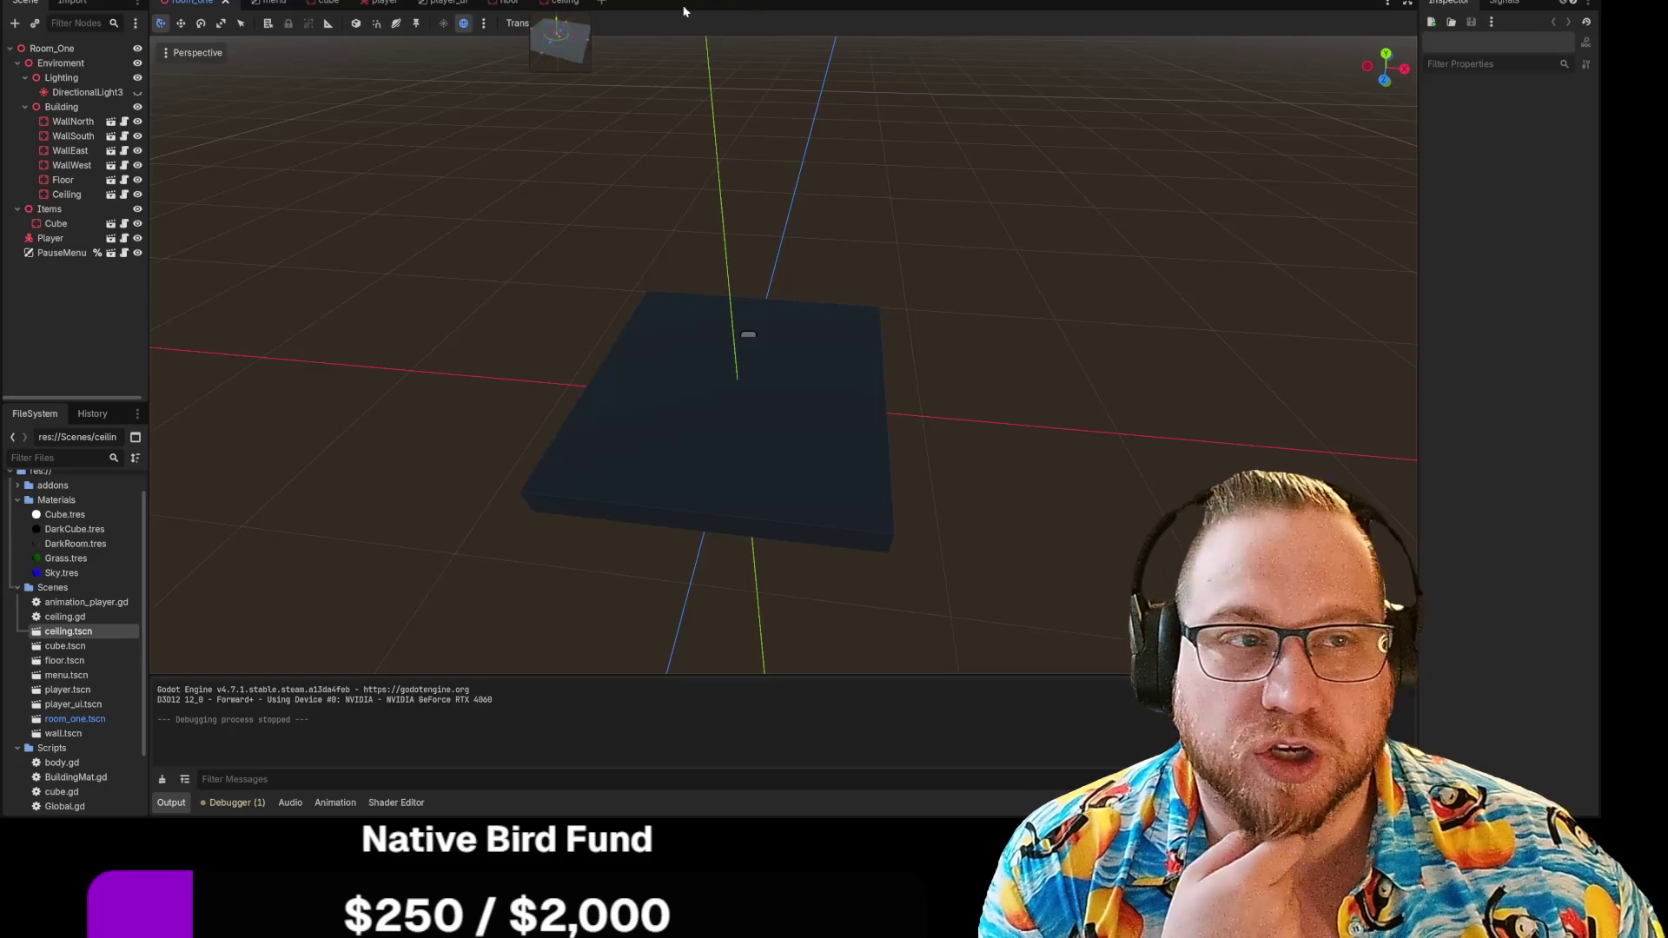
{"action": "key", "text": "ctrl+F3"}
Review the material-swapping lines 14–17 and put the caret on the func _interacted(): line
{"action": "left_click_drag", "start_coordinate": [485, 473], "coordinate": [718, 570]}
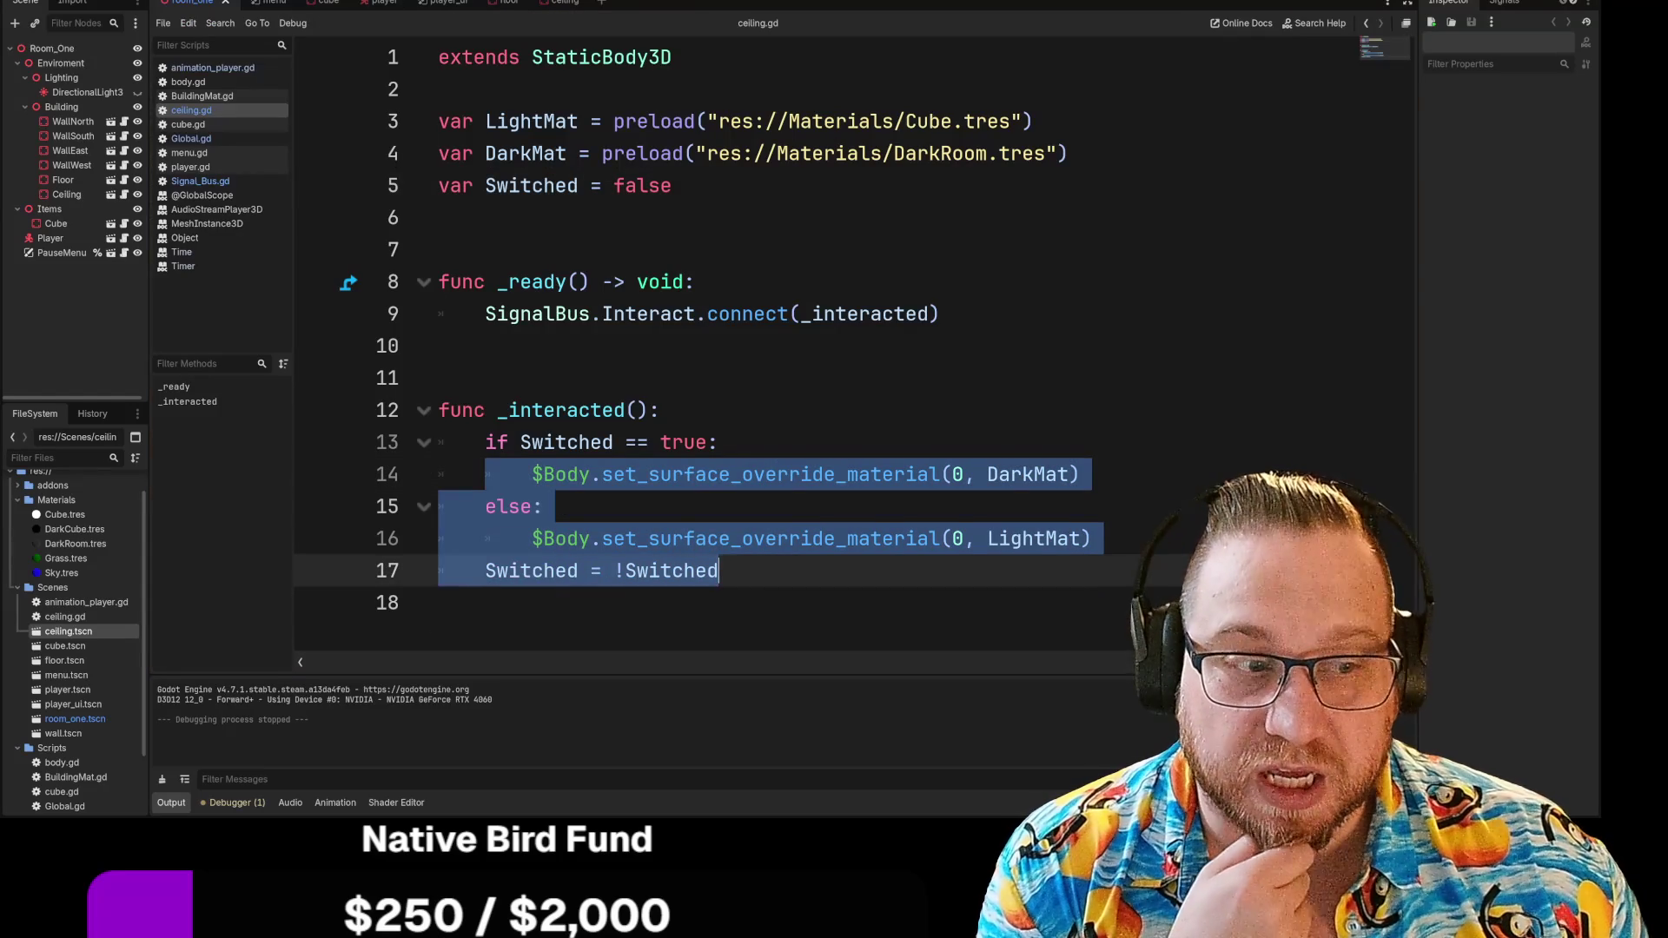
{"action": "left_click", "coordinate": [718, 571]}
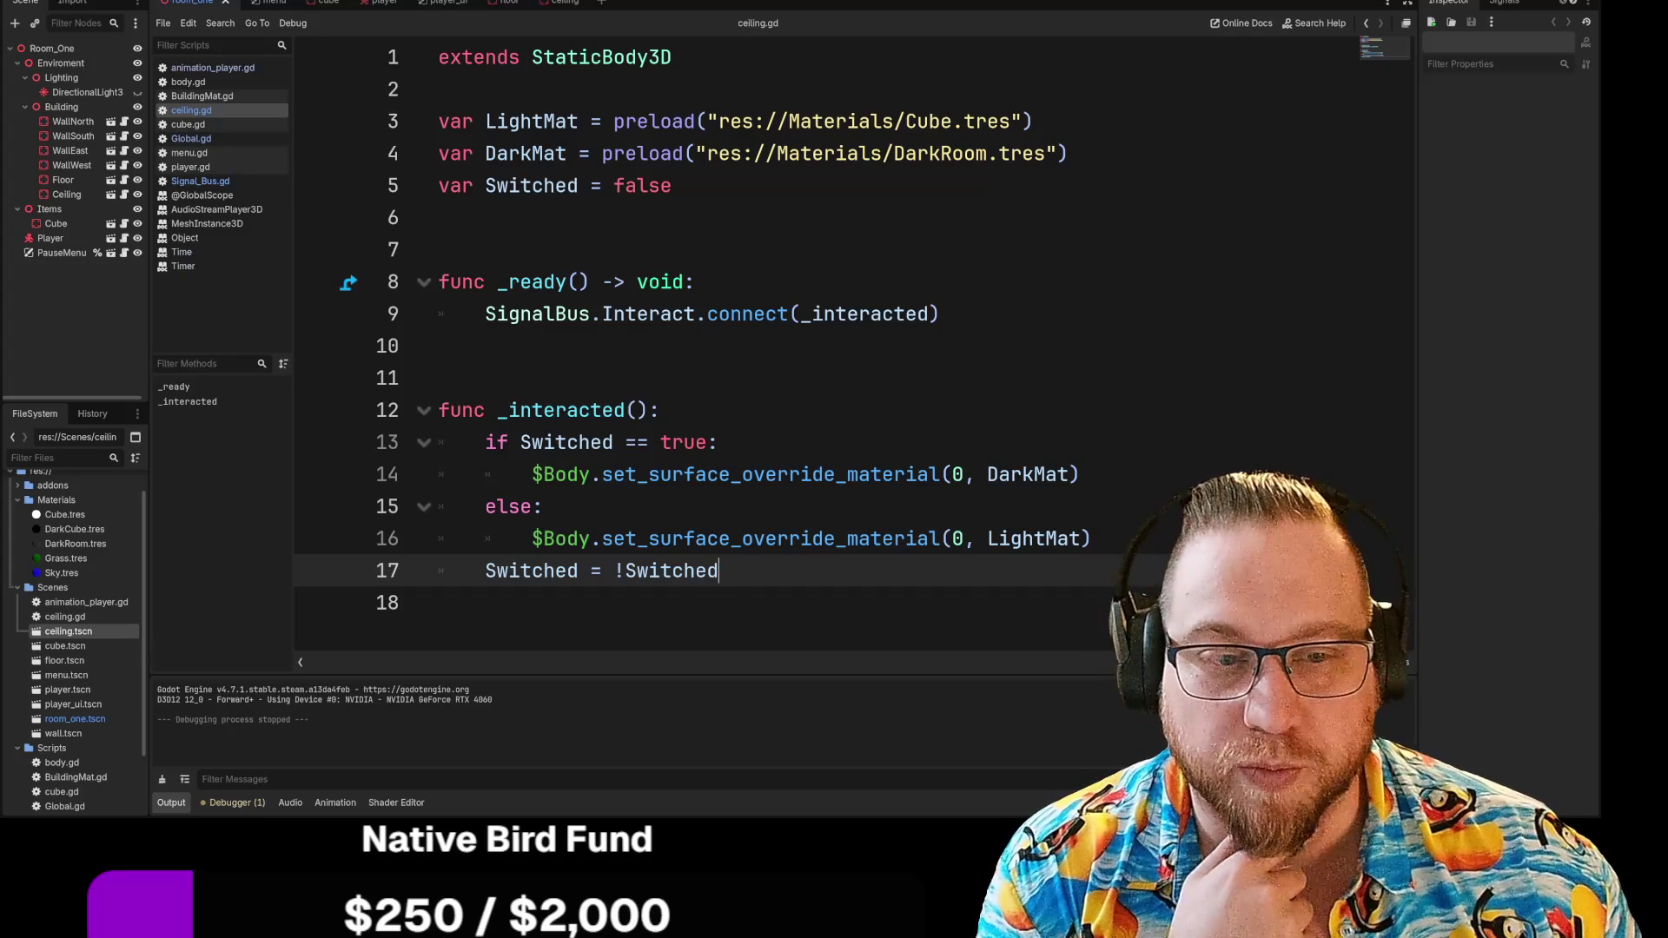
{"action": "key", "text": "Up"}
{"action": "key", "text": "Up"}
{"action": "key", "text": "Up"}
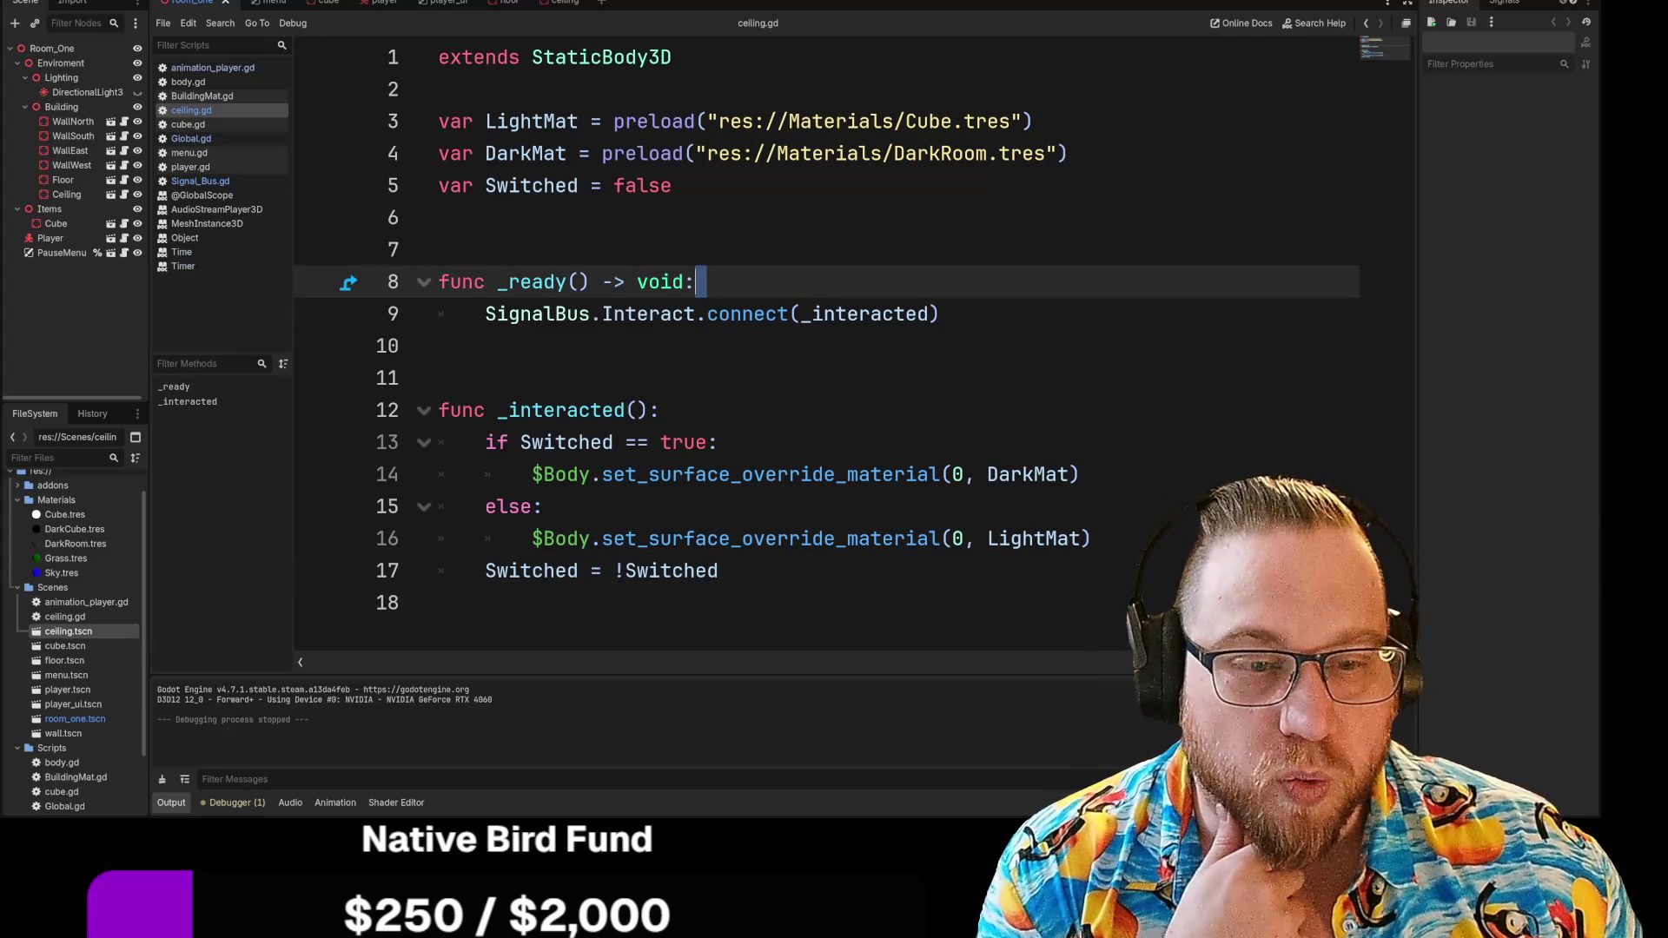
{"action": "left_click", "coordinate": [719, 571]}
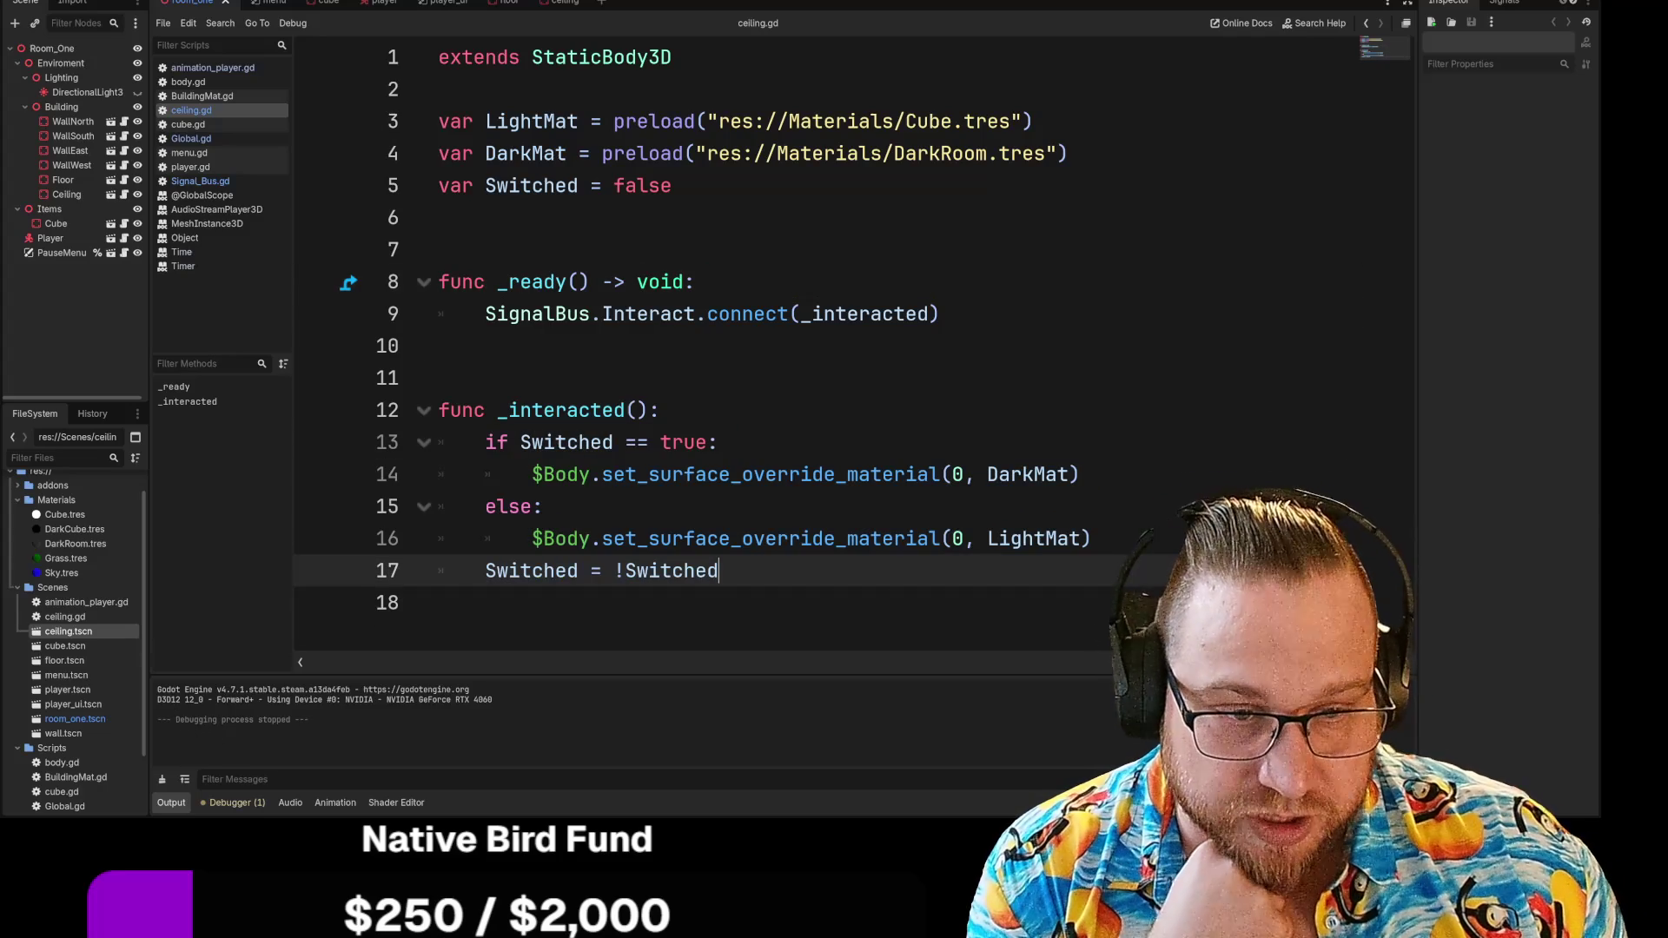
{"action": "left_click", "coordinate": [662, 410]}
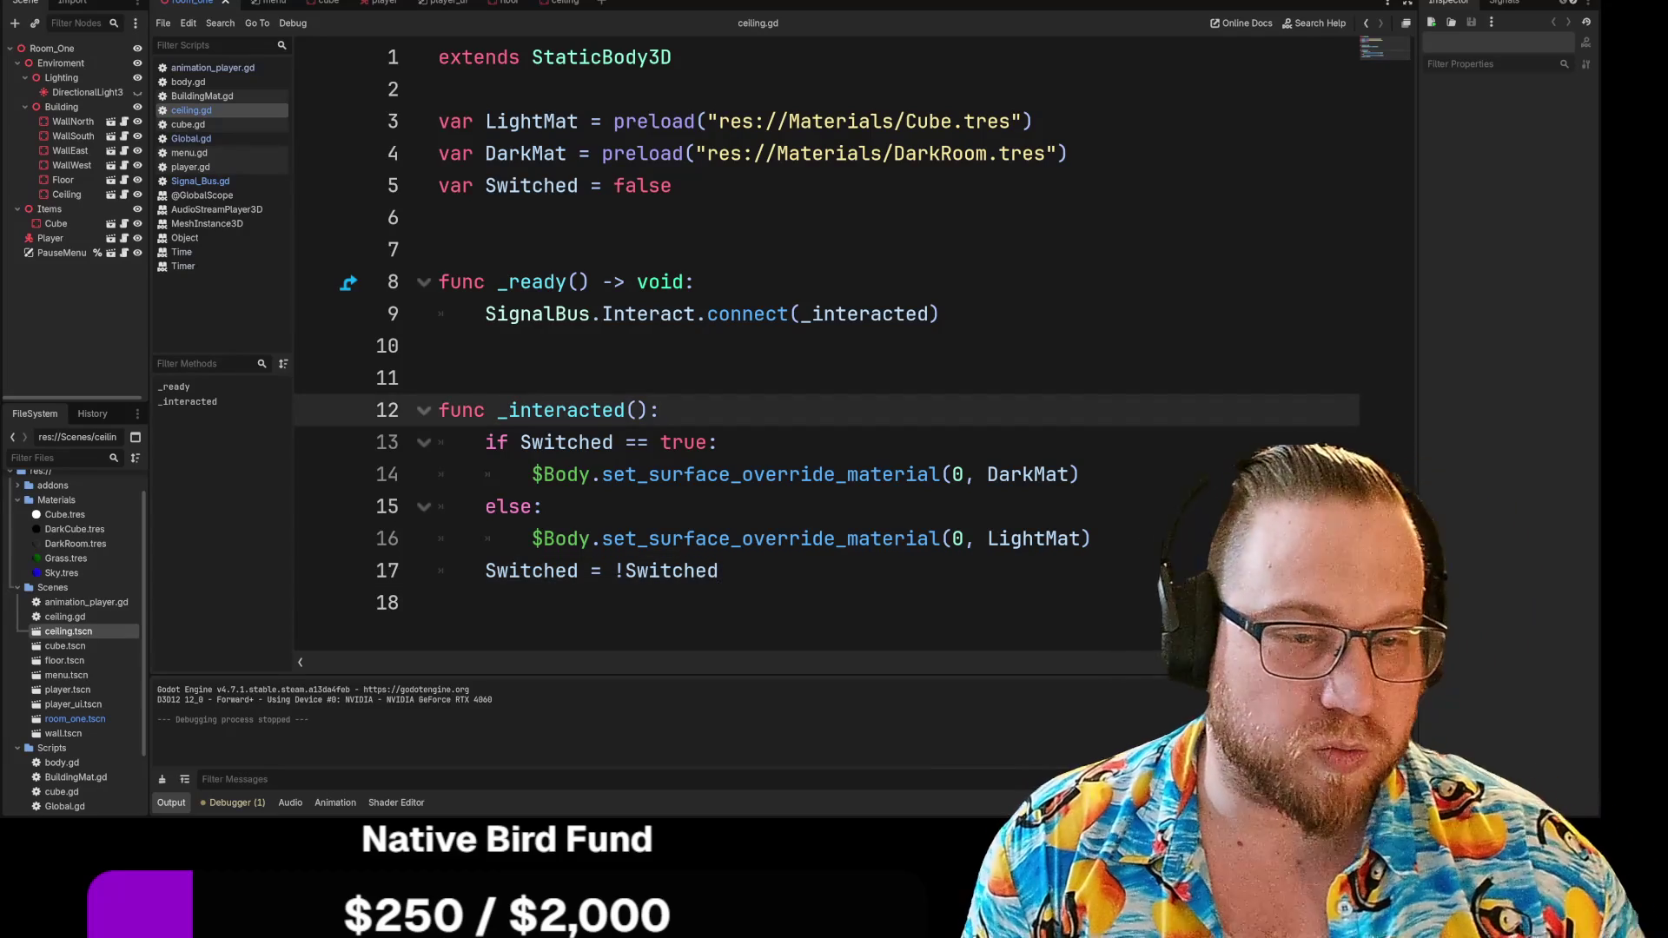
Insert print(Switched) as the first line of _interacted and run the game
{"action": "key", "text": "Return"}
{"action": "type", "text": "pr"}
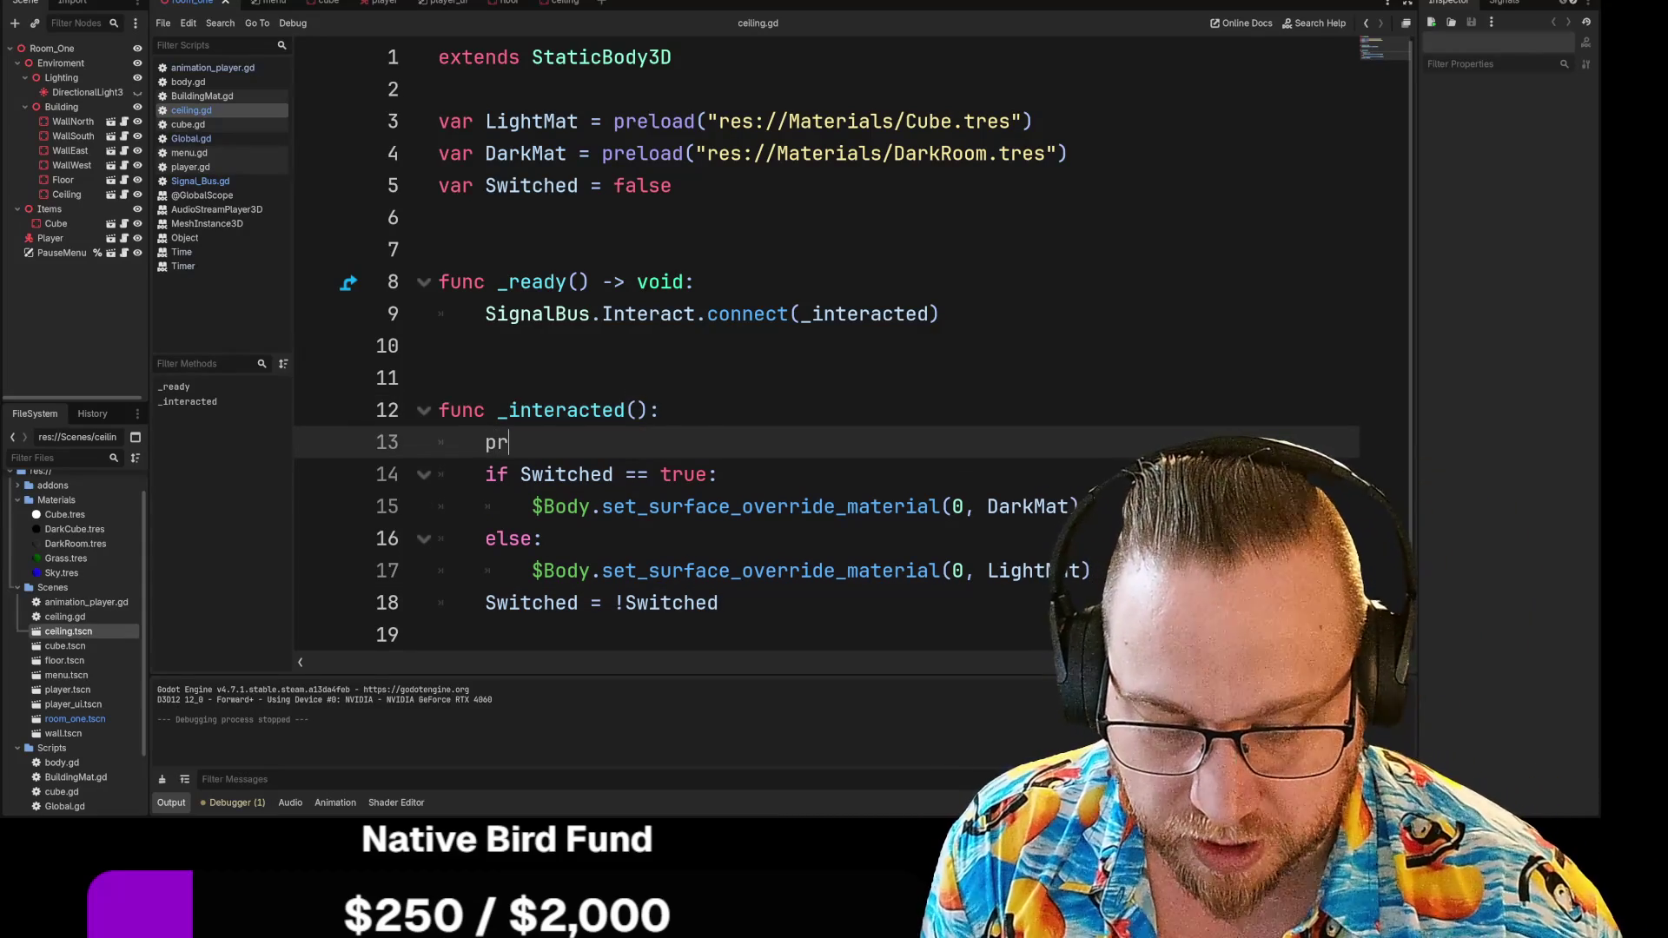
{"action": "key", "text": "BackSpace"}
{"action": "key", "text": "BackSpace"}
{"action": "key", "text": "BackSpace"}
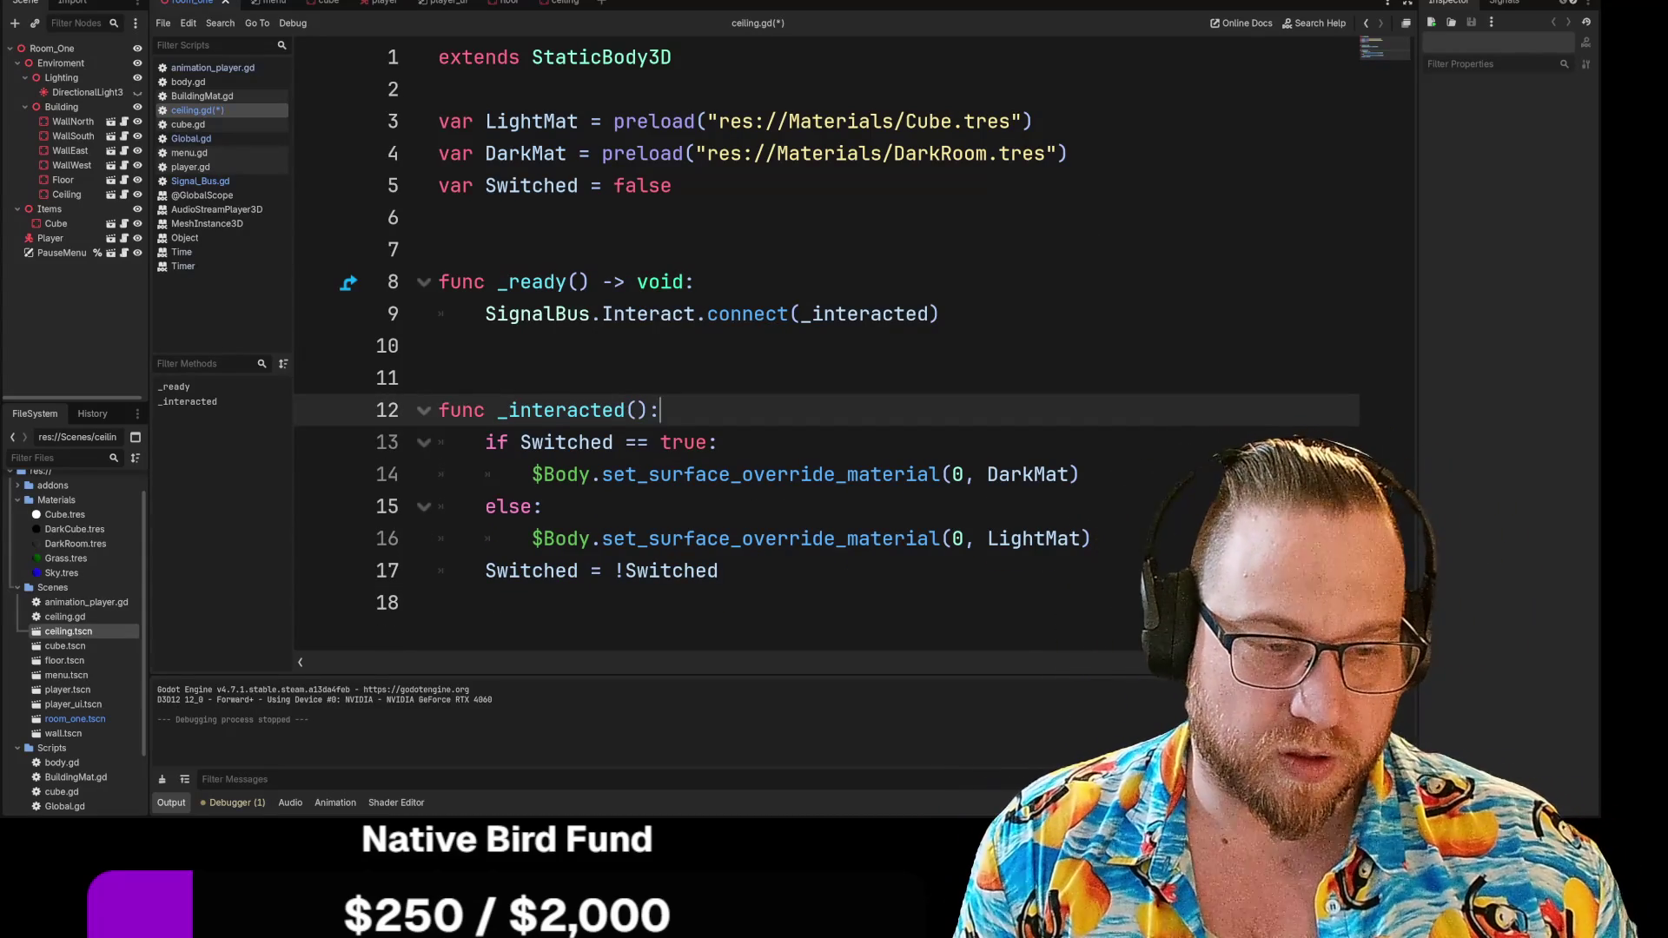
{"action": "key", "text": "Return"}
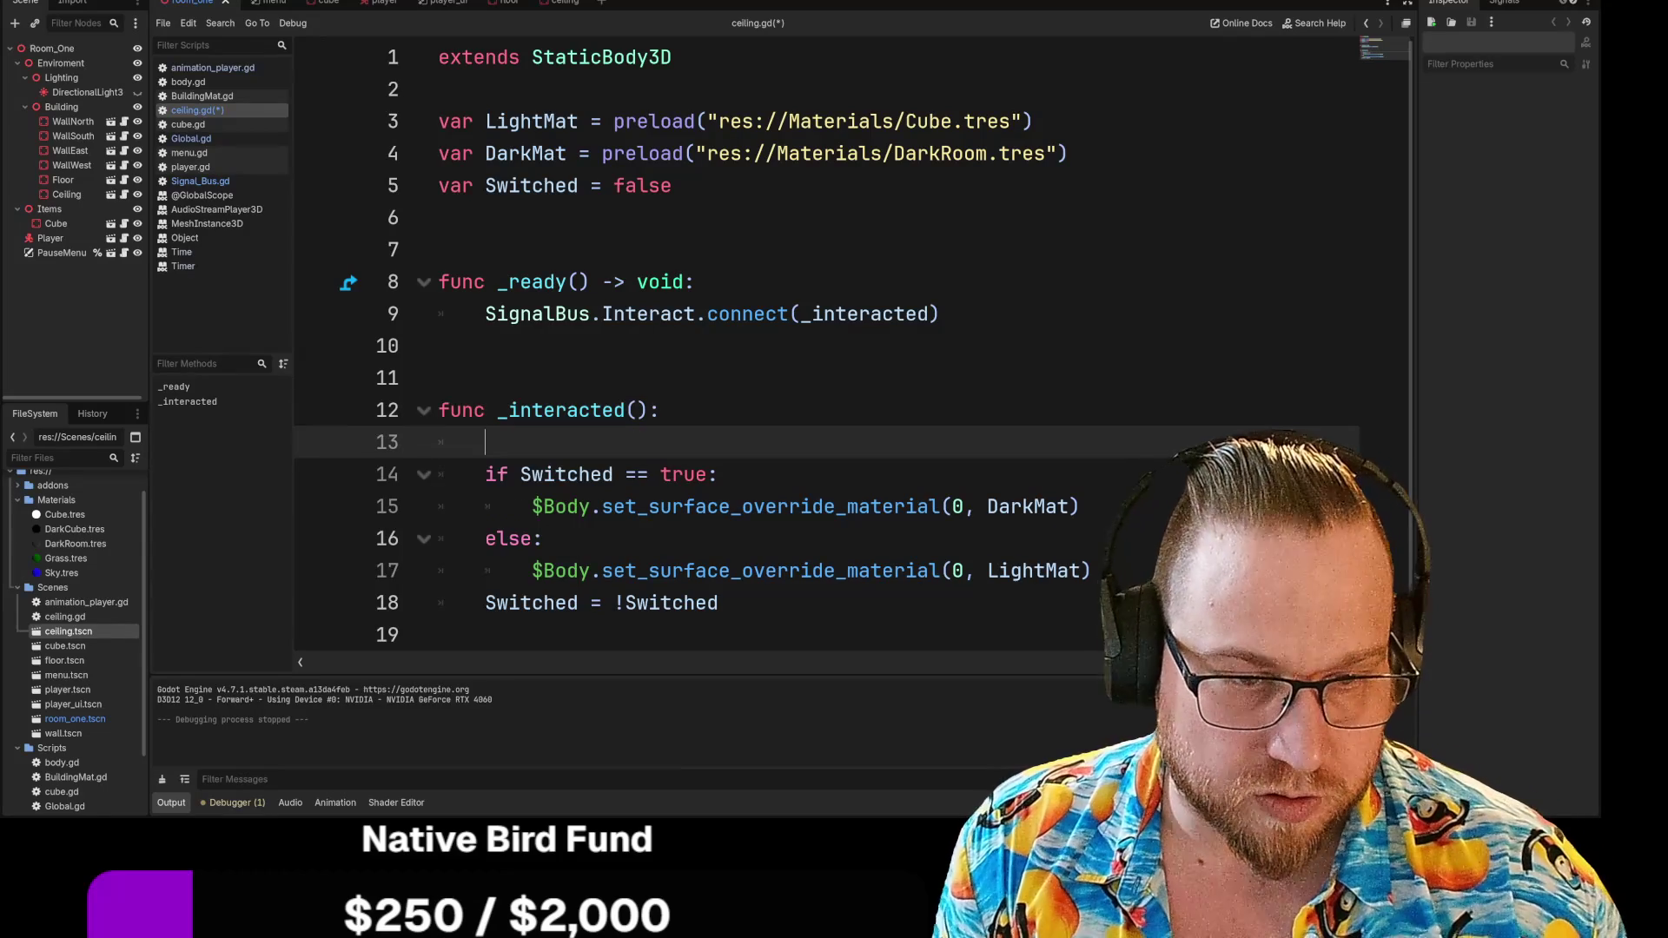
{"action": "type", "text": "print"}
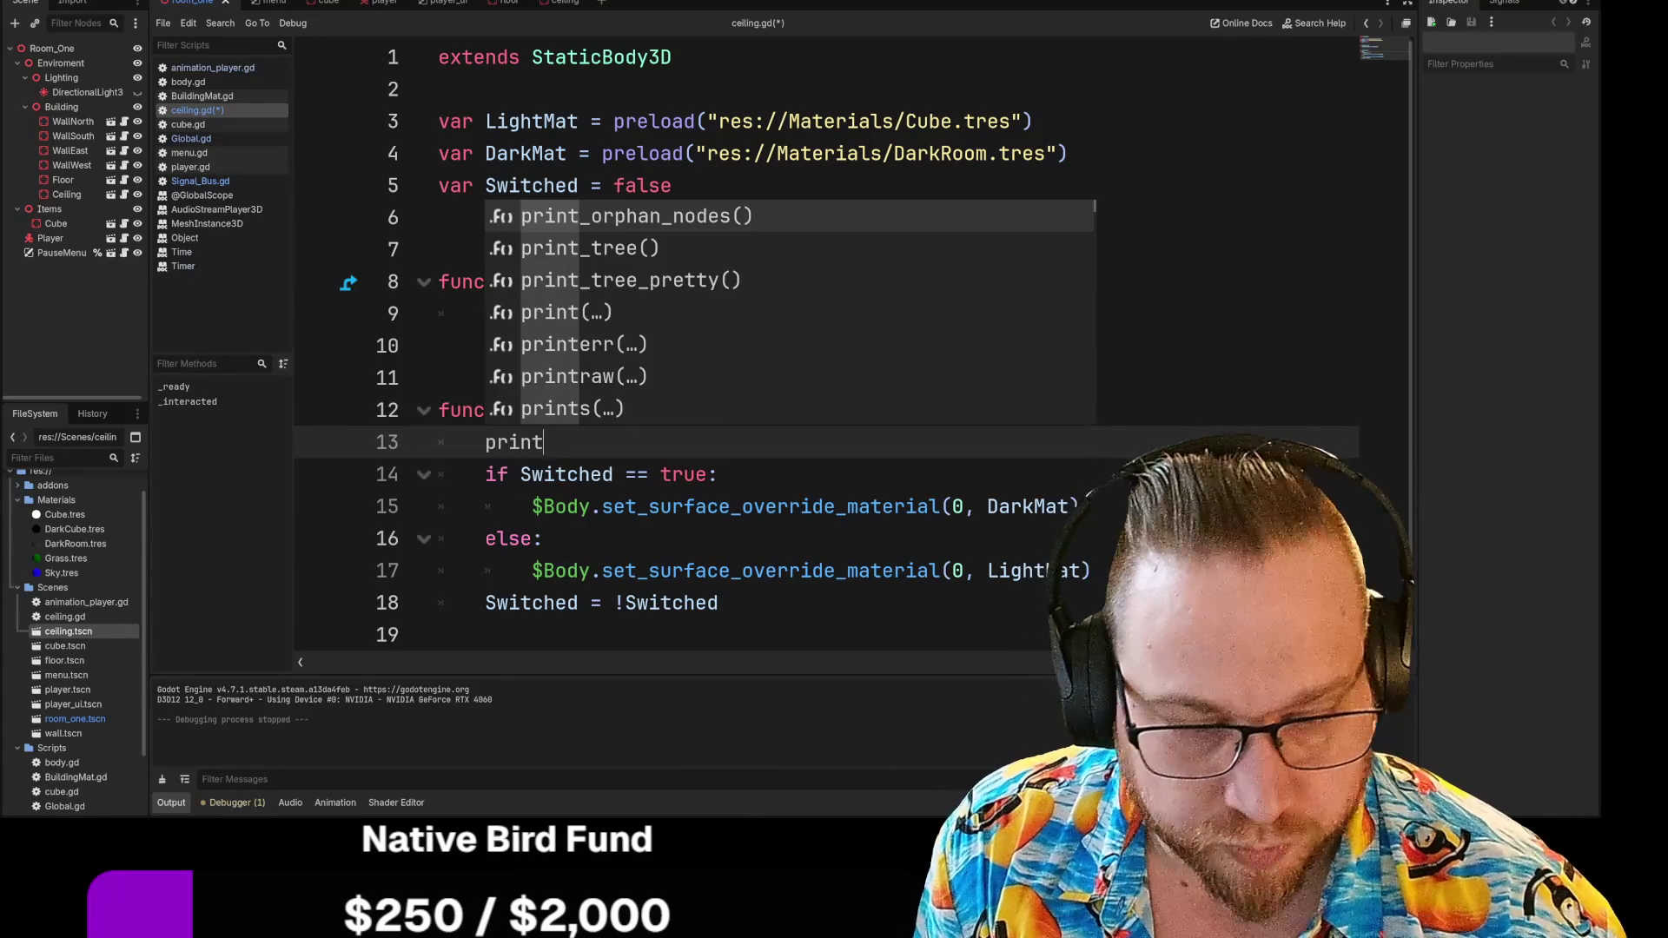
{"action": "type", "text": "(Swi"}
{"action": "key", "text": "Return"}
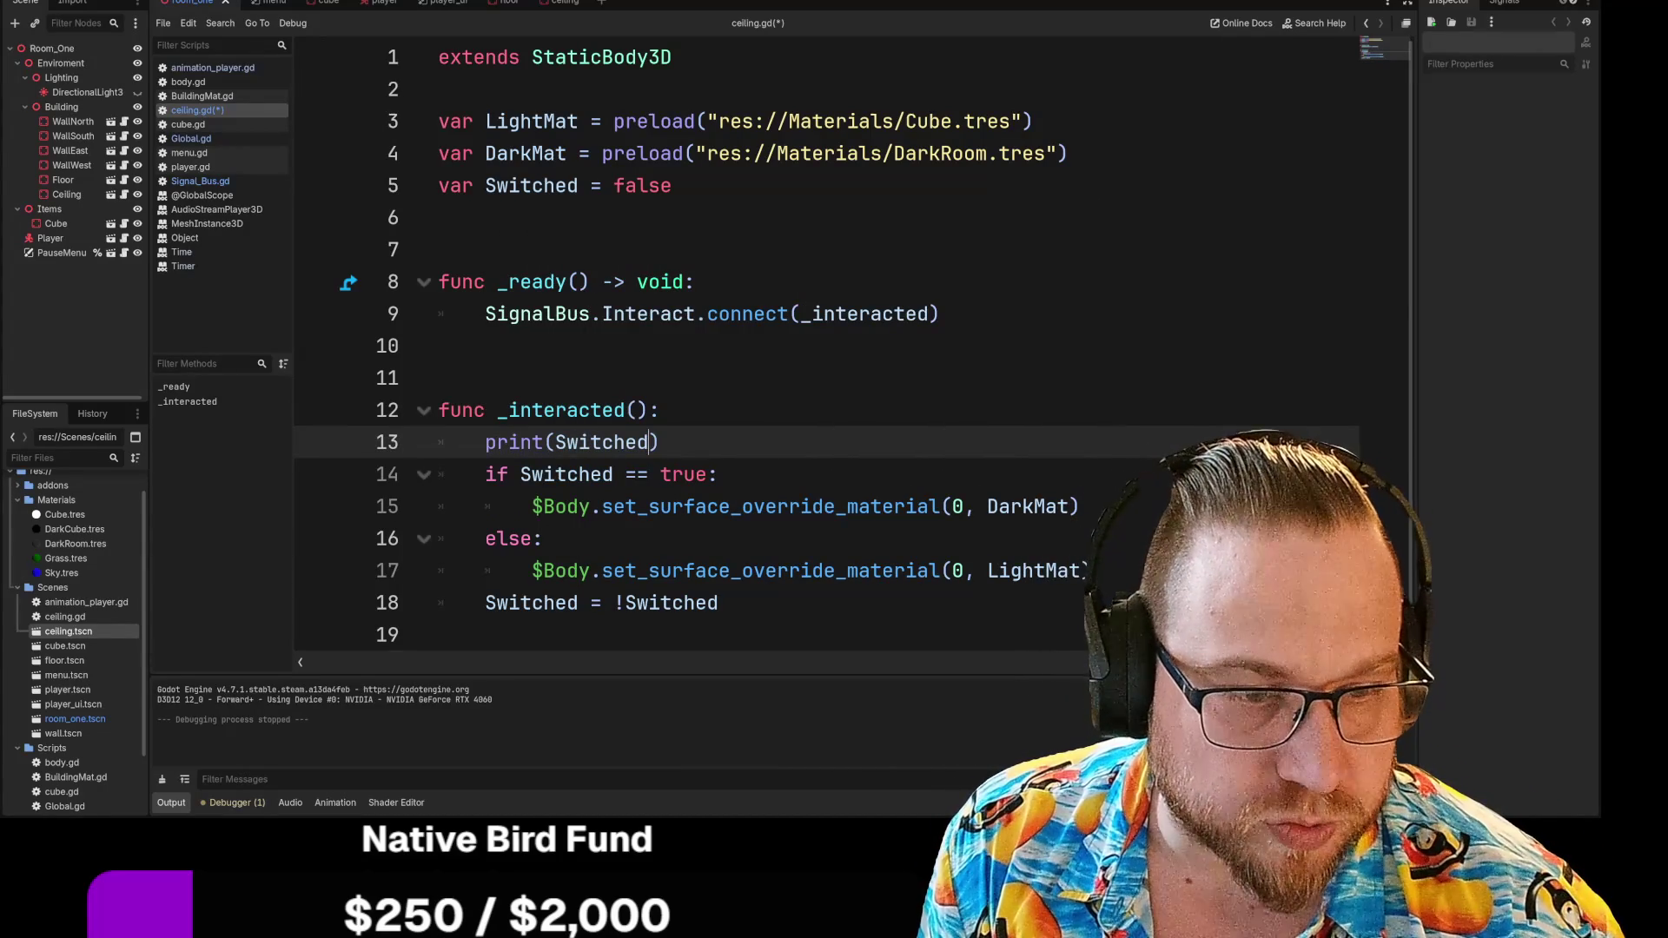
{"action": "key", "text": "End"}
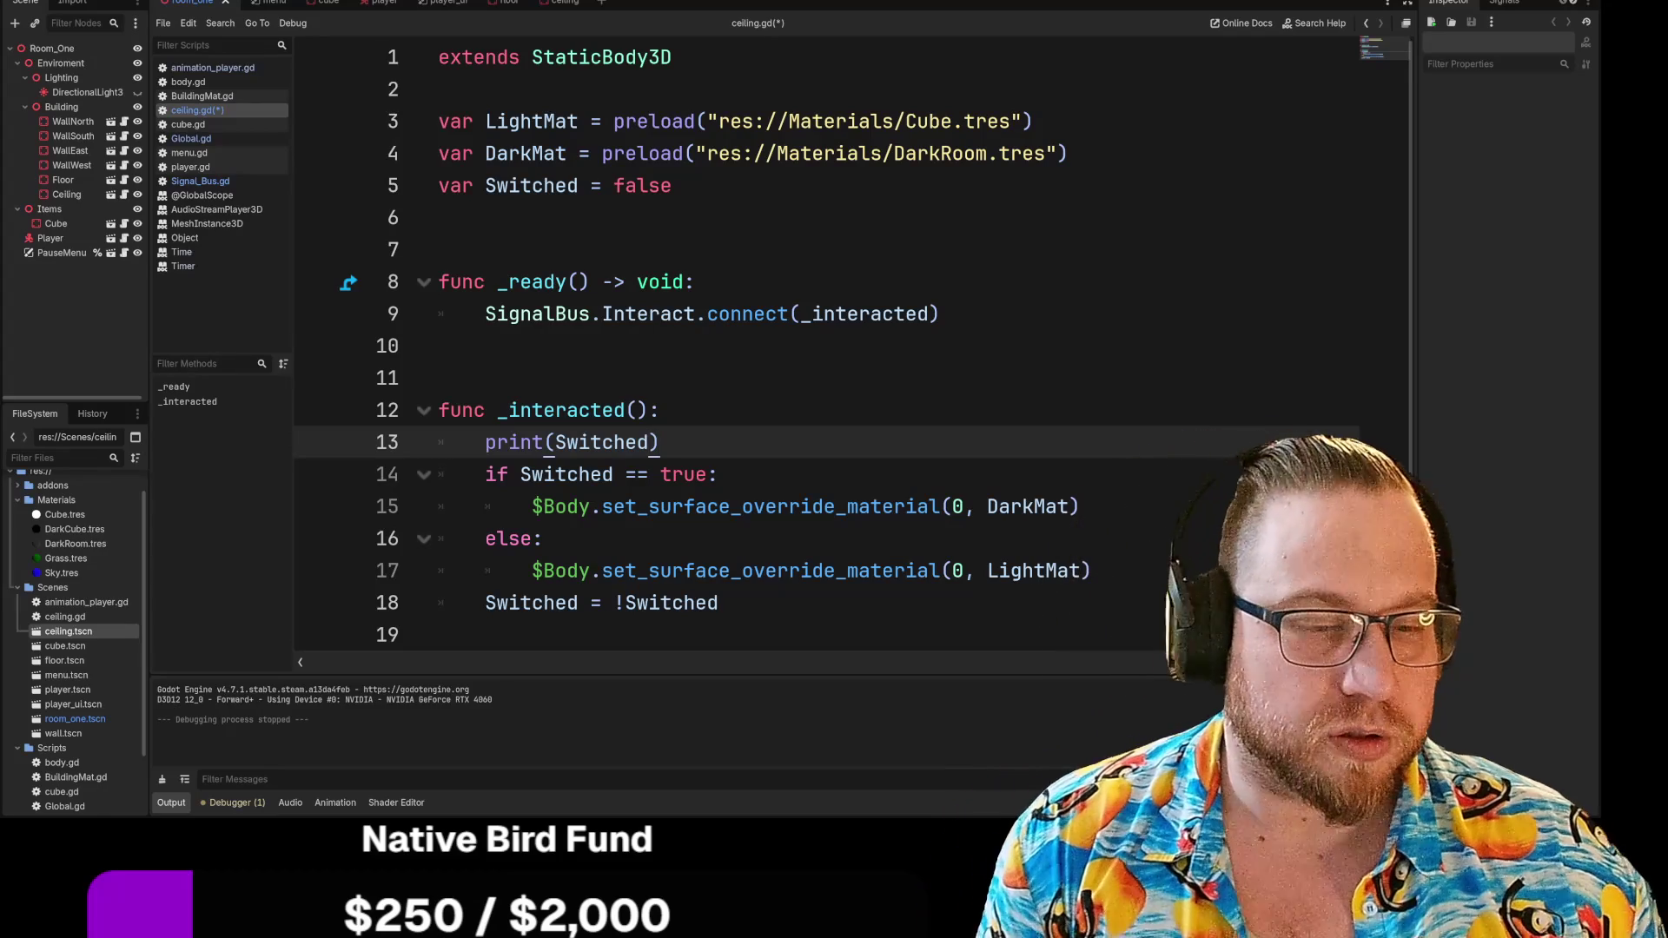
{"action": "key", "text": "F5"}
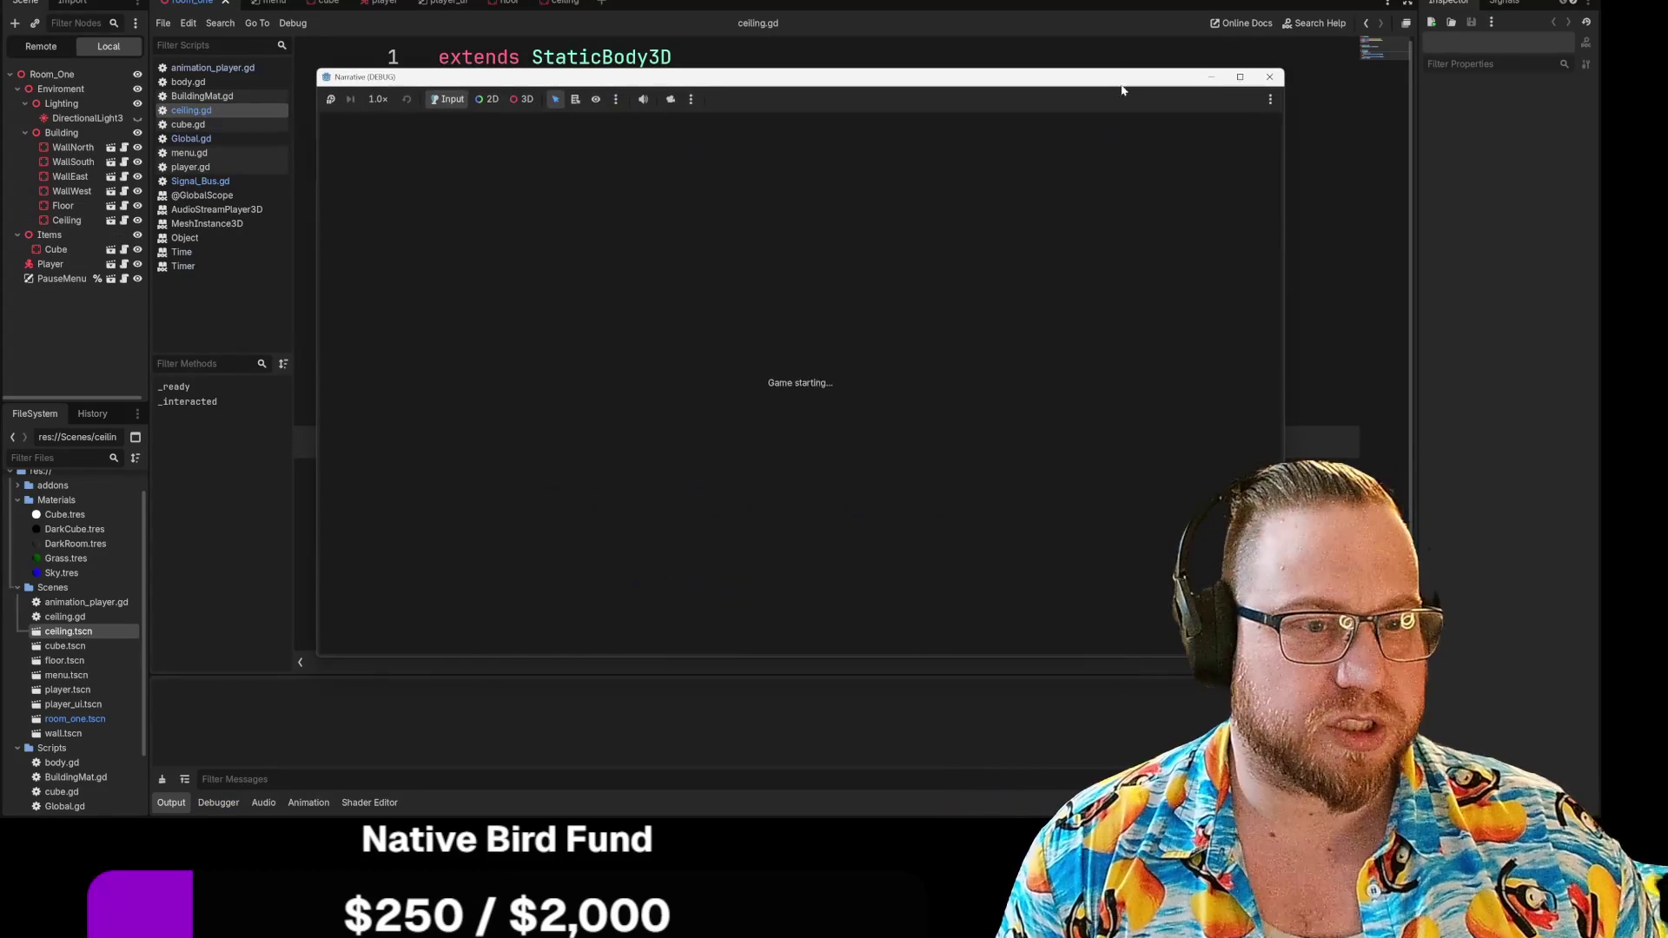
Toggle the ceiling light four times with E, with Output alternating true and false
{"action": "key", "text": "e"}
{"action": "key", "text": "e"}
{"action": "key", "text": "e"}
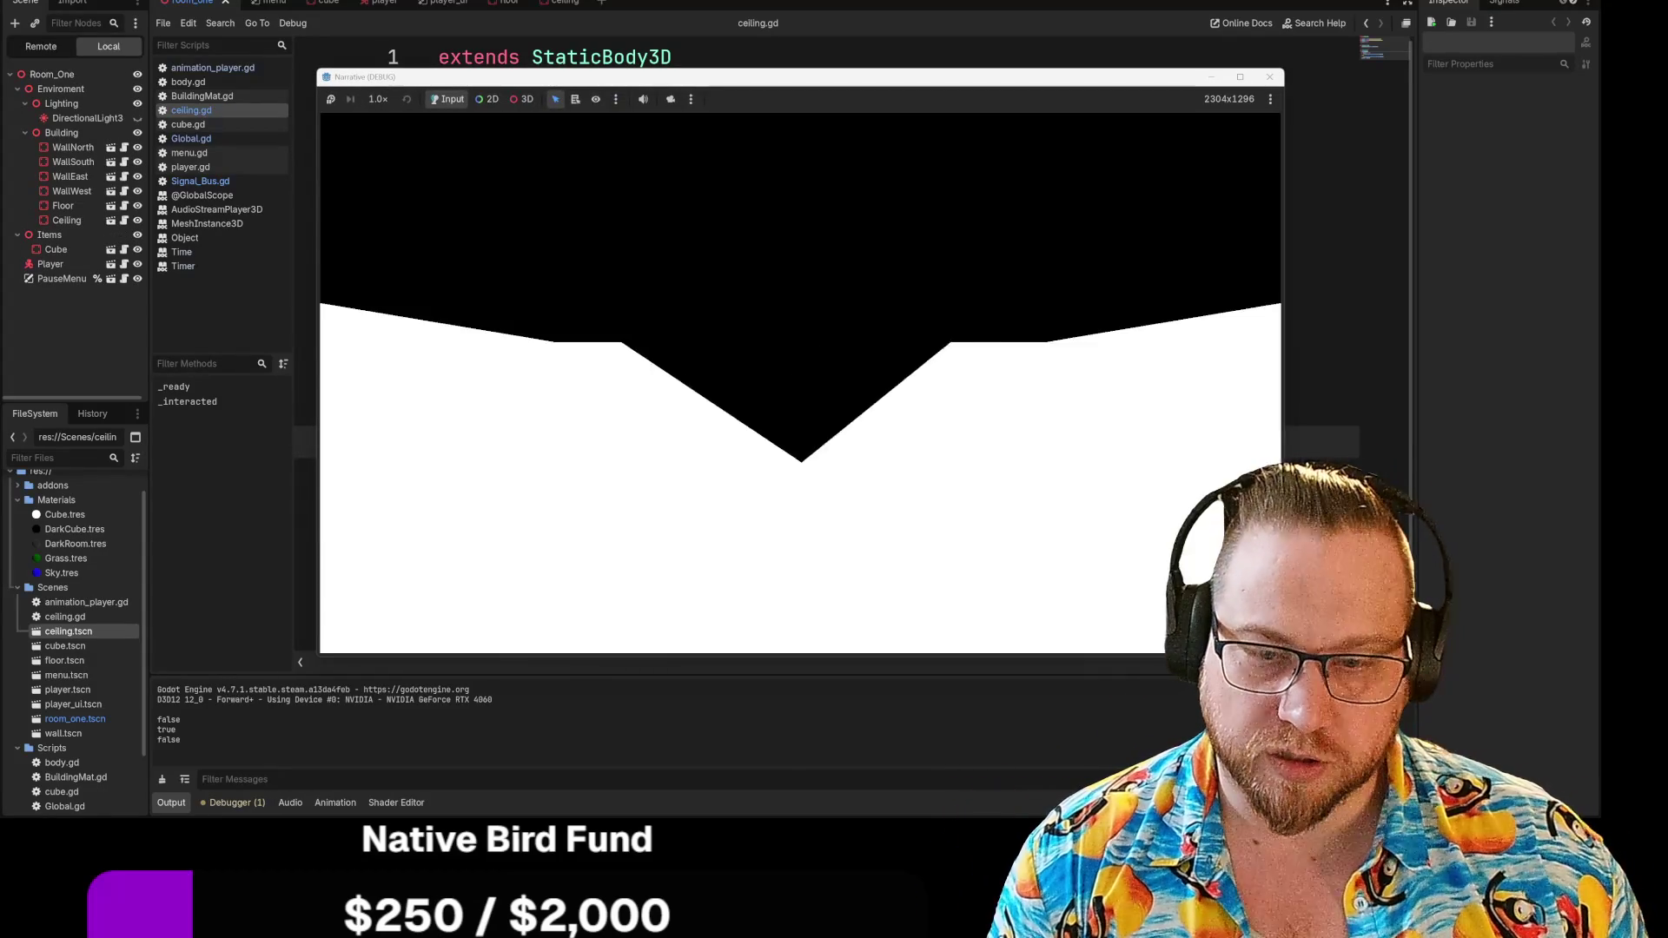
{"action": "key", "text": "e"}
{"action": "key", "text": "e"}
{"action": "key", "text": "e"}
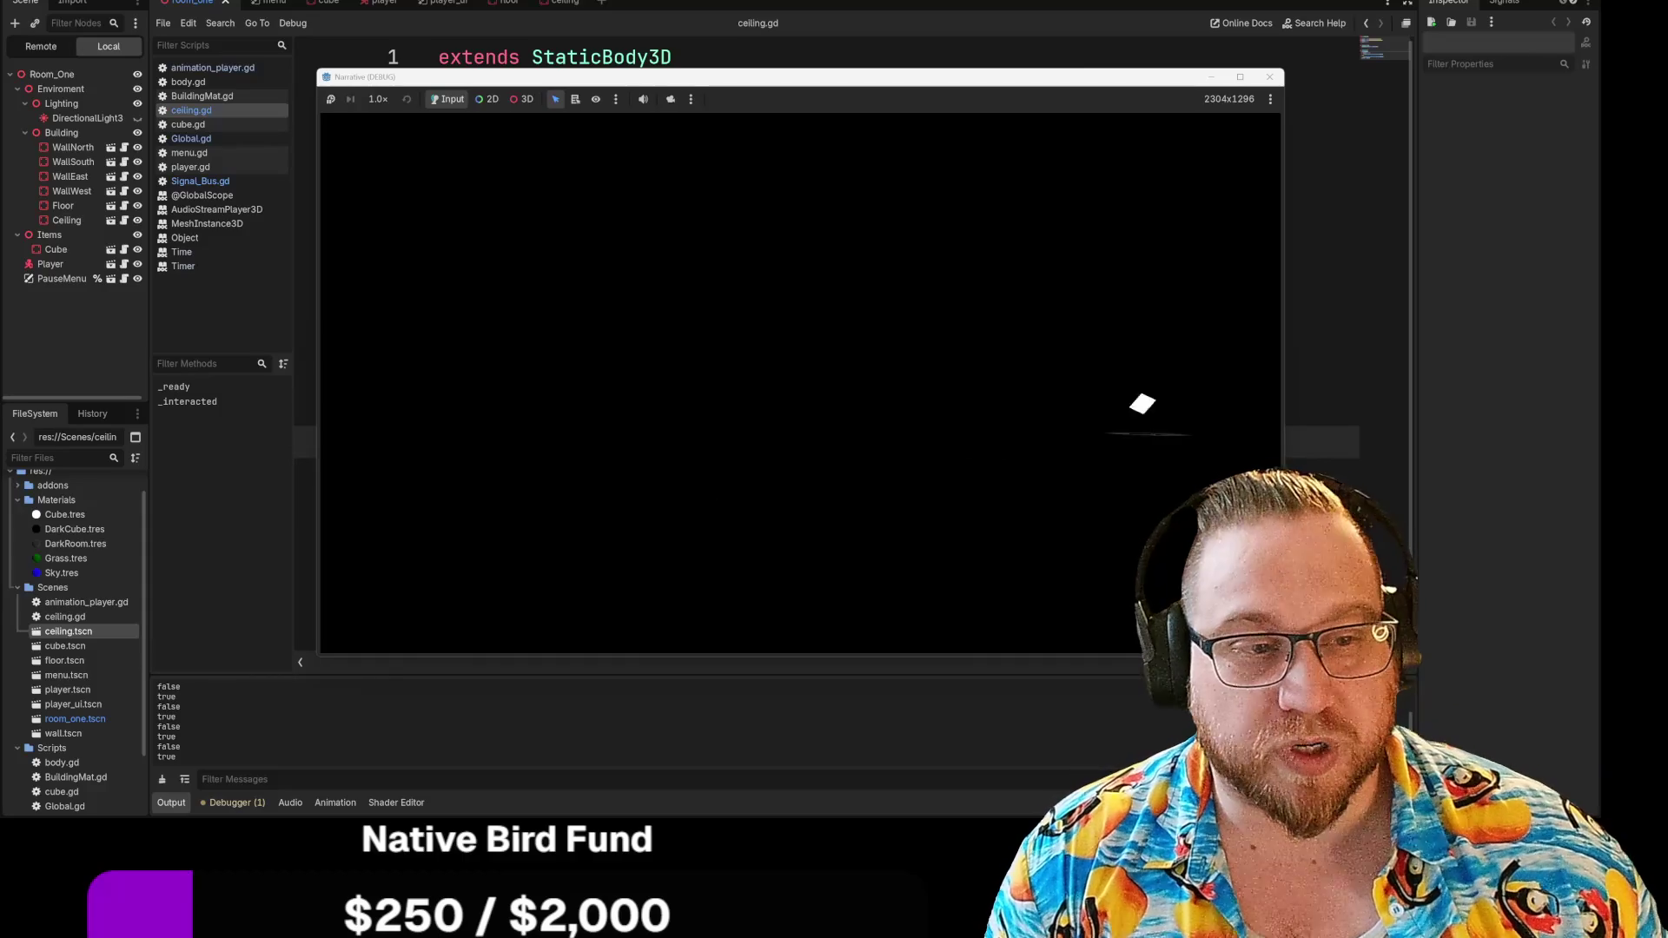
{"action": "key", "text": "e"}
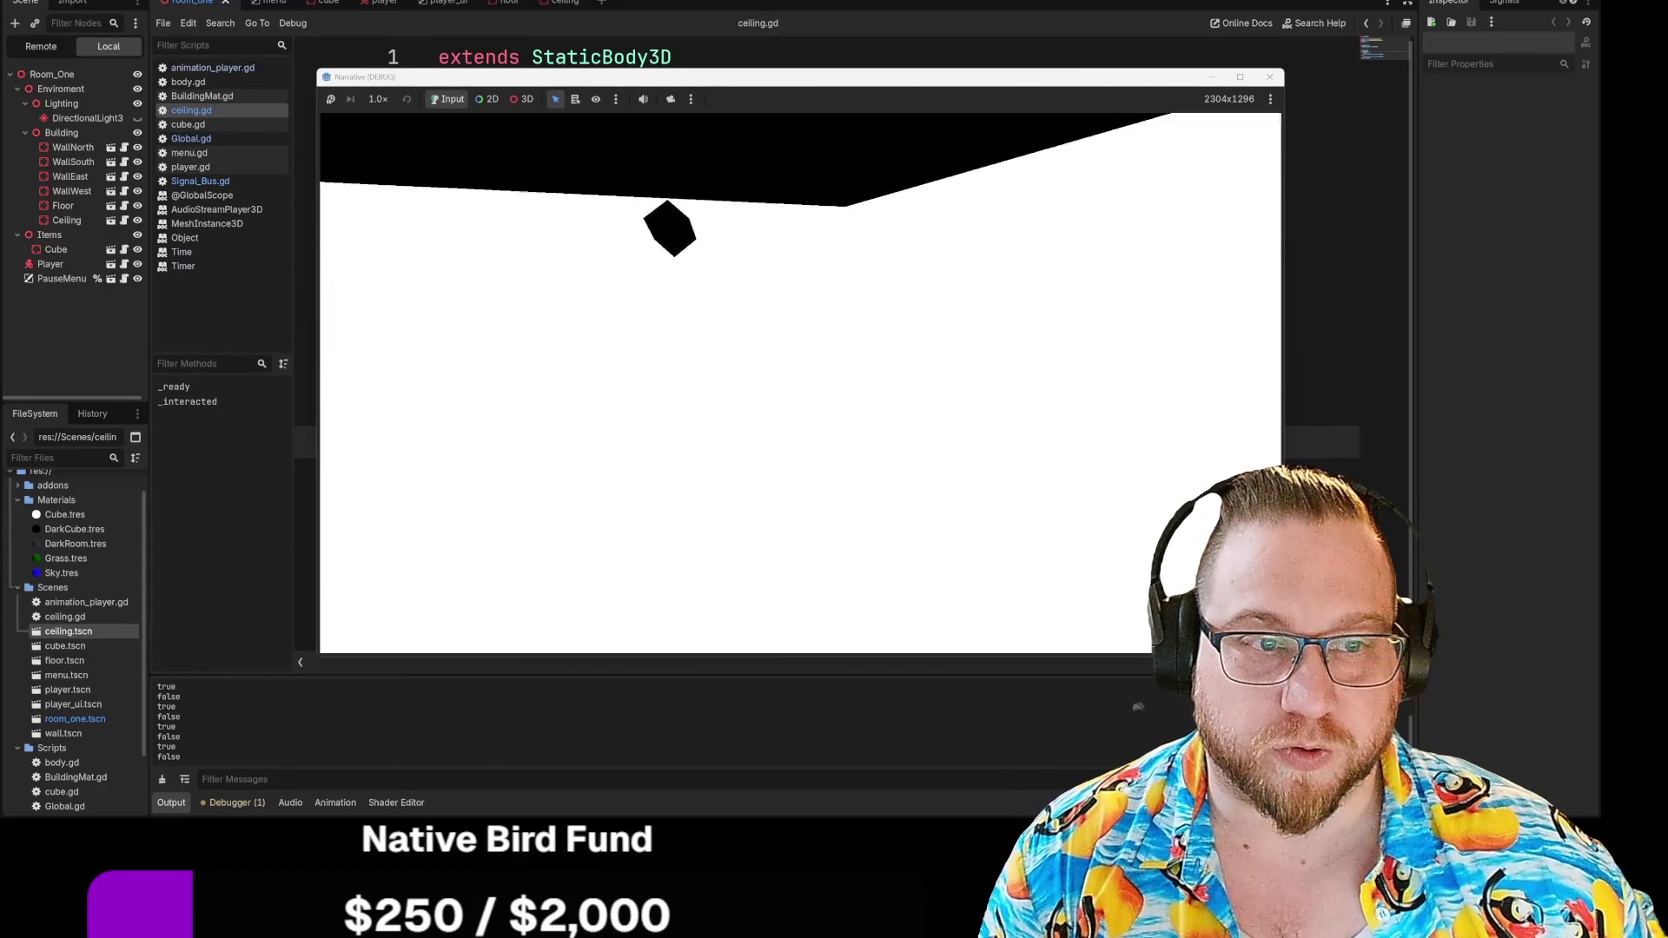
{"action": "key", "text": "e"}
Stop the game and select the print(Switched) text on line 13
{"action": "key", "text": "Escape"}
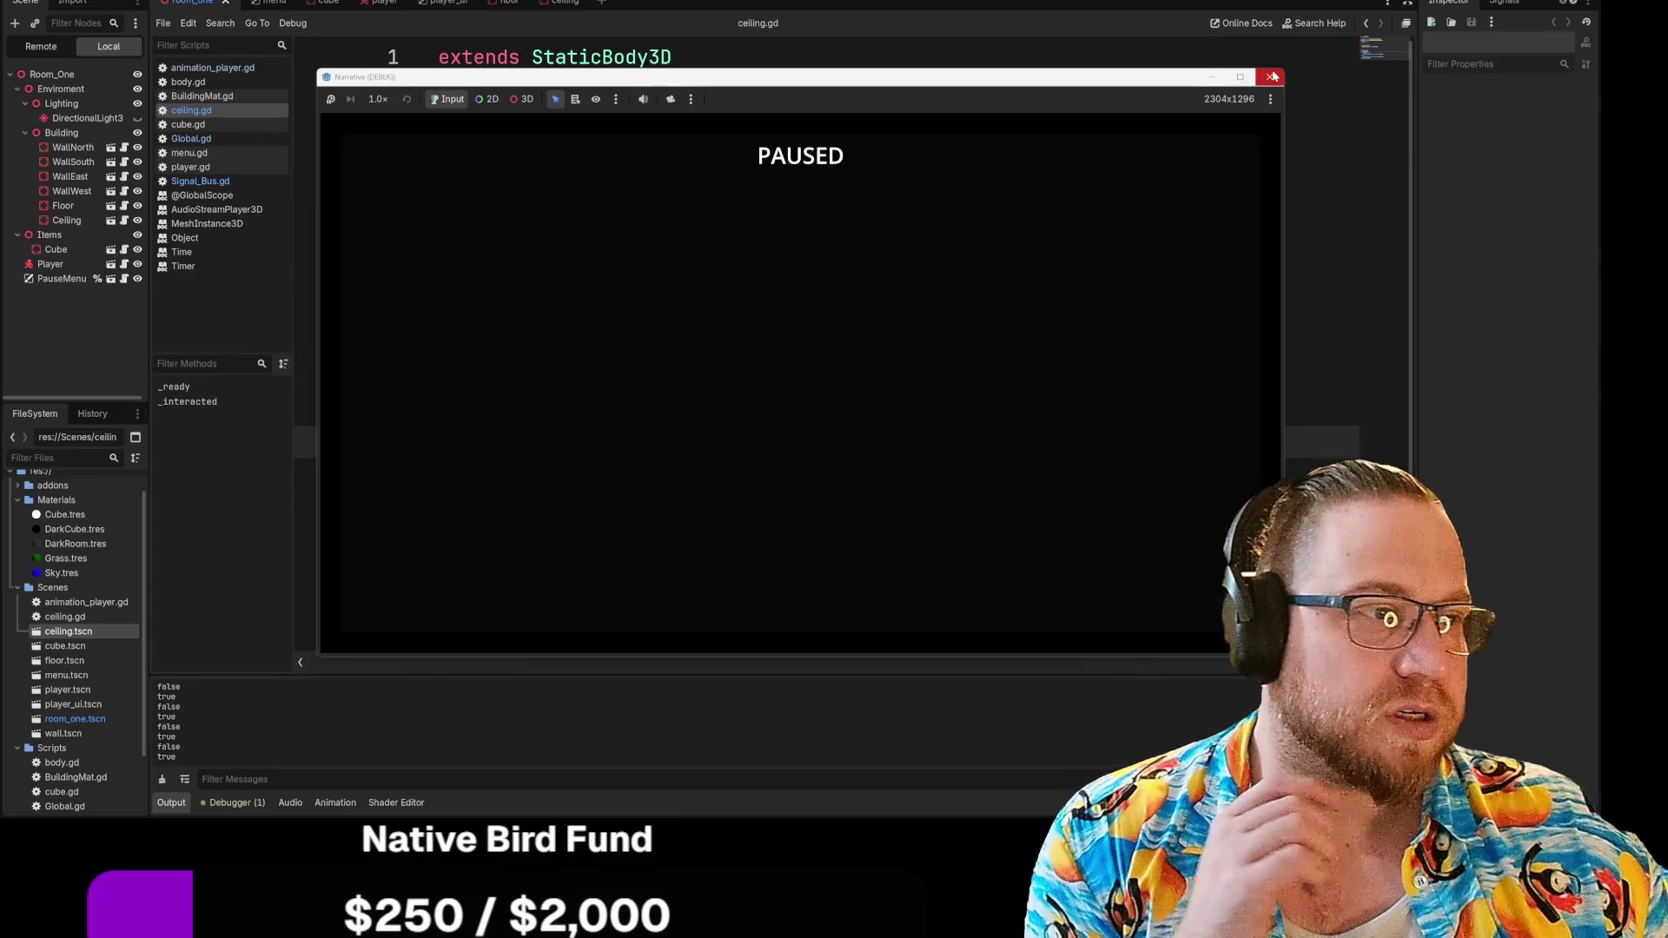
{"action": "left_click", "coordinate": [1269, 76]}
{"action": "key", "text": "shift+Home"}
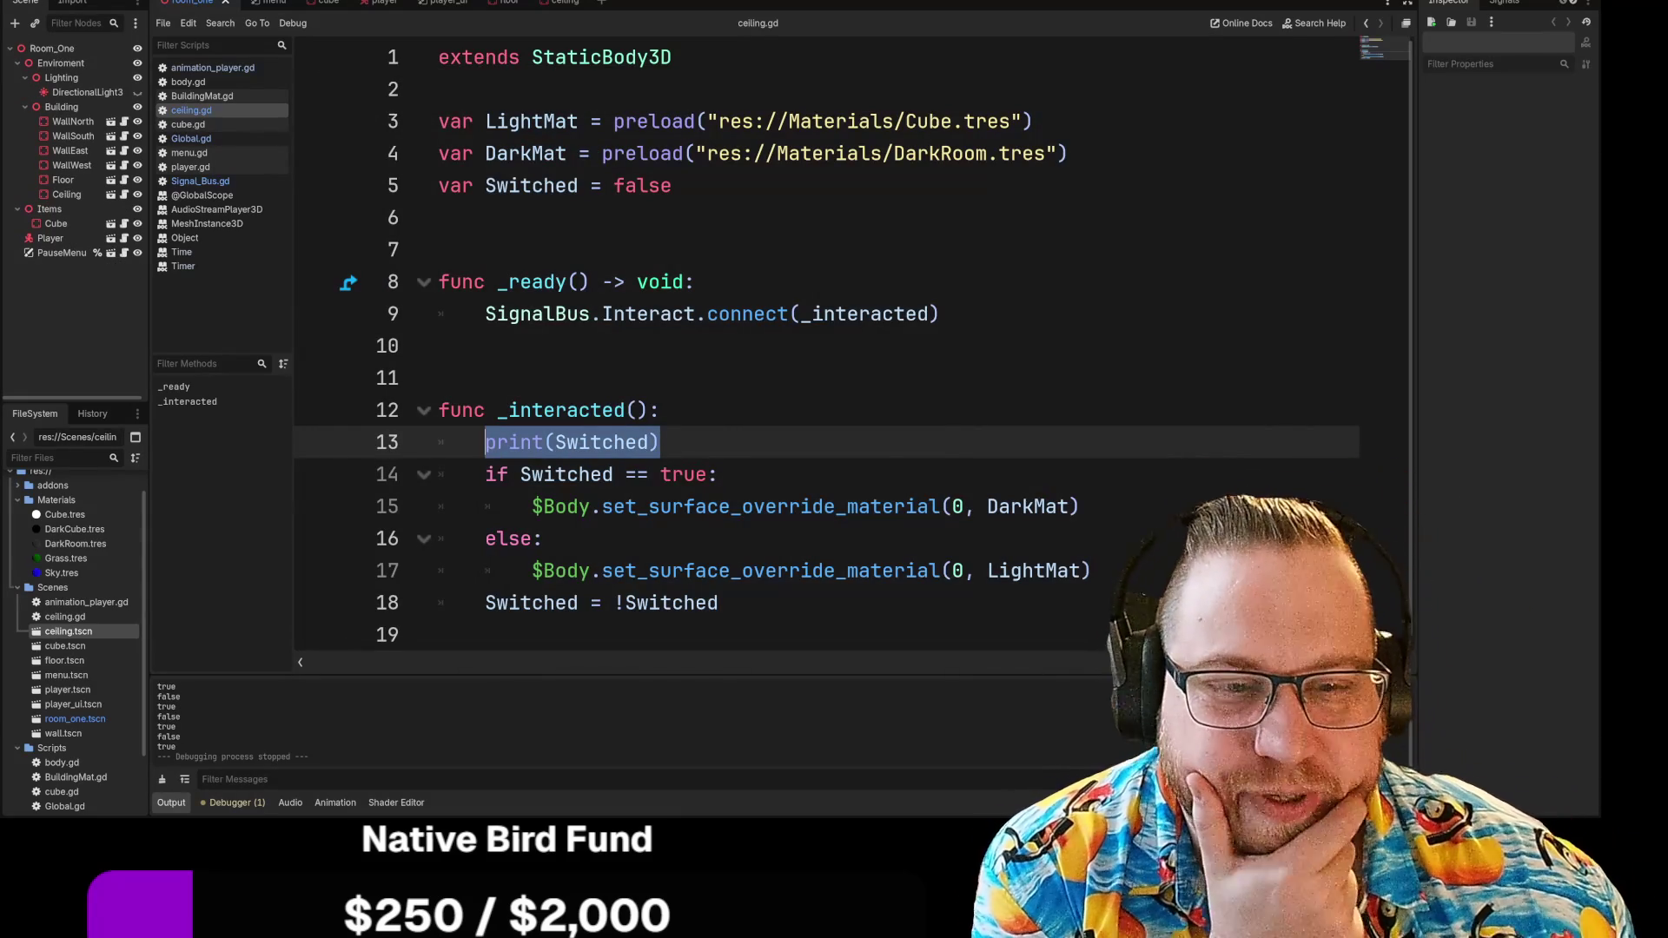
Delete the print(Switched) line and save ceiling.gd
{"action": "key", "text": "BackSpace"}
{"action": "key", "text": "BackSpace"}
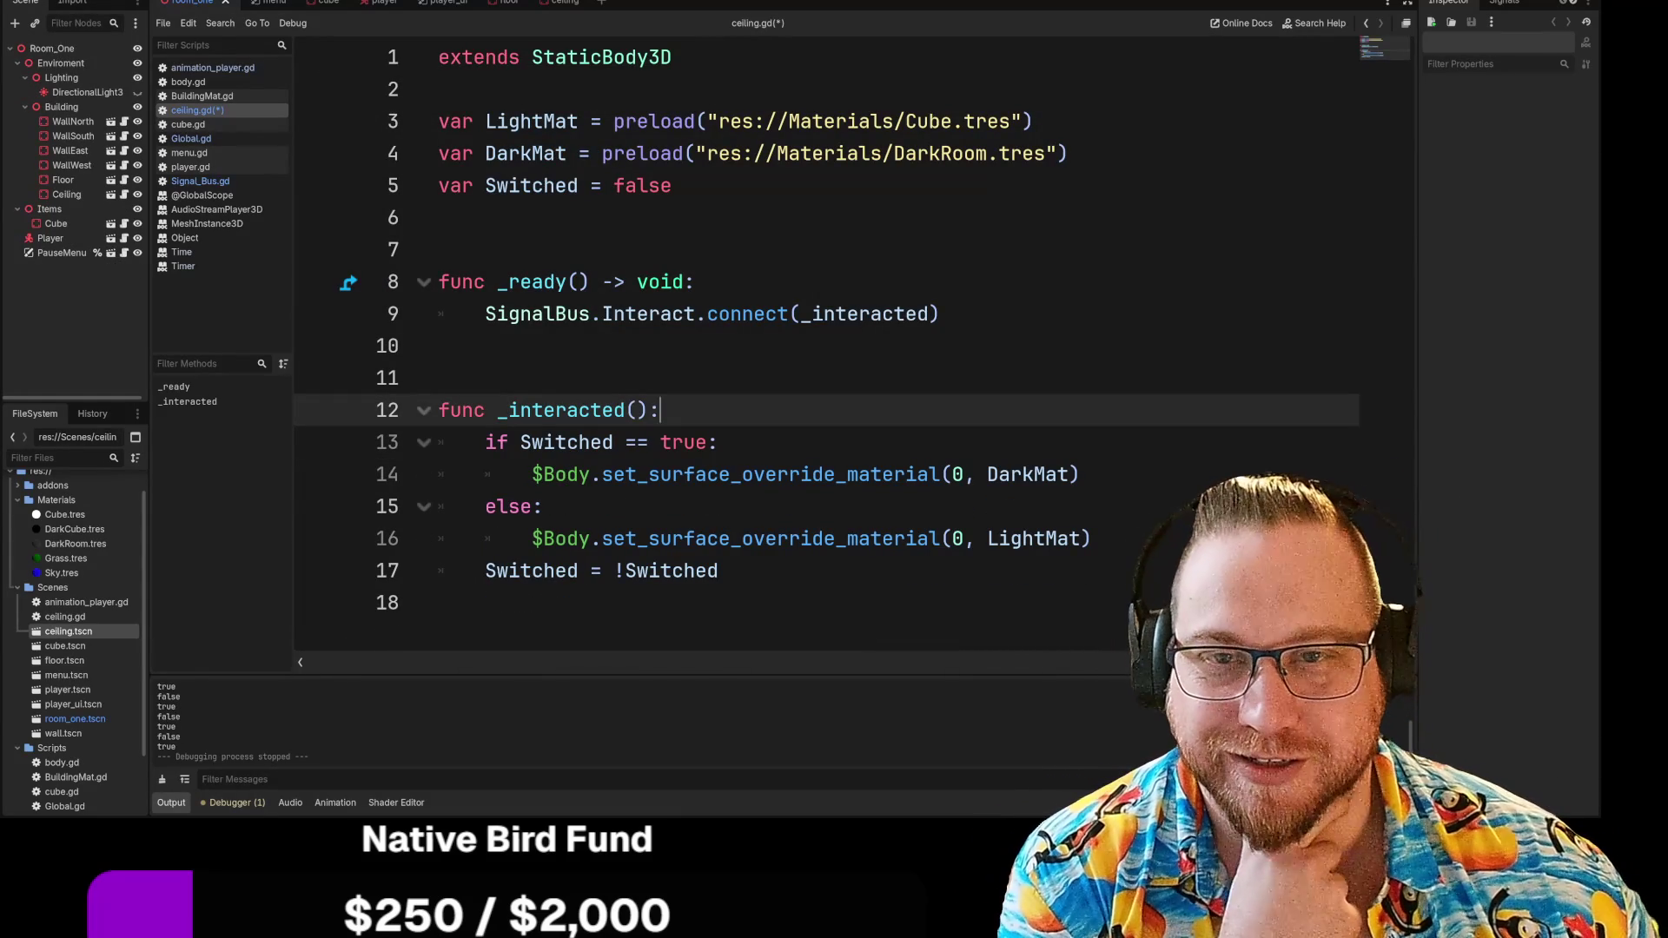
{"action": "right_click", "coordinate": [205, 111]}
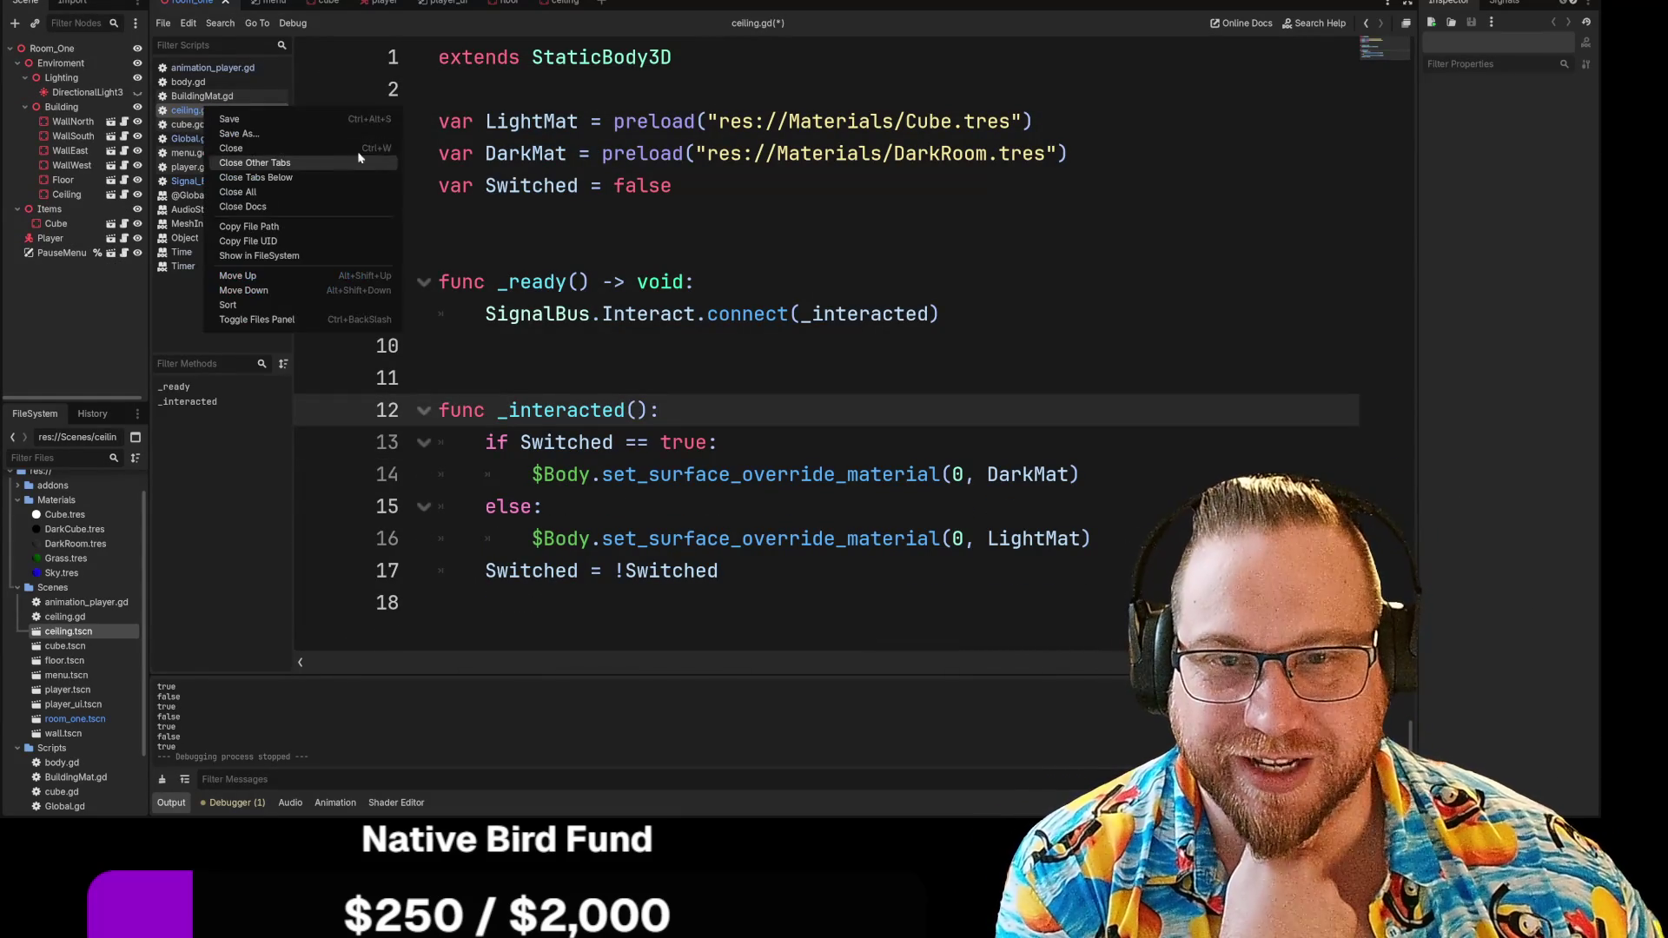
{"action": "left_click", "coordinate": [259, 120]}
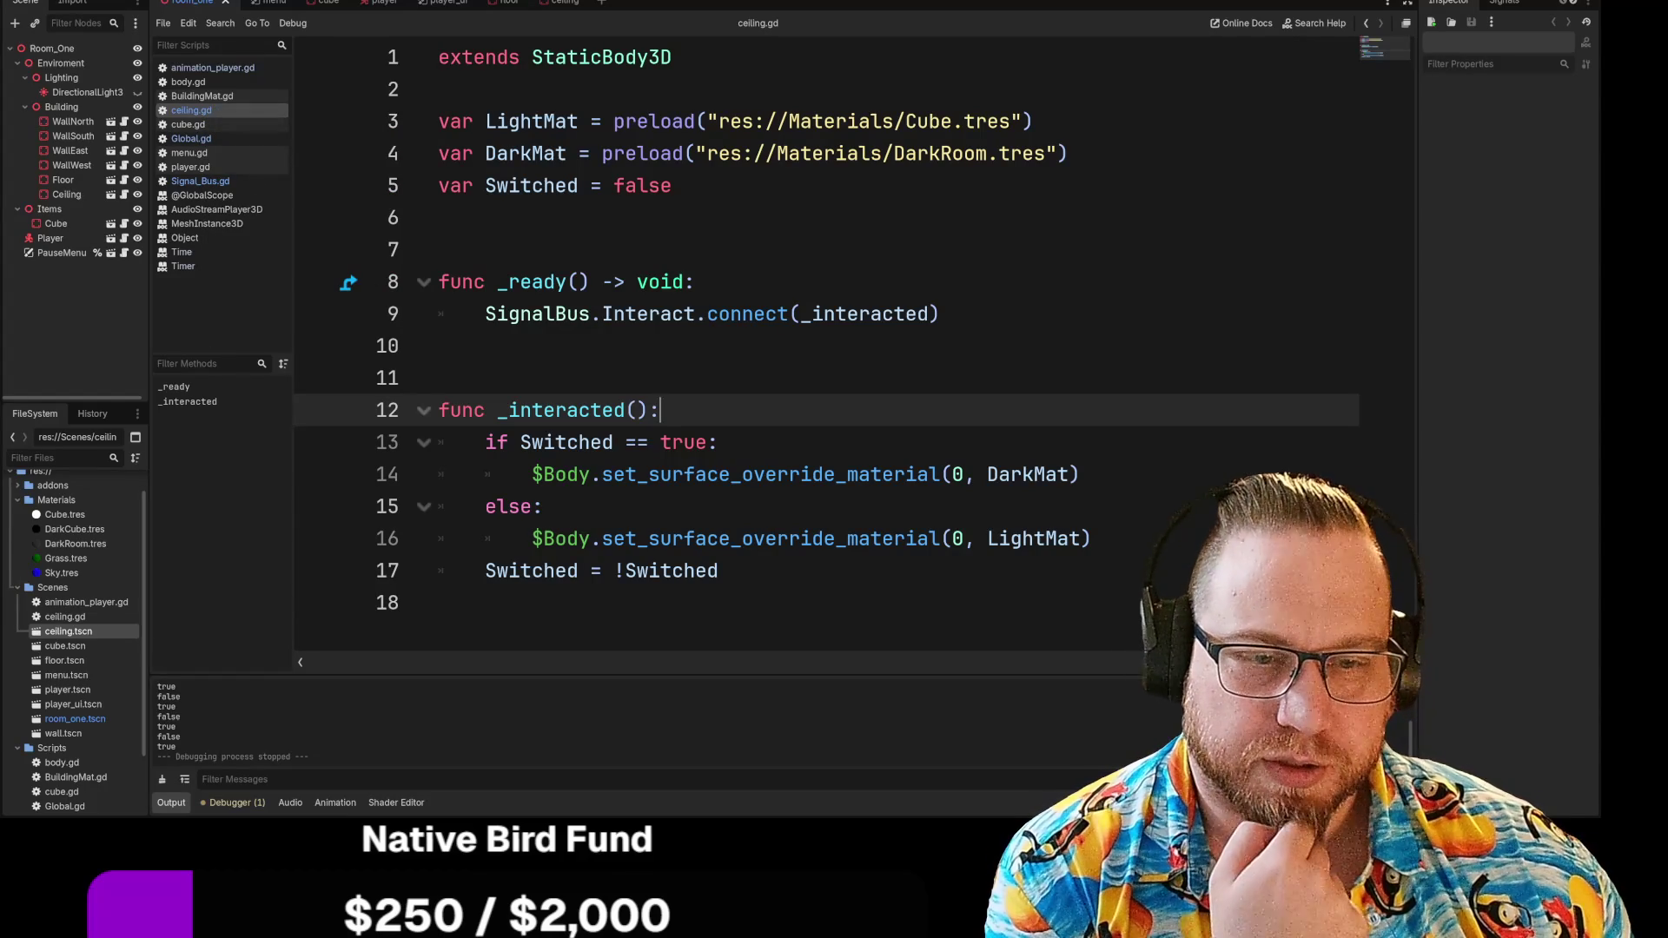
Open the MeshInstance3D documentation for set_surface_override_material from the script
{"action": "left_click_drag", "start_coordinate": [512, 442], "coordinate": [719, 442]}
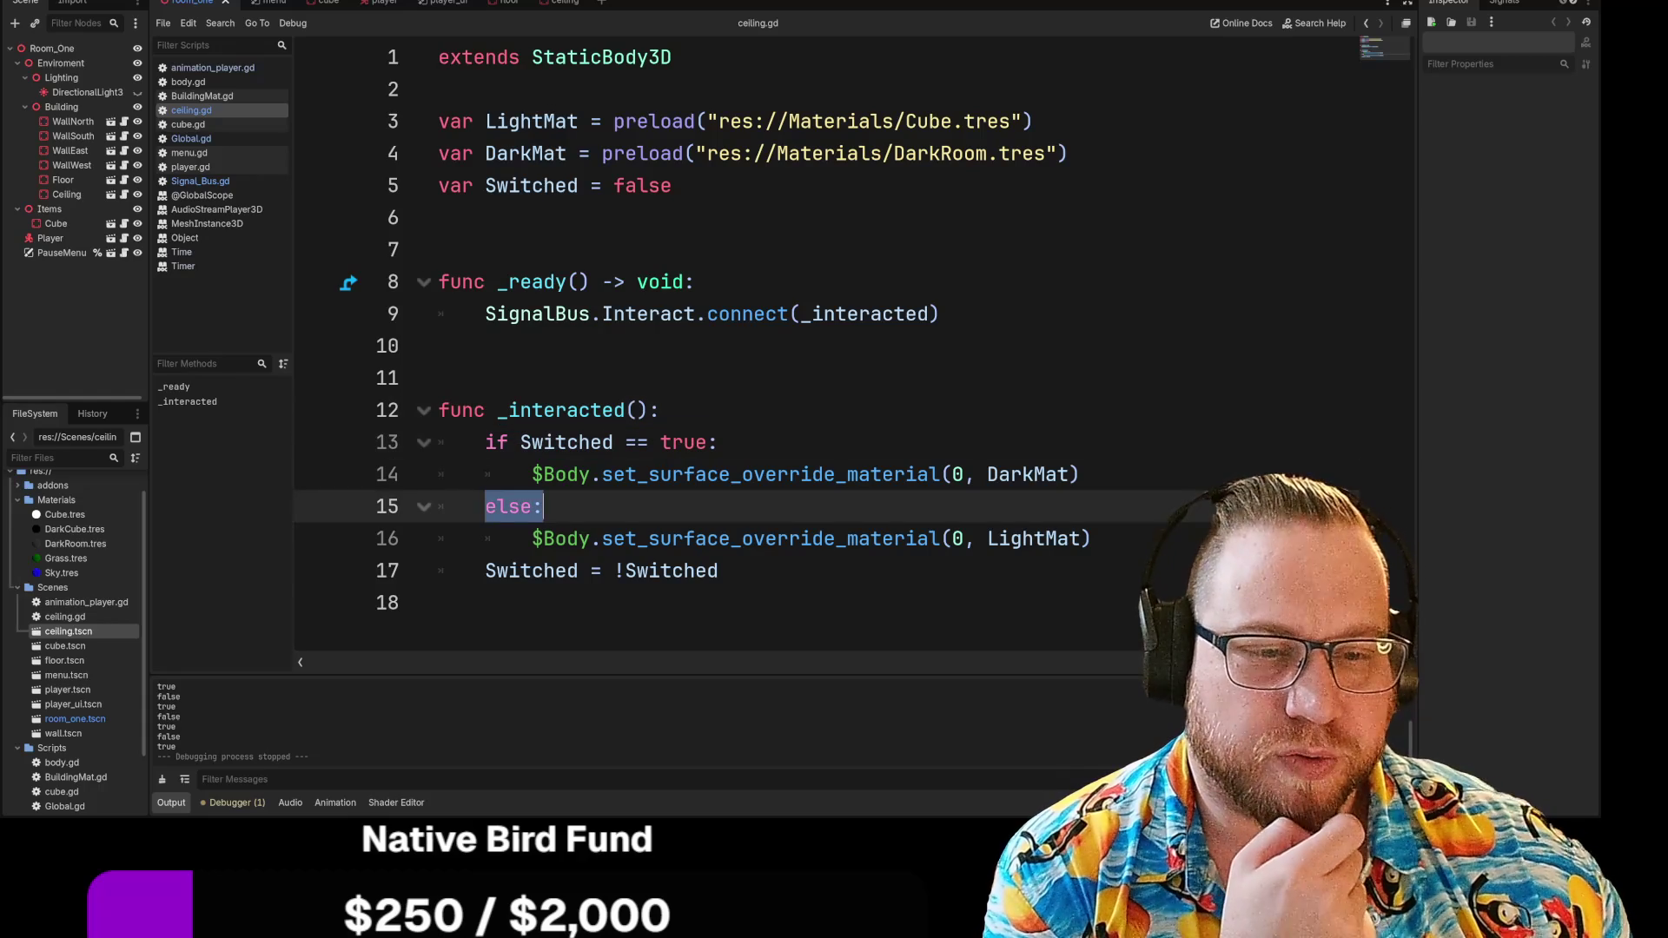
{"action": "left_click", "coordinate": [1092, 538]}
{"action": "left_click", "coordinate": [771, 475]}
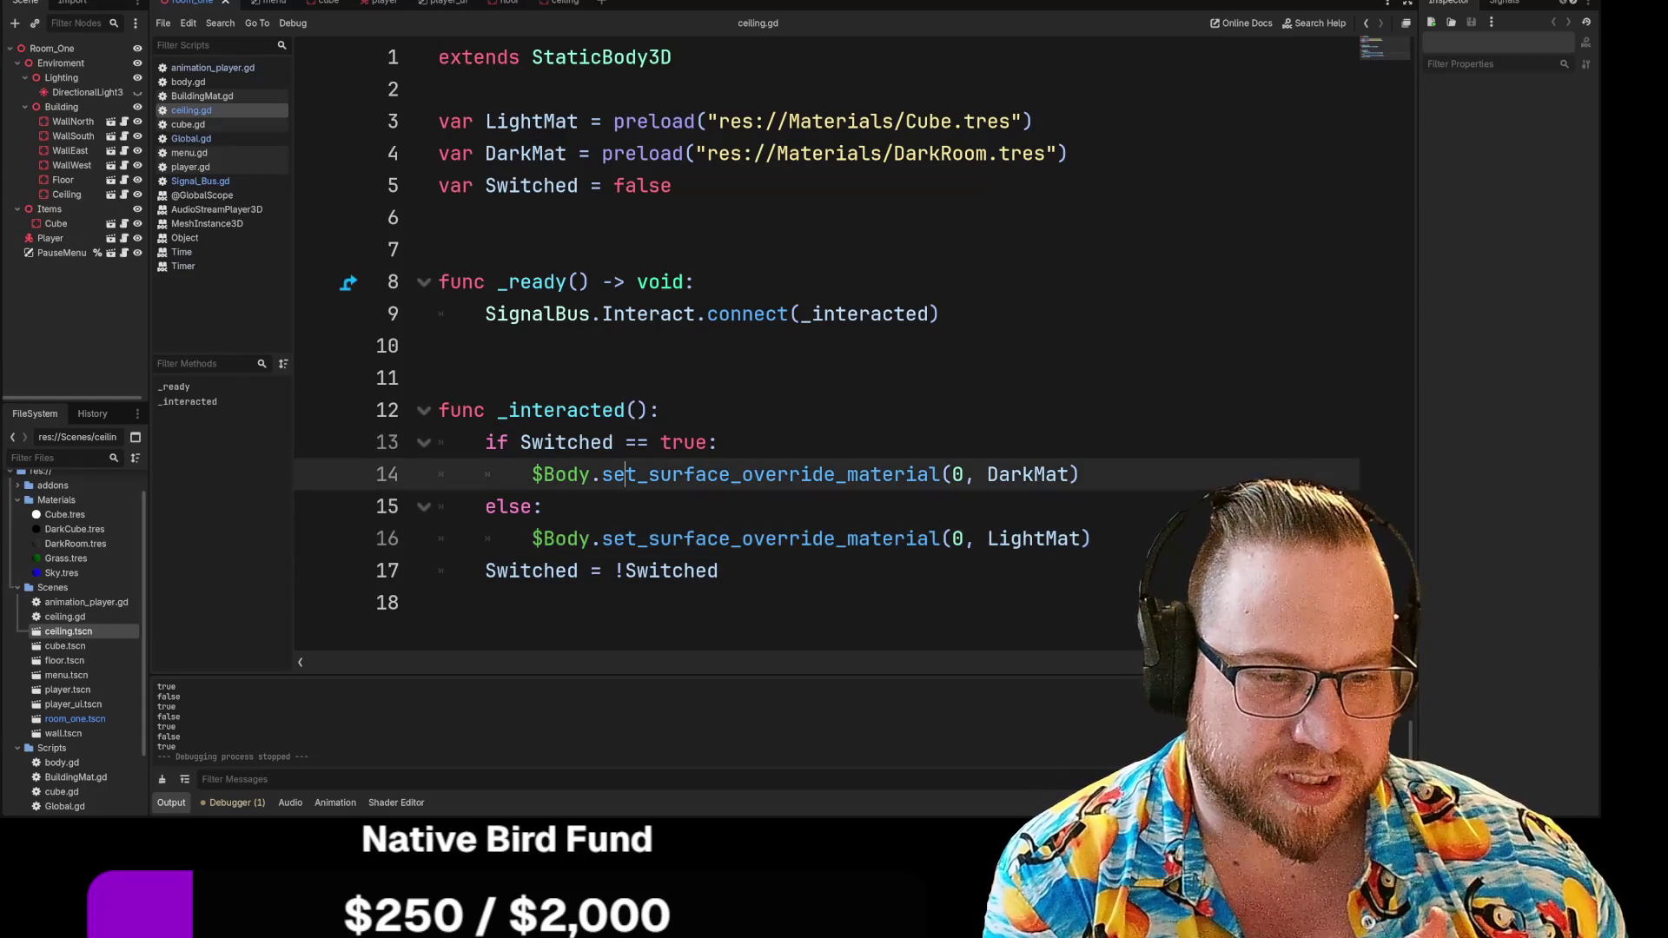
{"action": "left_click", "coordinate": [771, 474], "text": "ctrl"}
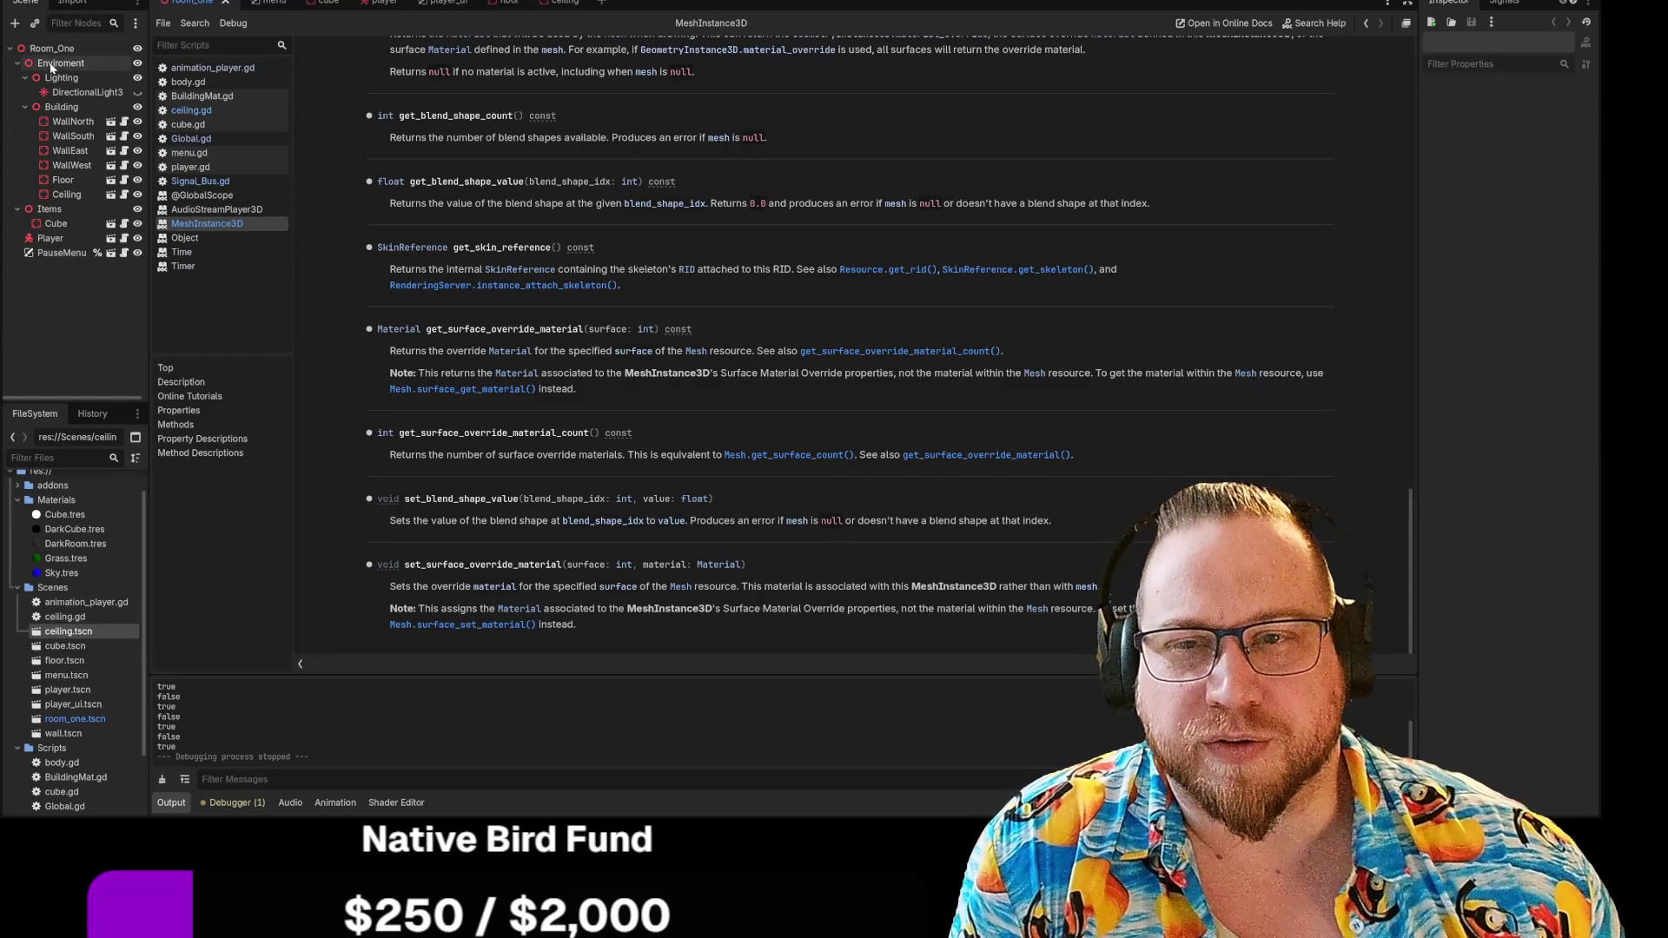
Open the ceiling scene tab to list its CollisionShape3D, Body and AnimationPlayer nodes
{"action": "left_click", "coordinate": [560, 3]}
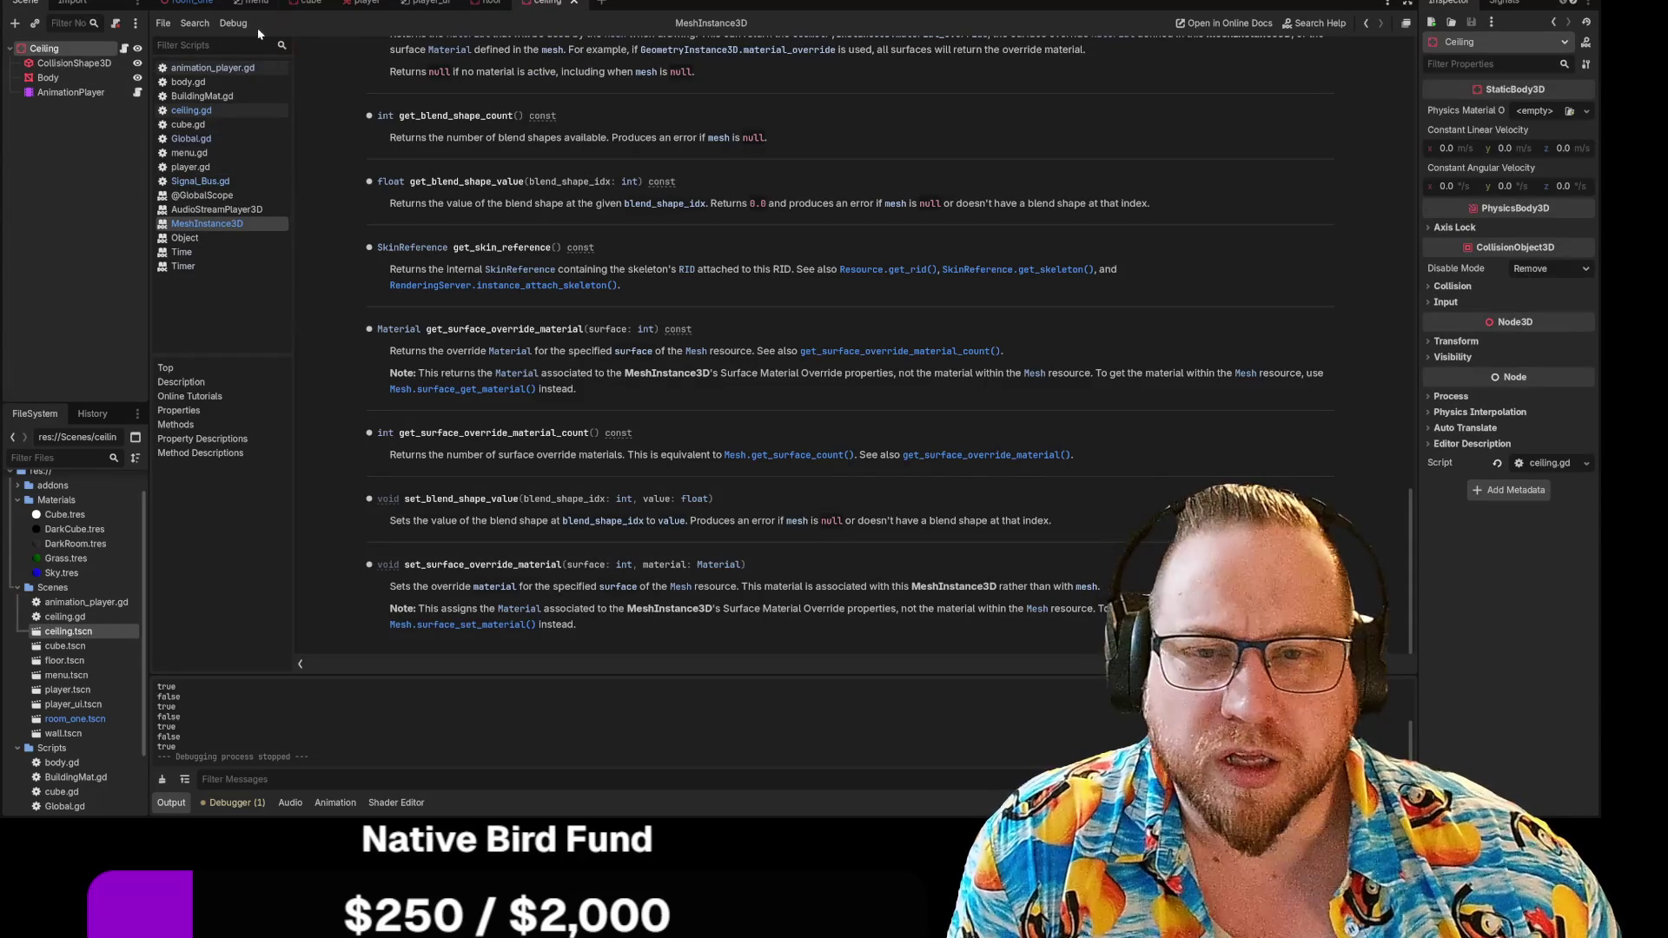
Inspect the AnimationPlayer's animation_player.gd, reviewing its speed_scale and play lines
{"action": "left_click", "coordinate": [201, 68]}
{"action": "left_click", "coordinate": [192, 112]}
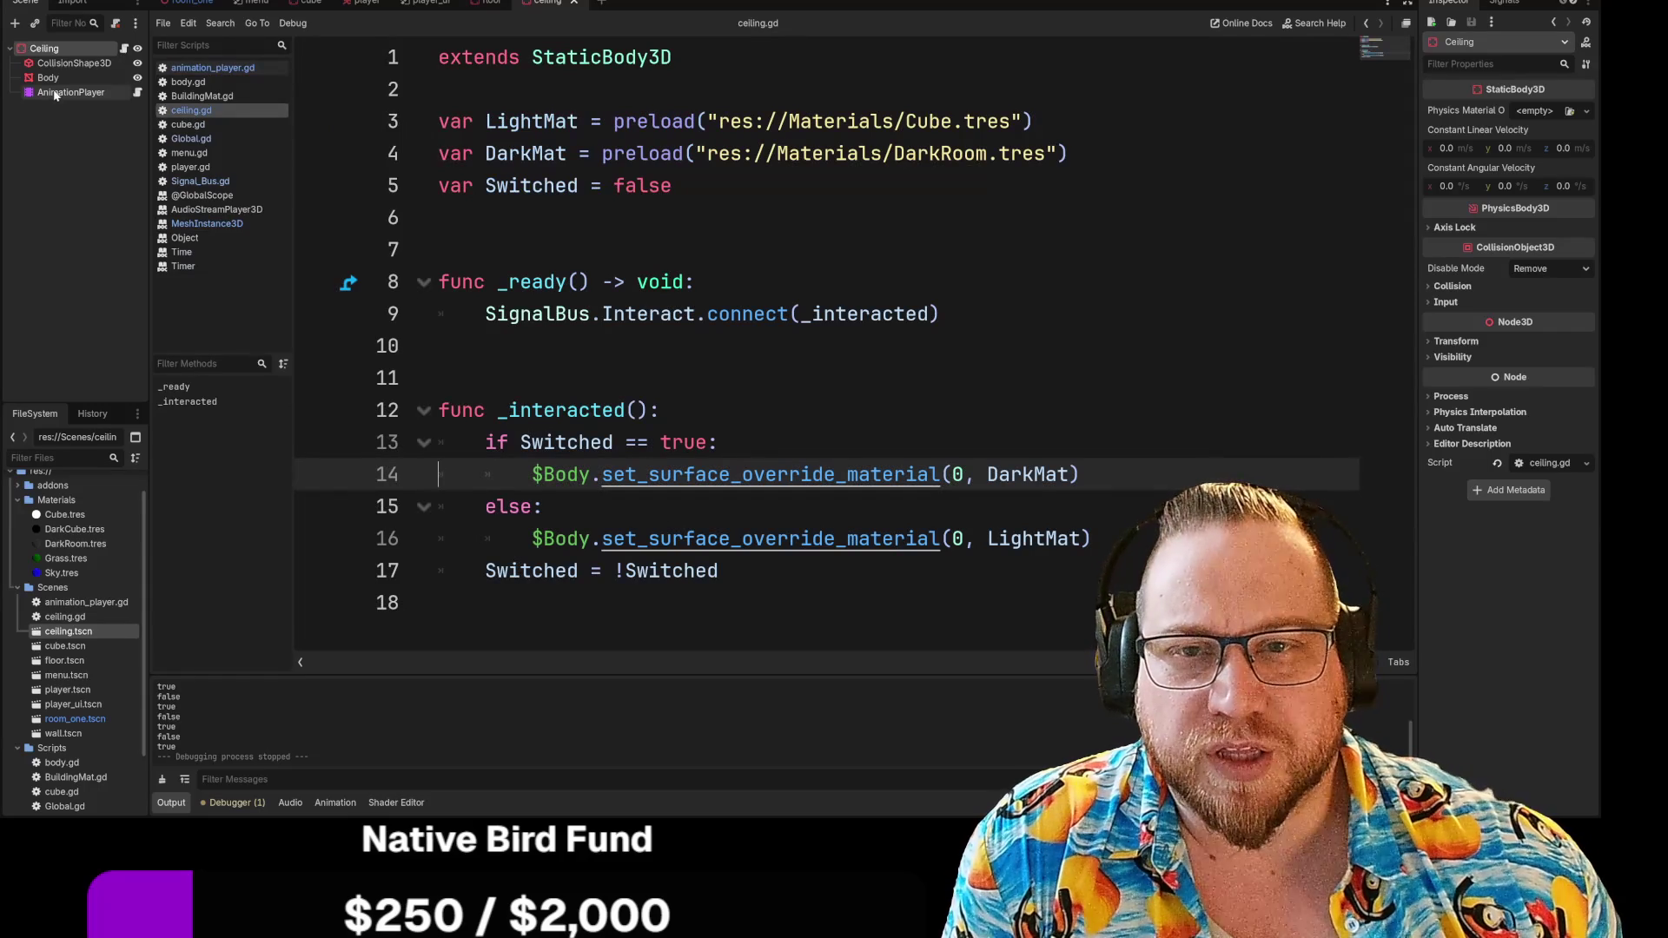
{"action": "left_click", "coordinate": [55, 93]}
{"action": "left_click", "coordinate": [137, 92]}
{"action": "left_click_drag", "start_coordinate": [484, 153], "coordinate": [439, 217]}
{"action": "left_click", "coordinate": [439, 217]}
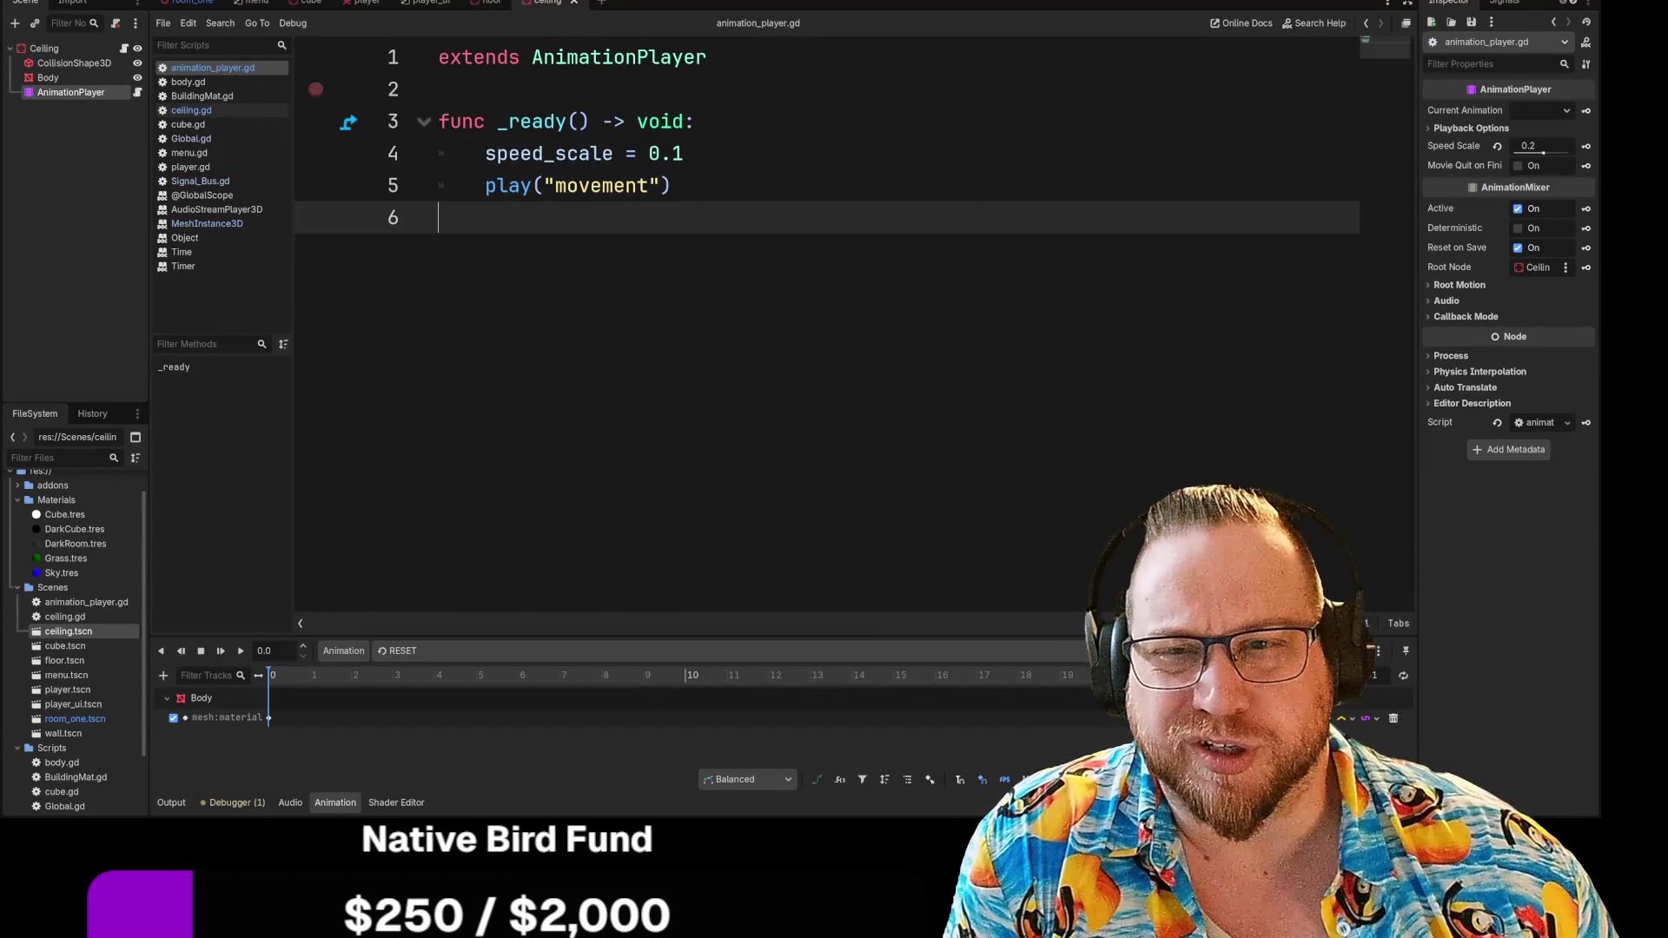
Return to ceiling.gd, select the Body node to view its material, and show it in 3D
{"action": "left_click", "coordinate": [87, 49]}
{"action": "left_click", "coordinate": [122, 50]}
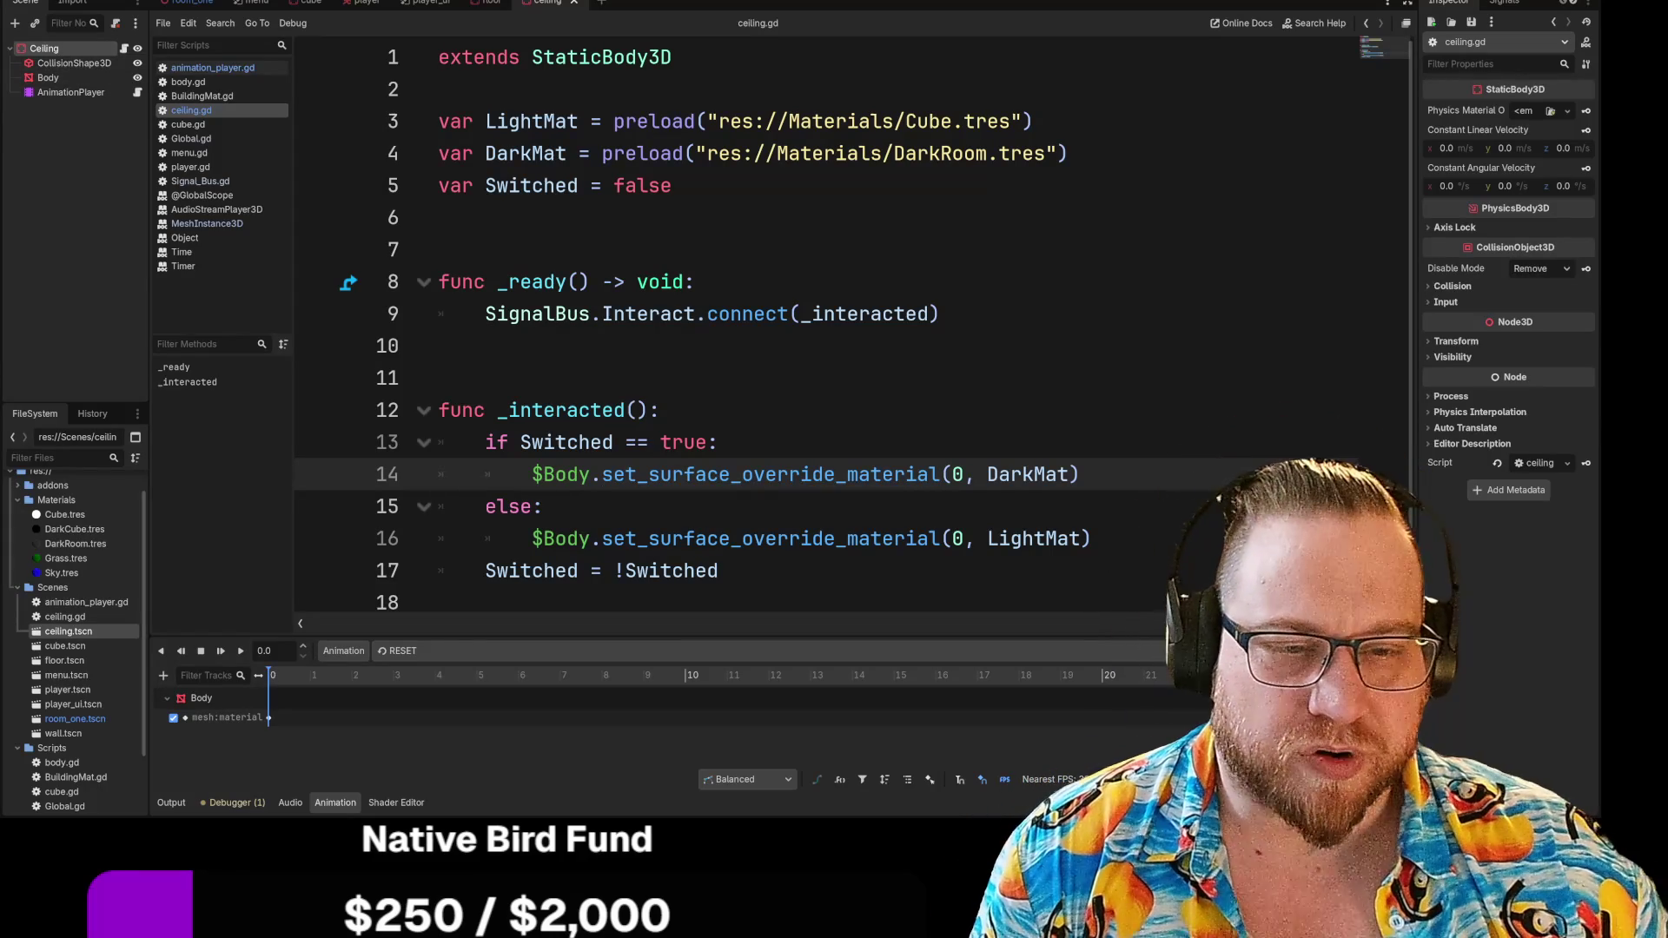
{"action": "double_click", "coordinate": [560, 473]}
{"action": "left_click", "coordinate": [42, 79]}
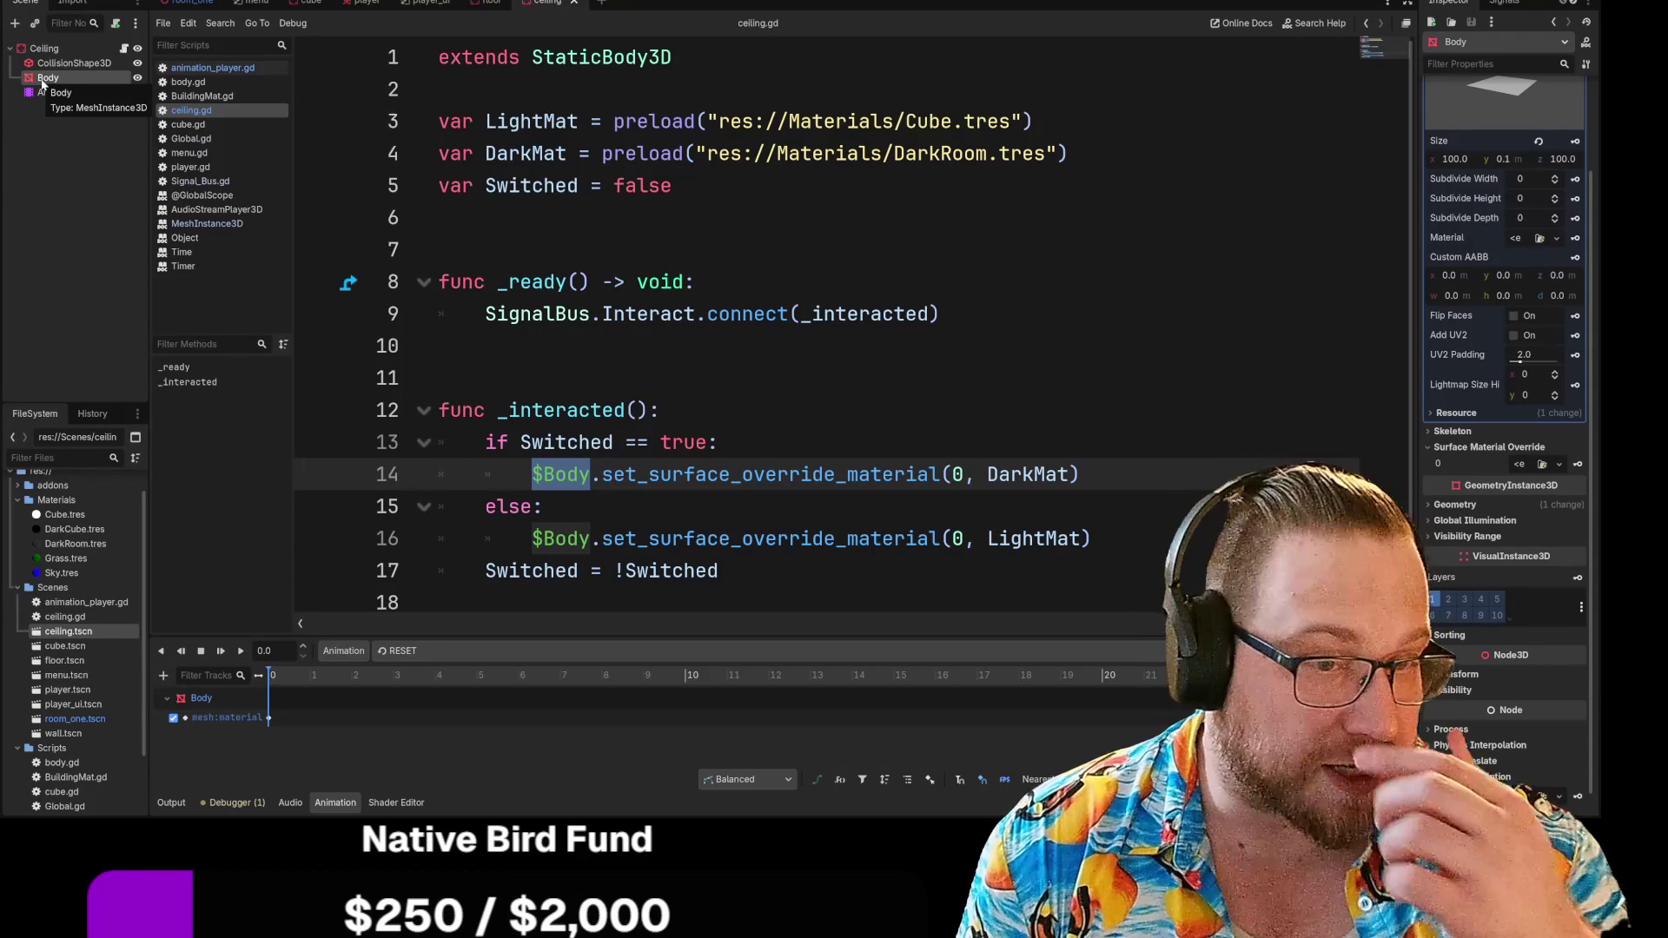
{"action": "left_click", "coordinate": [45, 186]}
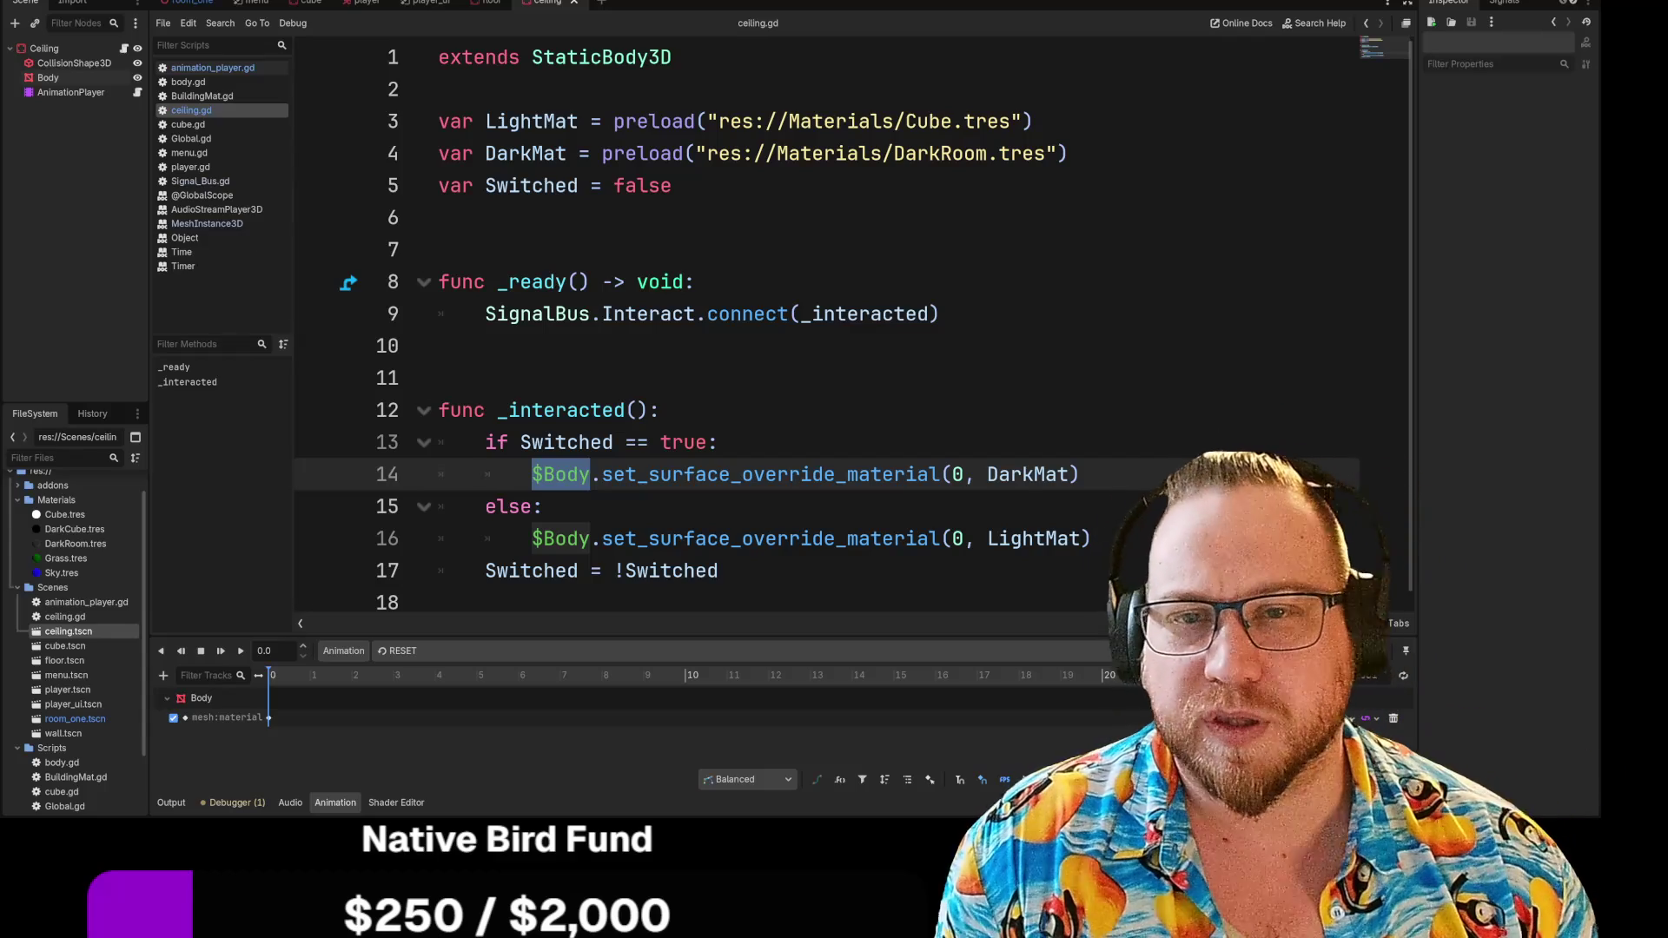
{"action": "left_click", "coordinate": [58, 82]}
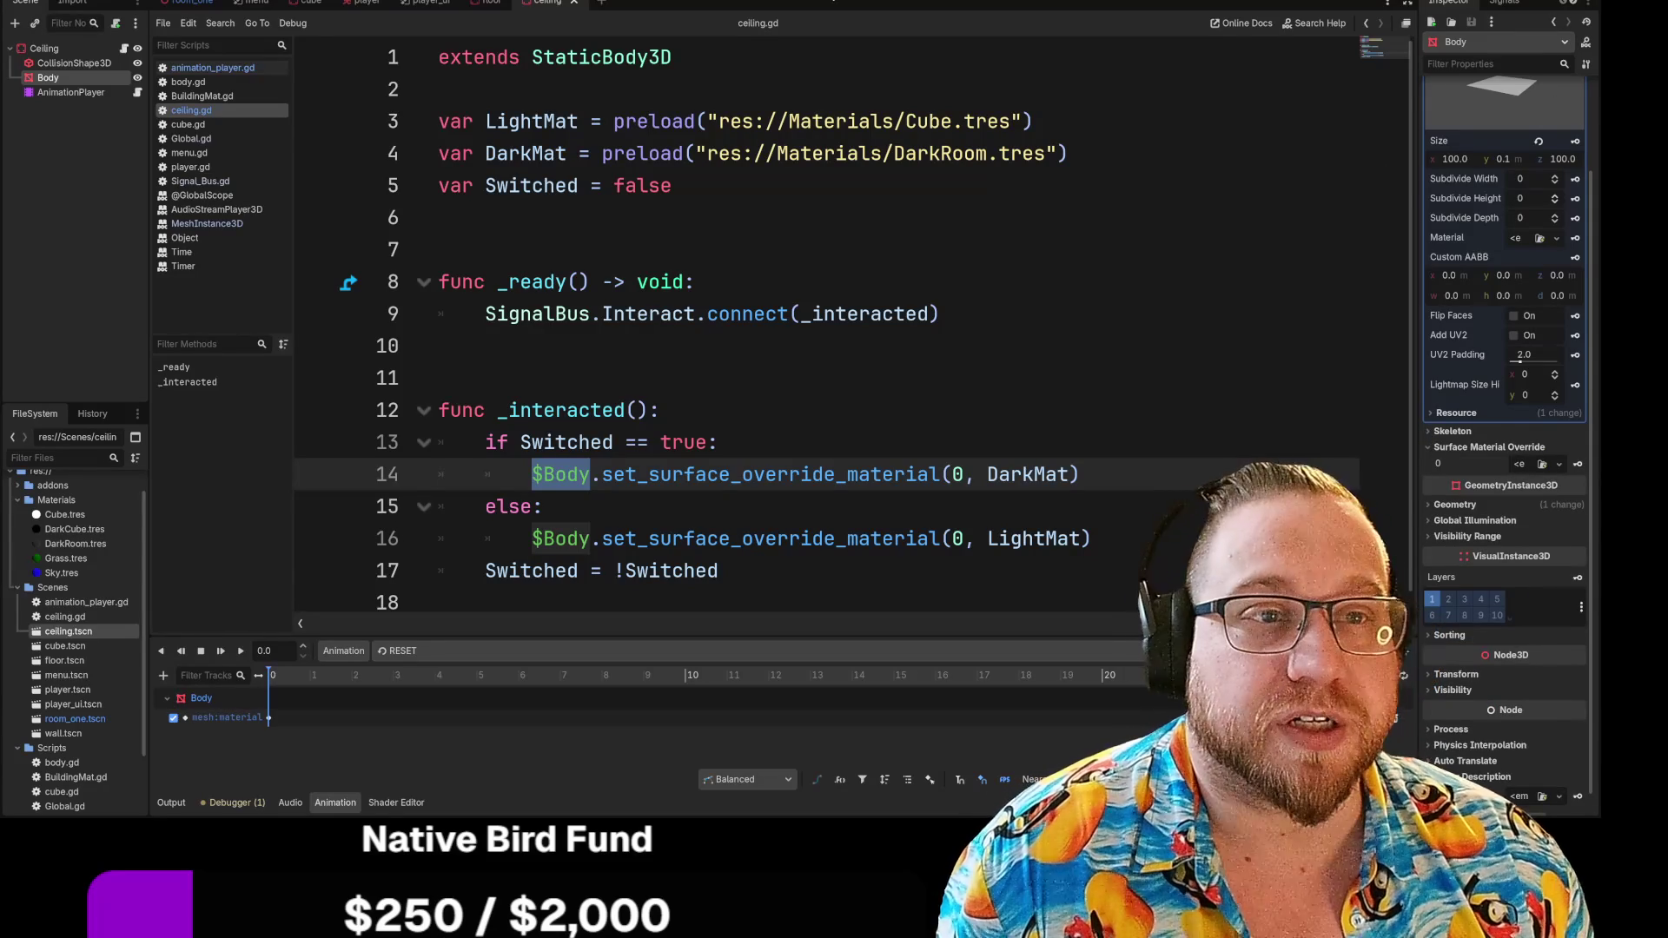
{"action": "key", "text": "ctrl+F2"}
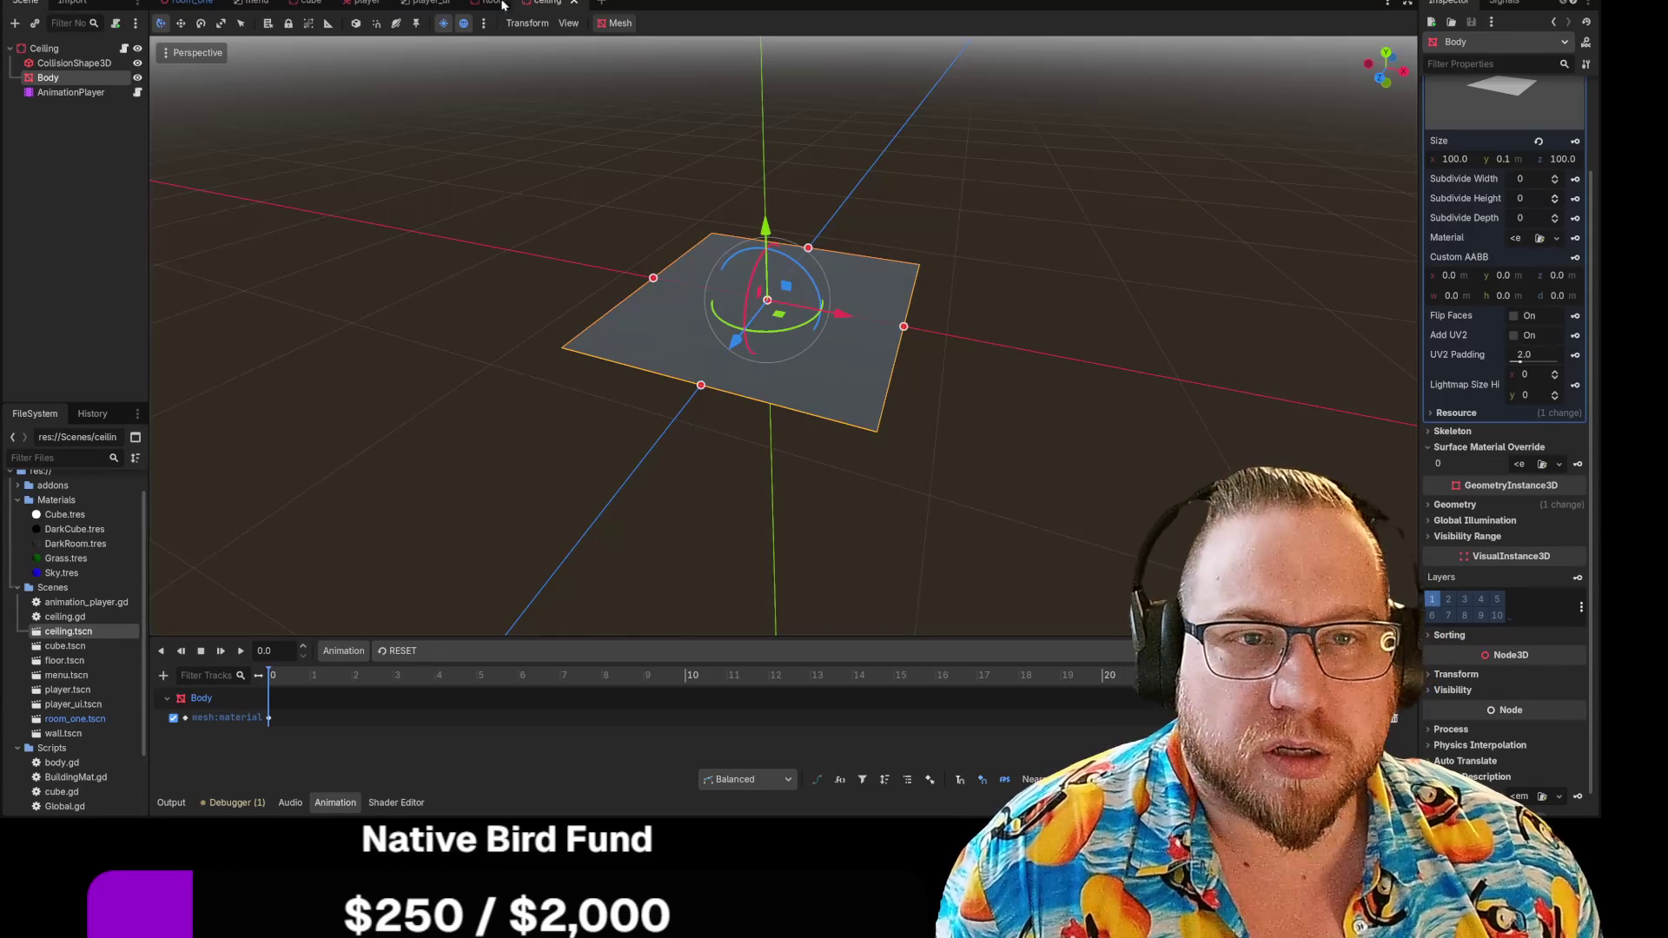
Open the Room_One scene, orbit to view inside the room, and select the Ceiling node
{"action": "left_click", "coordinate": [187, 3]}
{"action": "left_click_drag", "start_coordinate": [514, 252], "coordinate": [506, 249]}
{"action": "scroll", "coordinate": [56, 647], "scroll_direction": "down", "scroll_amount": 3}
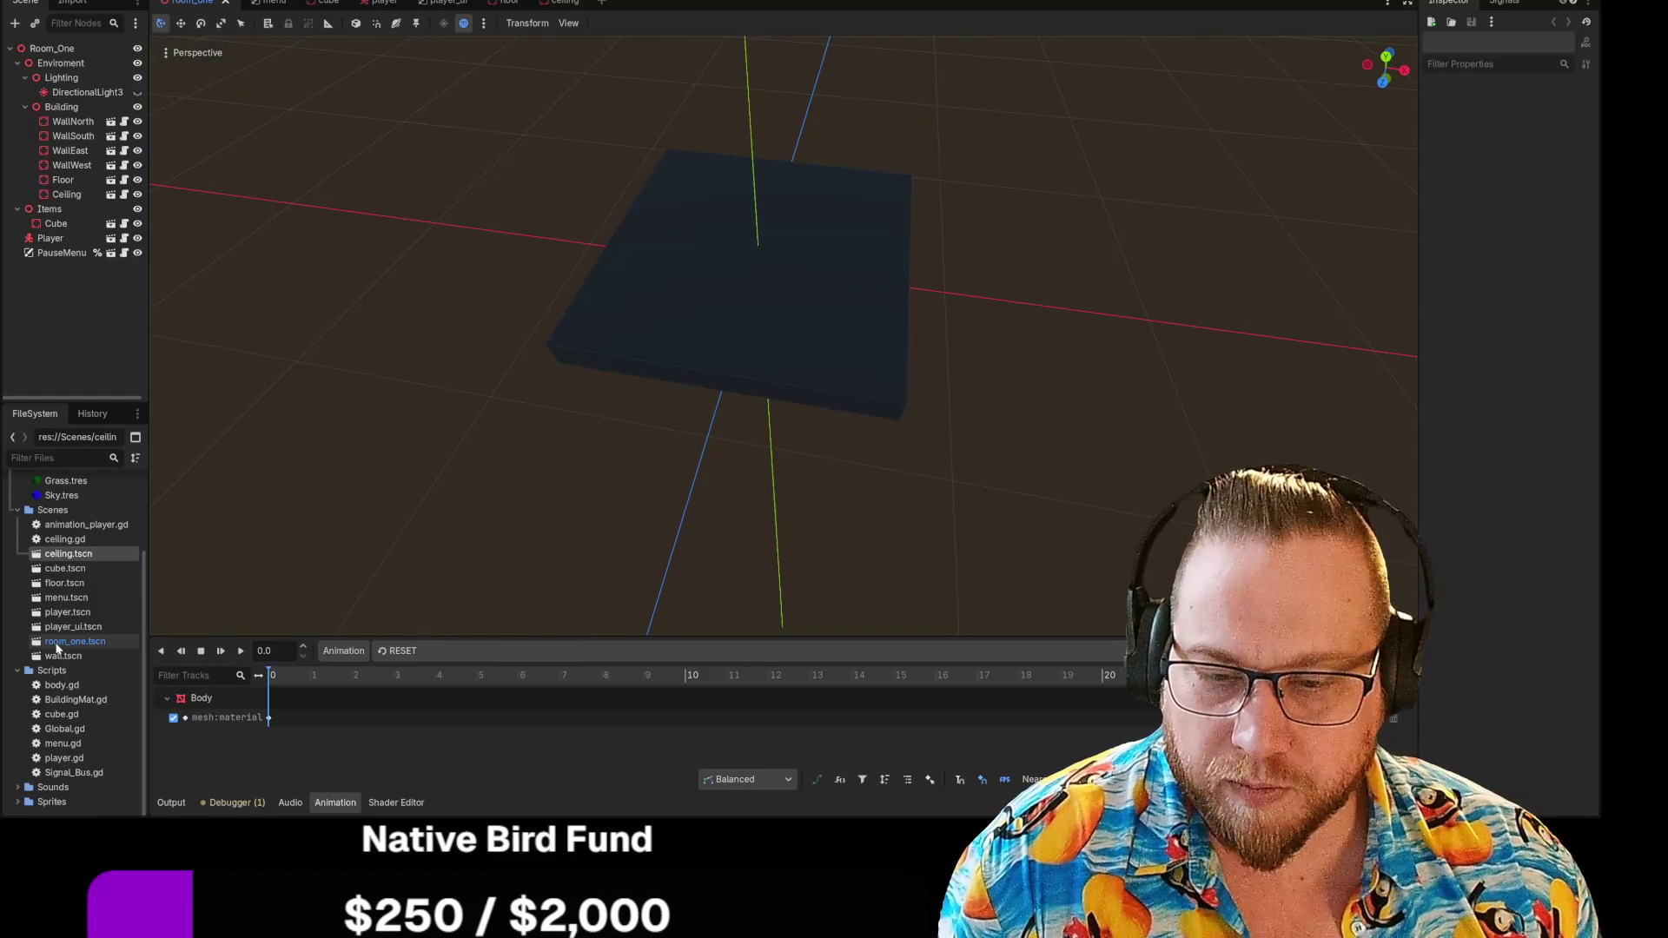
{"action": "scroll", "coordinate": [85, 674], "scroll_direction": "up", "scroll_amount": 2}
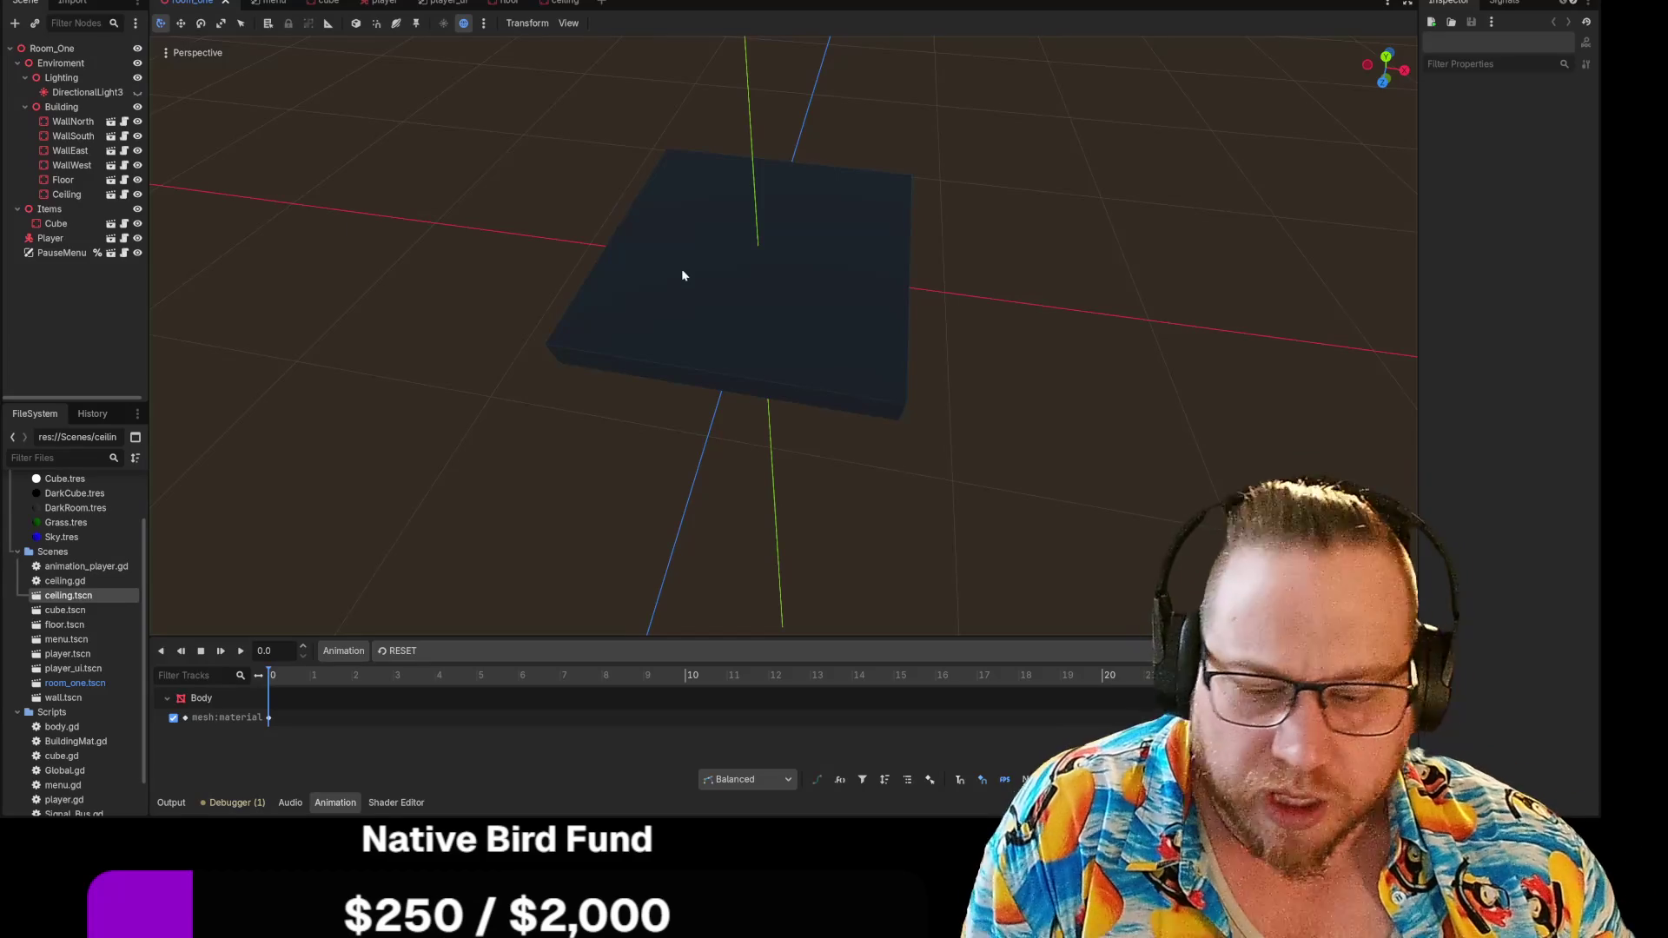
{"action": "mouse_move", "coordinate": [693, 265]}
{"action": "left_mouse_down"}
{"action": "mouse_move", "coordinate": [591, 265]}
{"action": "mouse_move", "coordinate": [608, 260]}
{"action": "mouse_move", "coordinate": [584, 300]}
{"action": "left_mouse_up"}
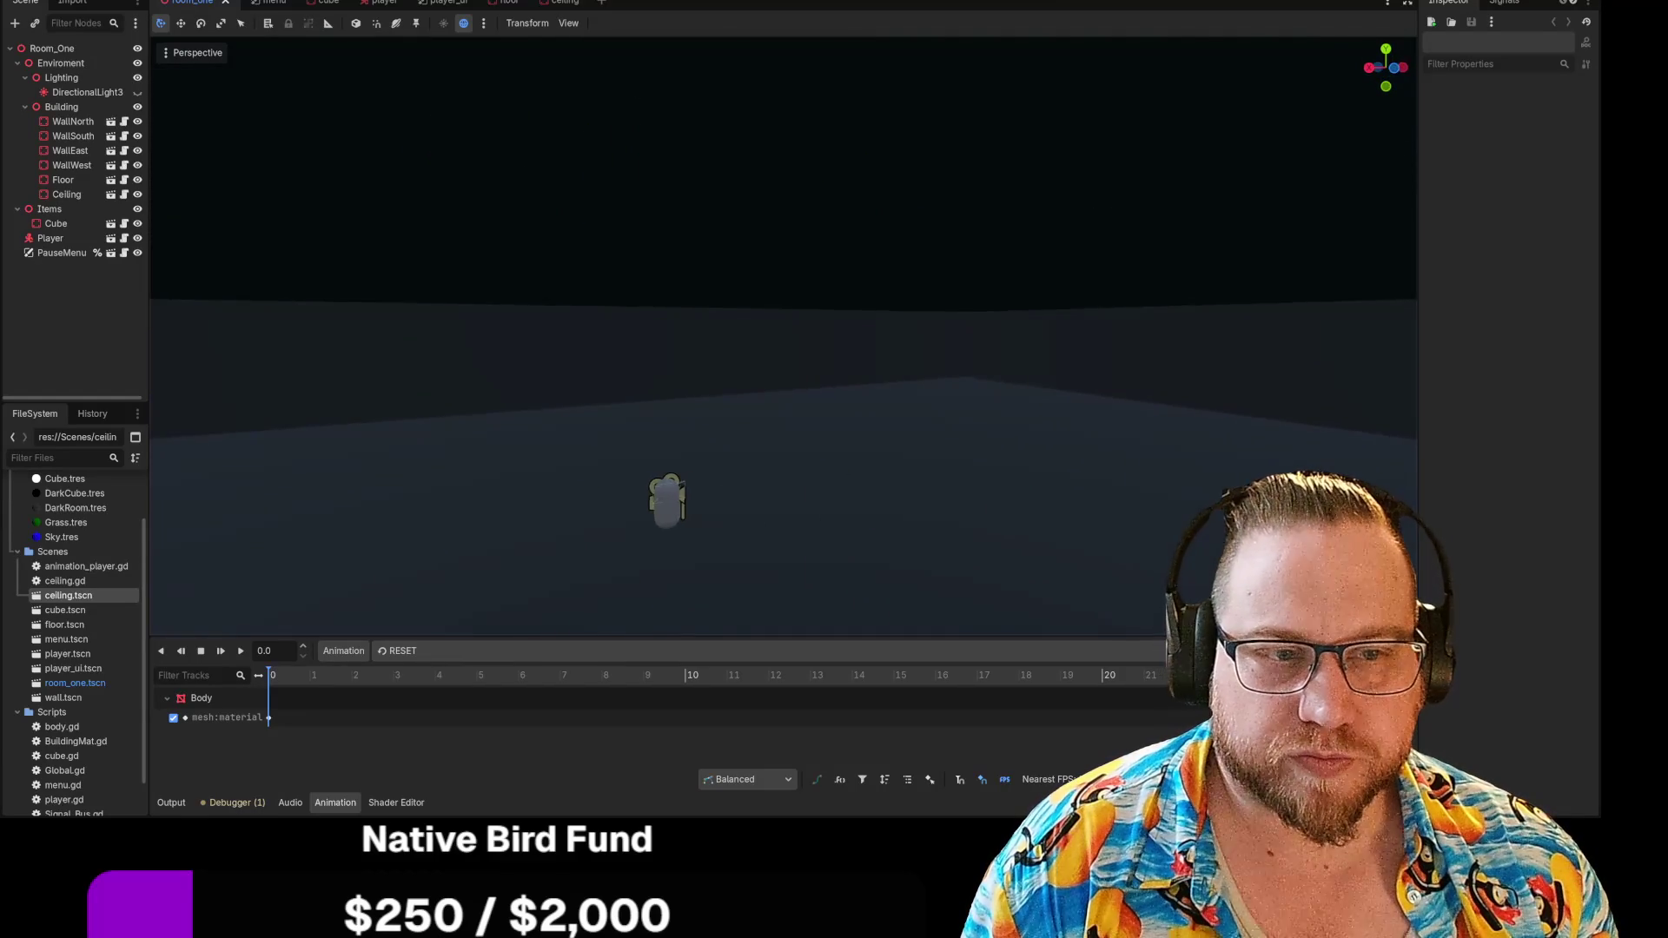
{"action": "left_click_drag", "start_coordinate": [1411, 483], "coordinate": [801, 392]}
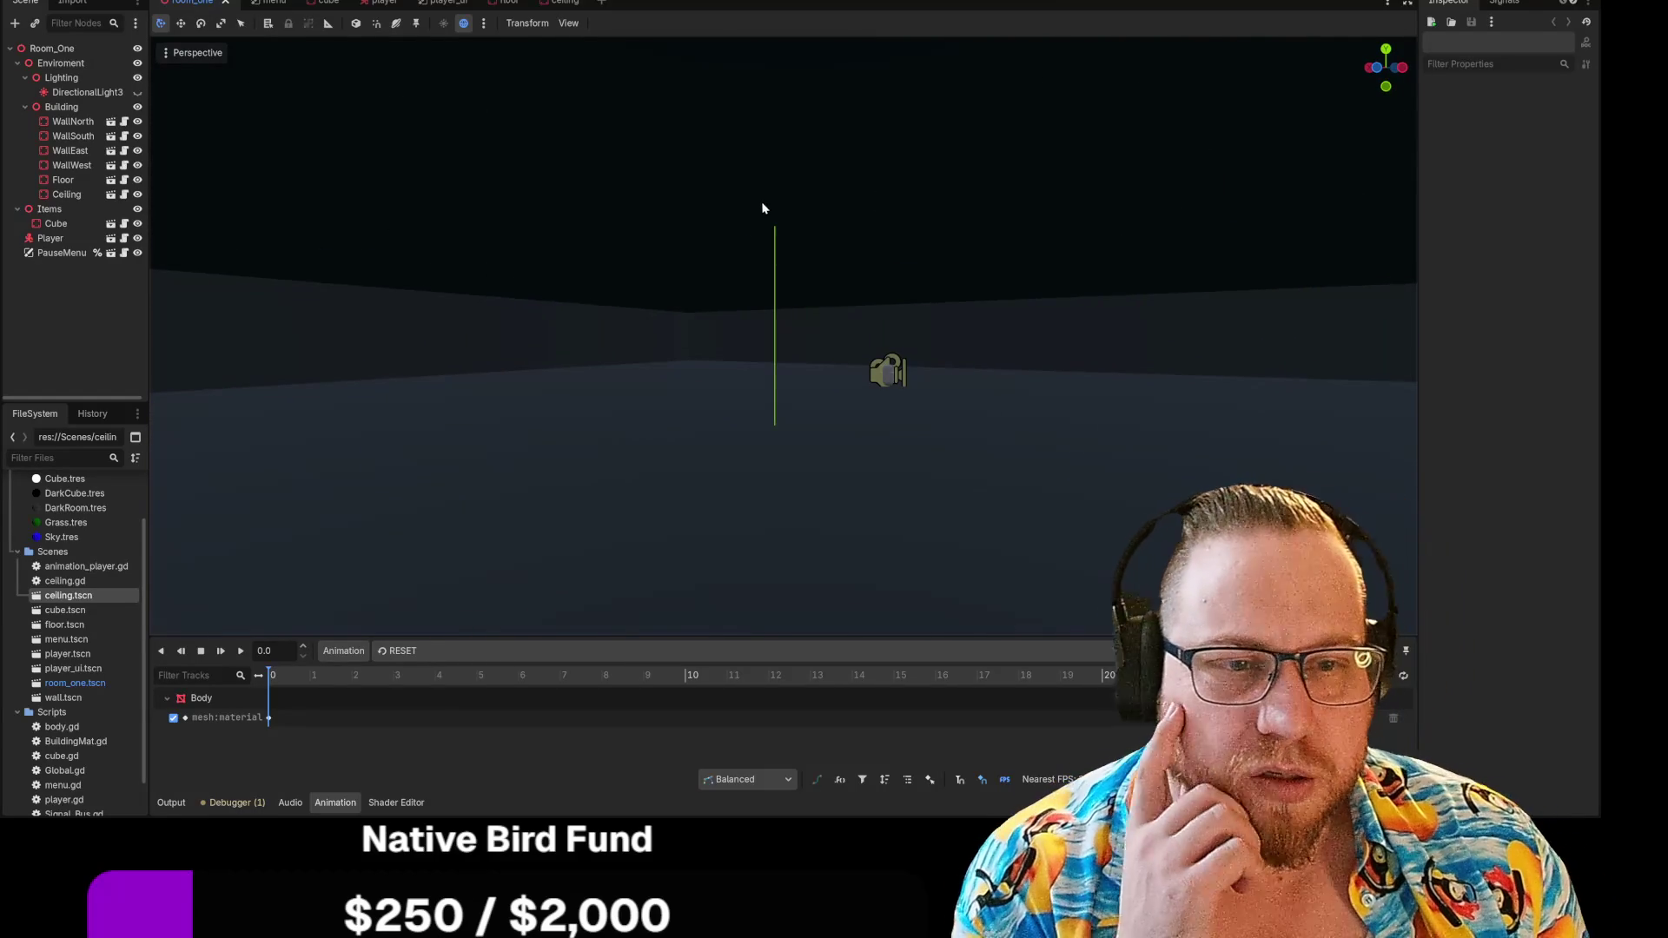
{"action": "left_click", "coordinate": [778, 217]}
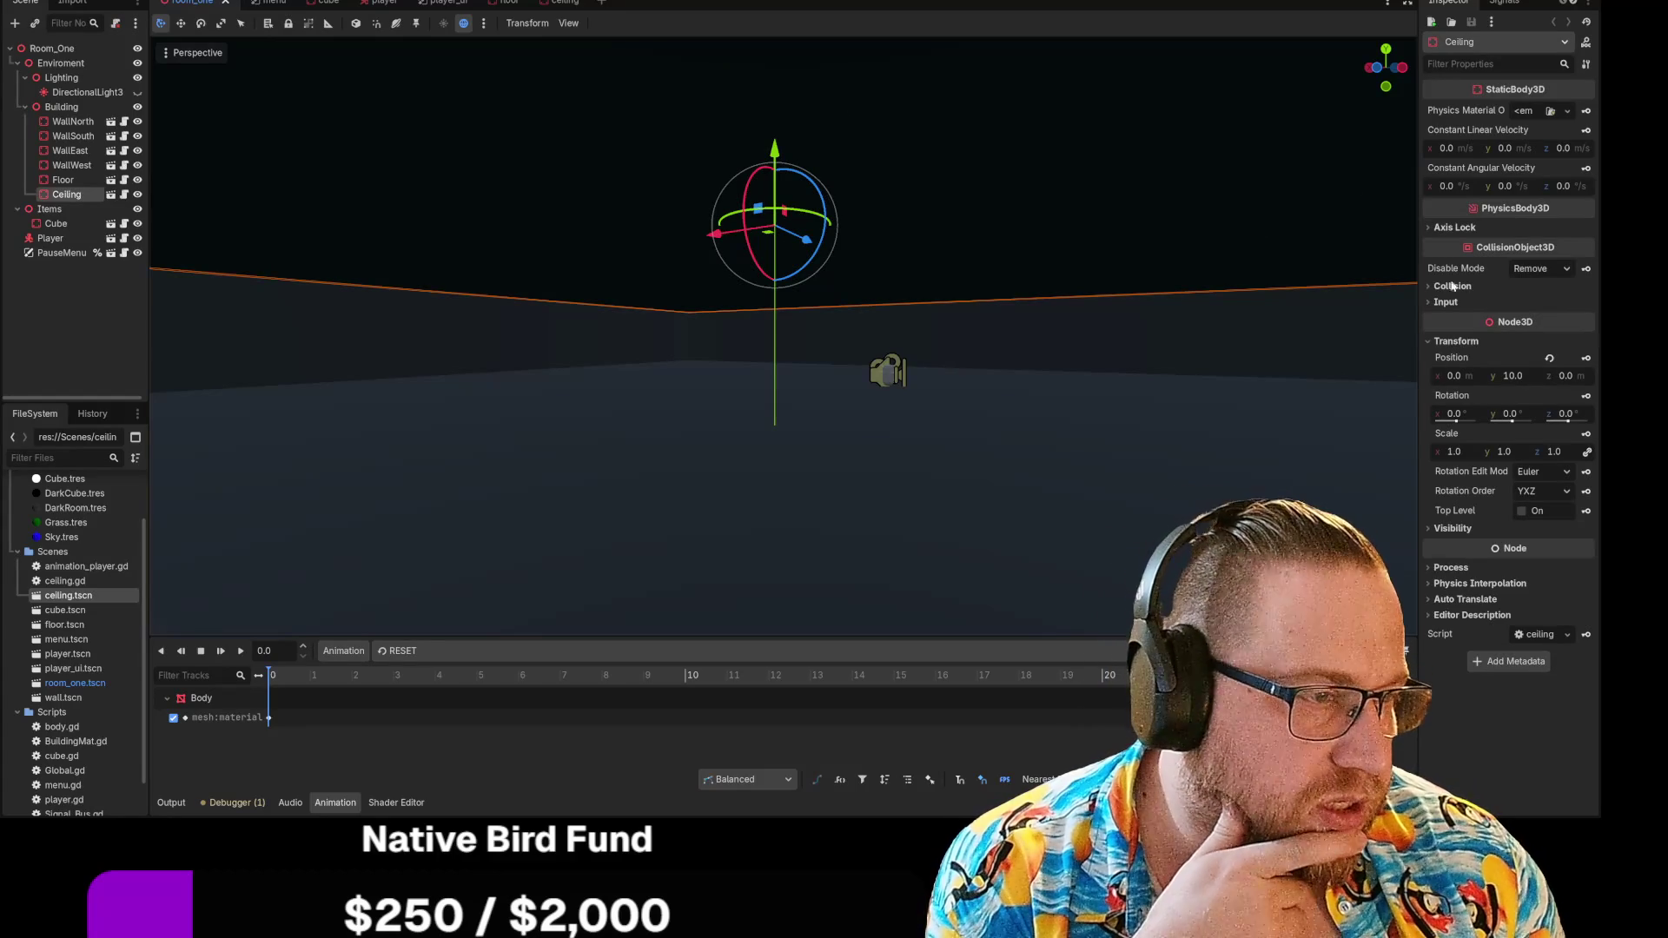
{"action": "double_click", "coordinate": [69, 193]}
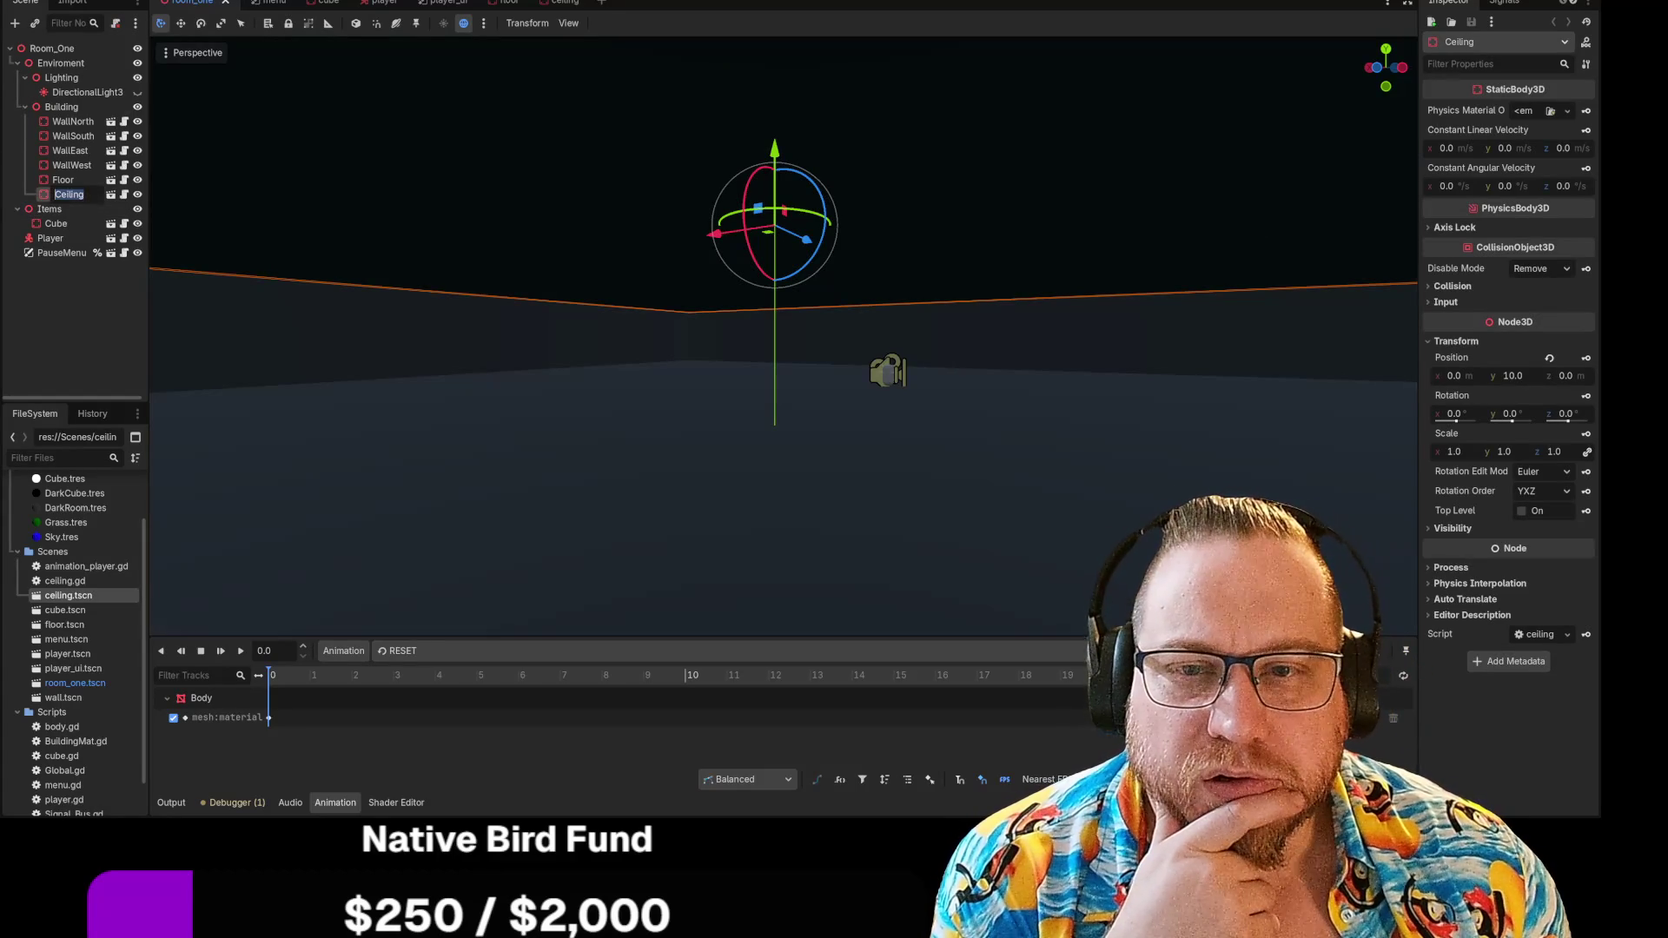
{"action": "key", "text": "Escape"}
{"action": "left_click", "coordinate": [111, 196]}
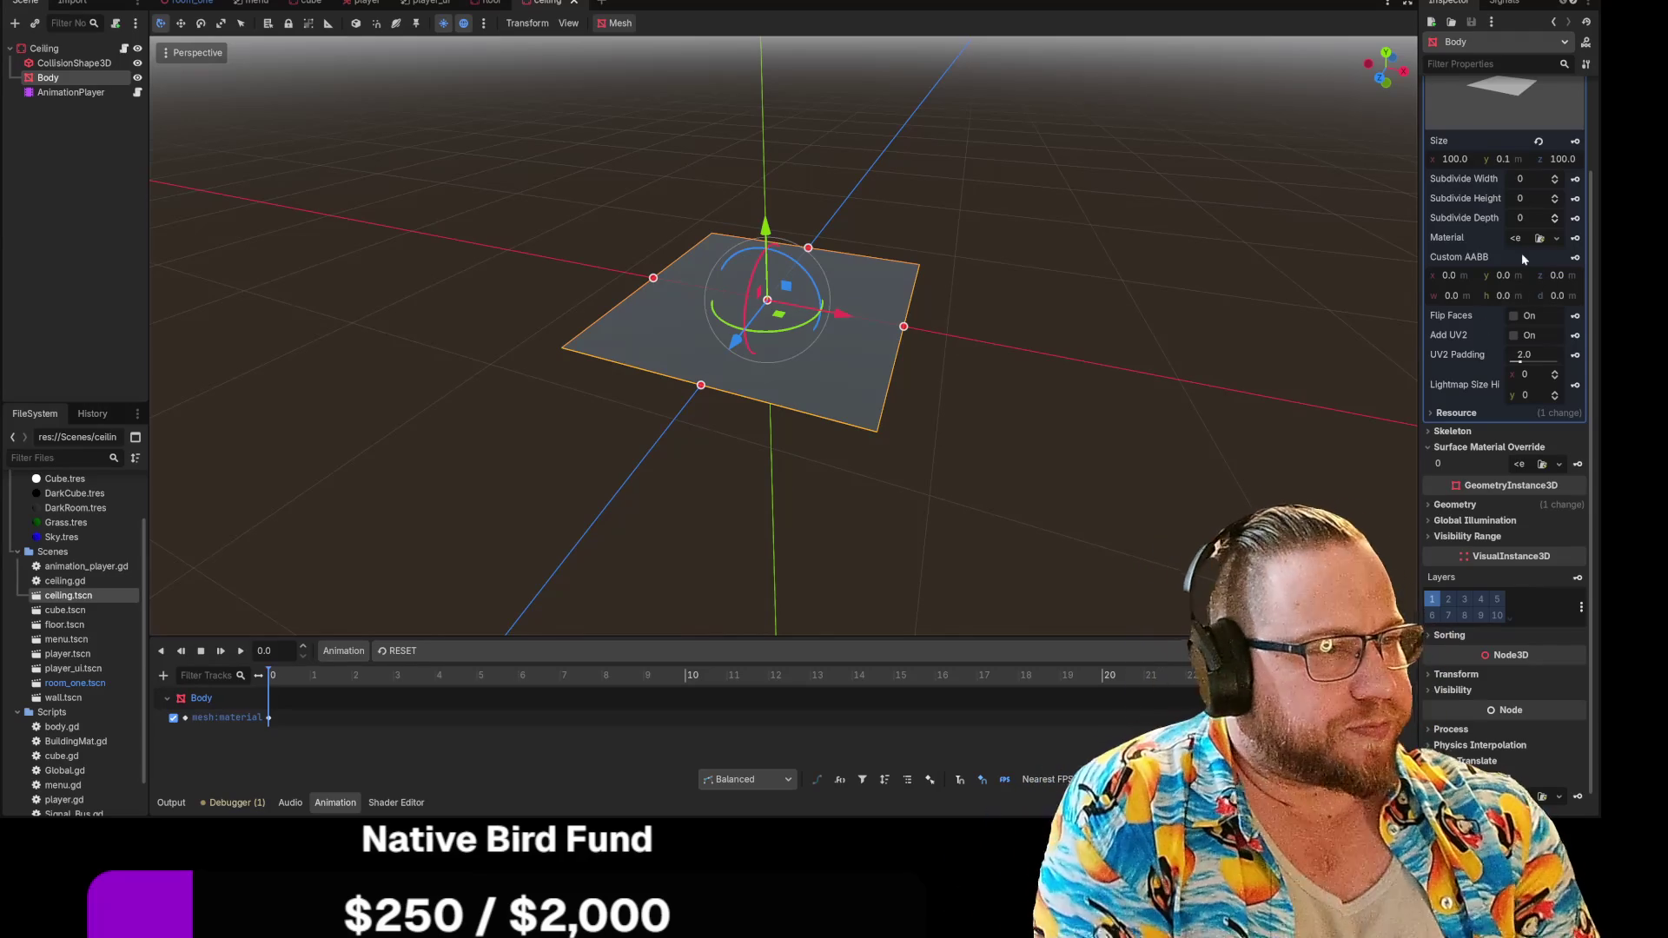
{"action": "scroll", "coordinate": [1518, 246], "scroll_direction": "up", "scroll_amount": 3}
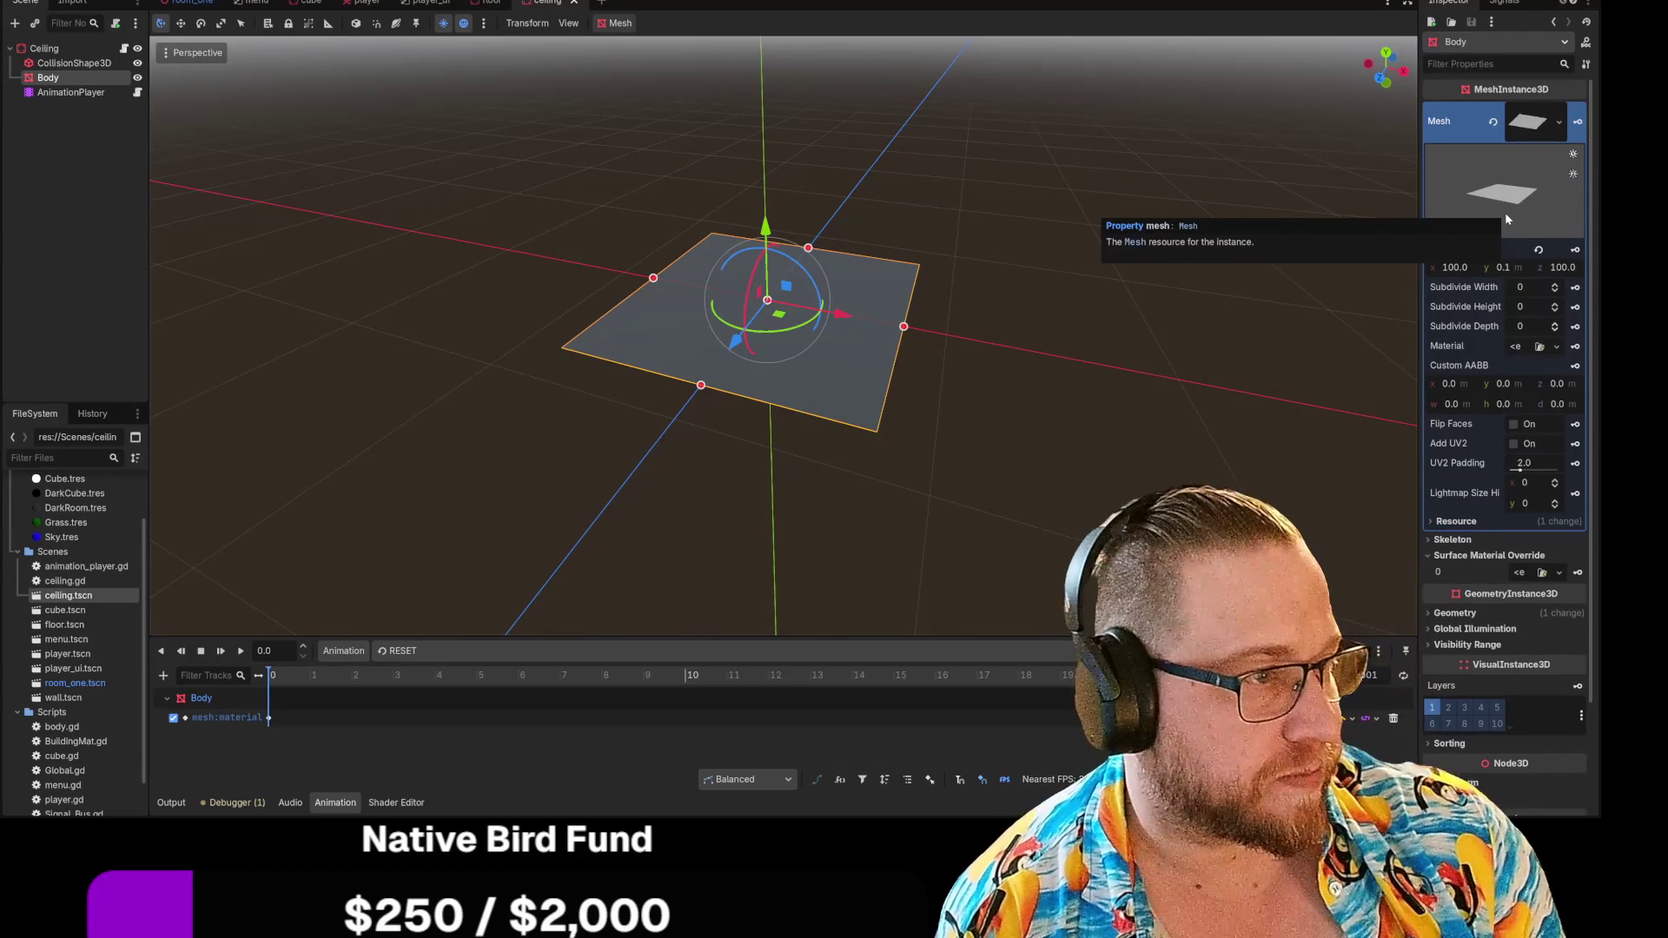
{"action": "left_click", "coordinate": [1532, 123]}
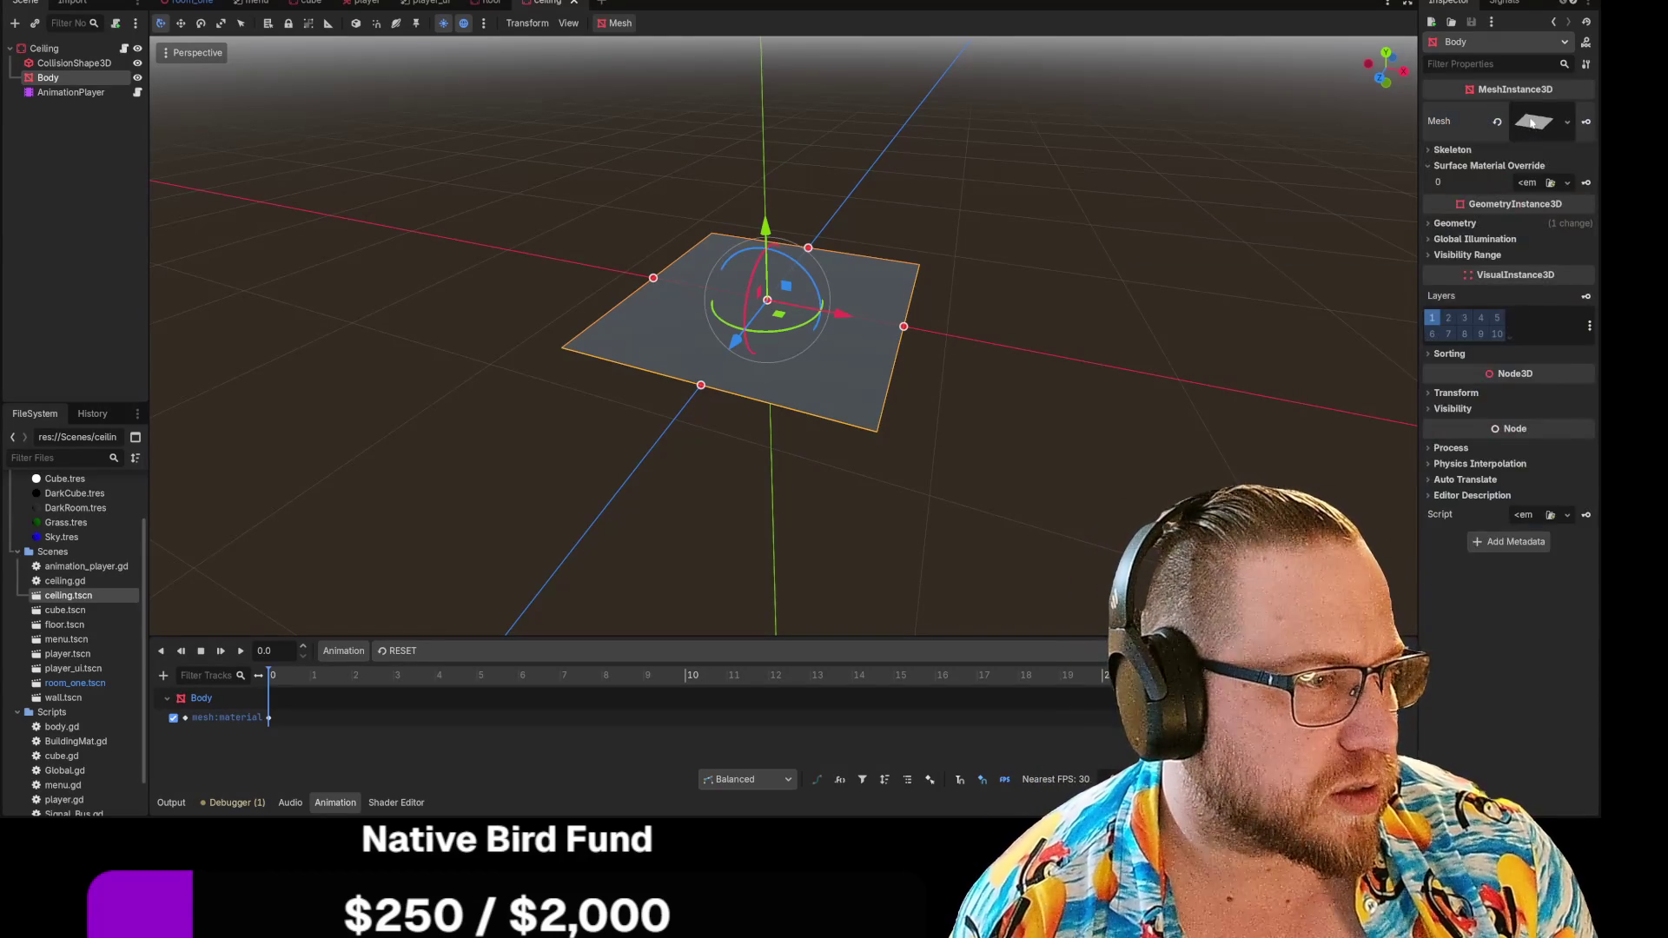
{"action": "left_click", "coordinate": [1531, 124]}
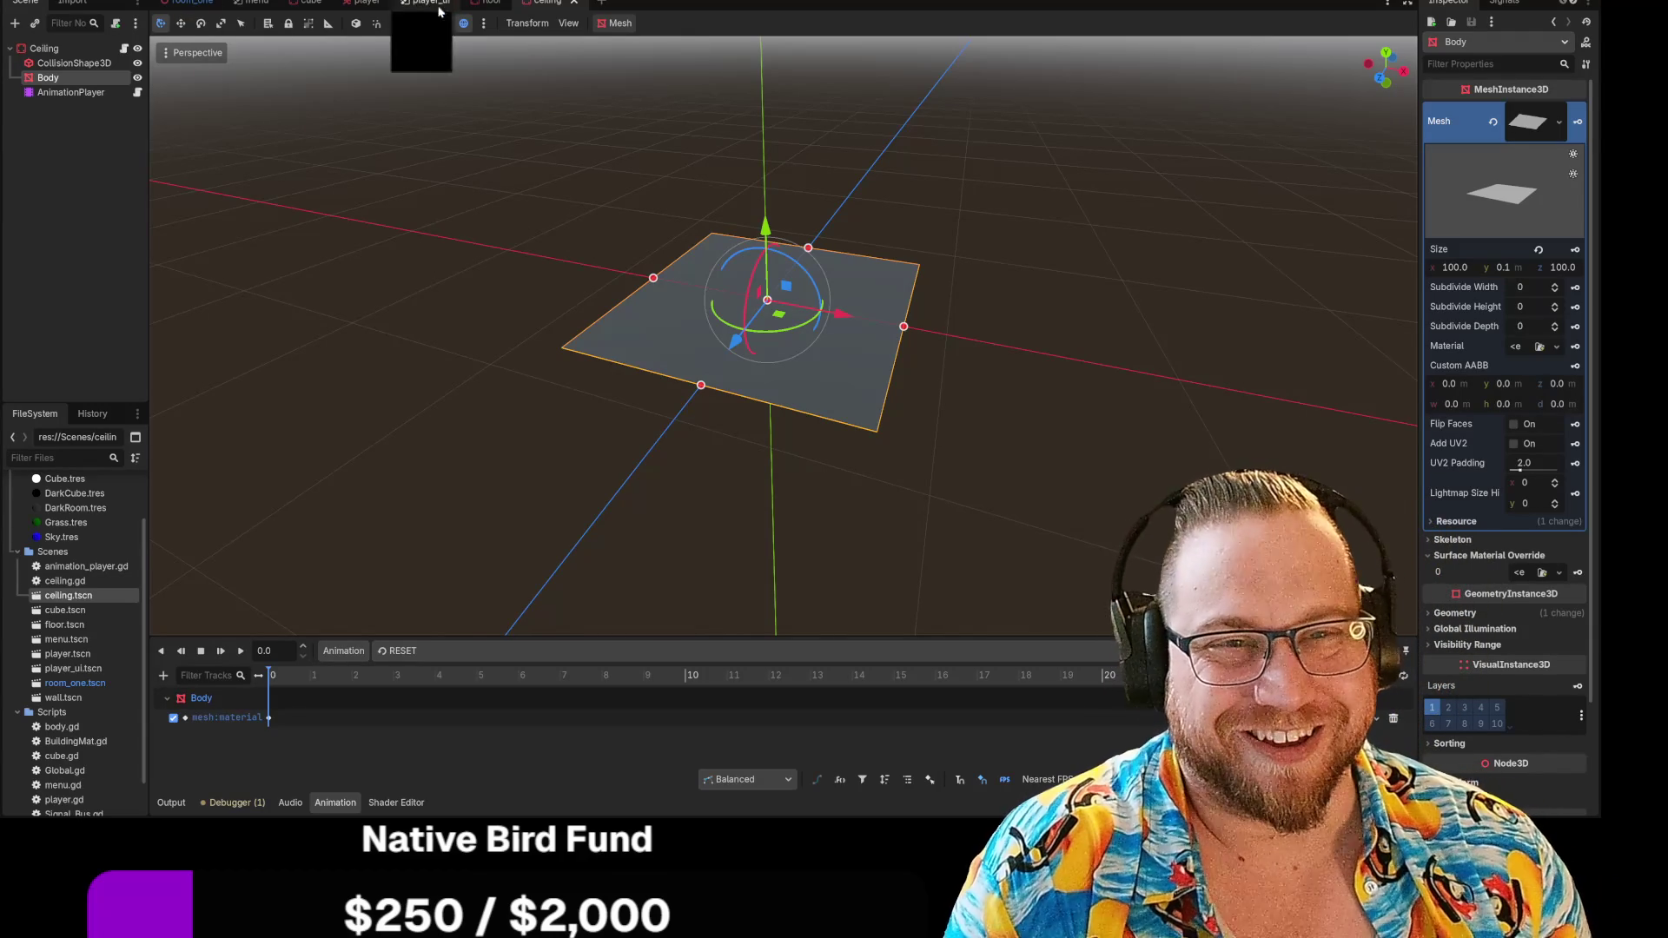
{"action": "left_click", "coordinate": [186, 4]}
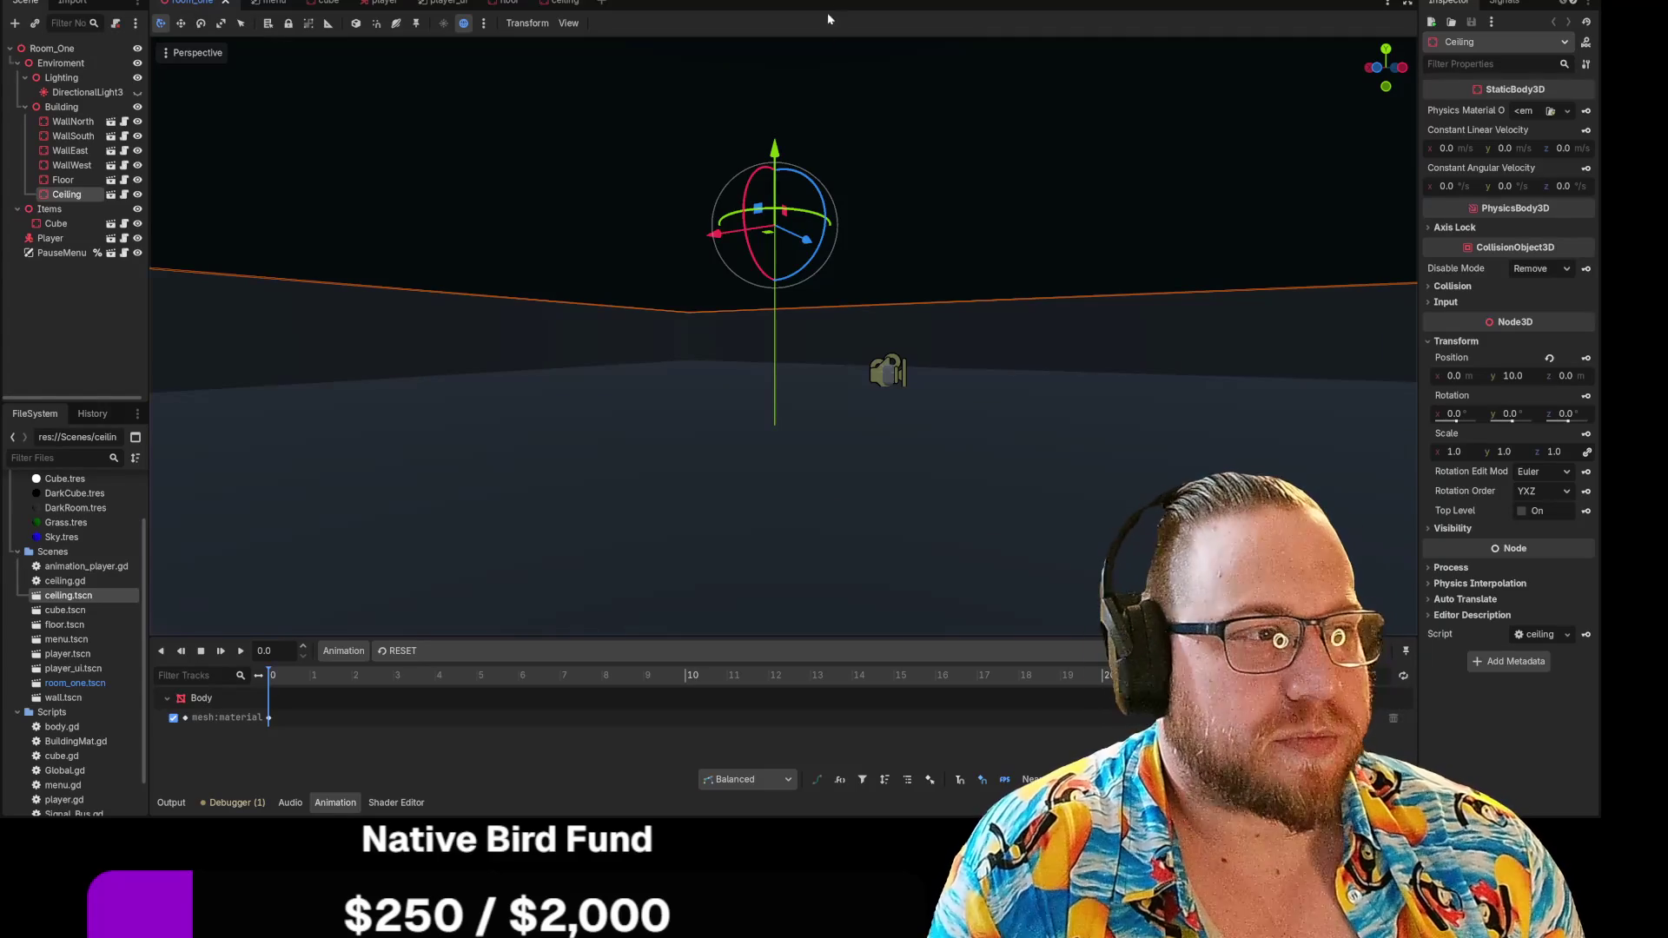
Flip between the 2D and 3D editors, then open ceiling.gd in the Script editor
{"action": "key", "text": "ctrl+F1"}
{"action": "key", "text": "ctrl+F2"}
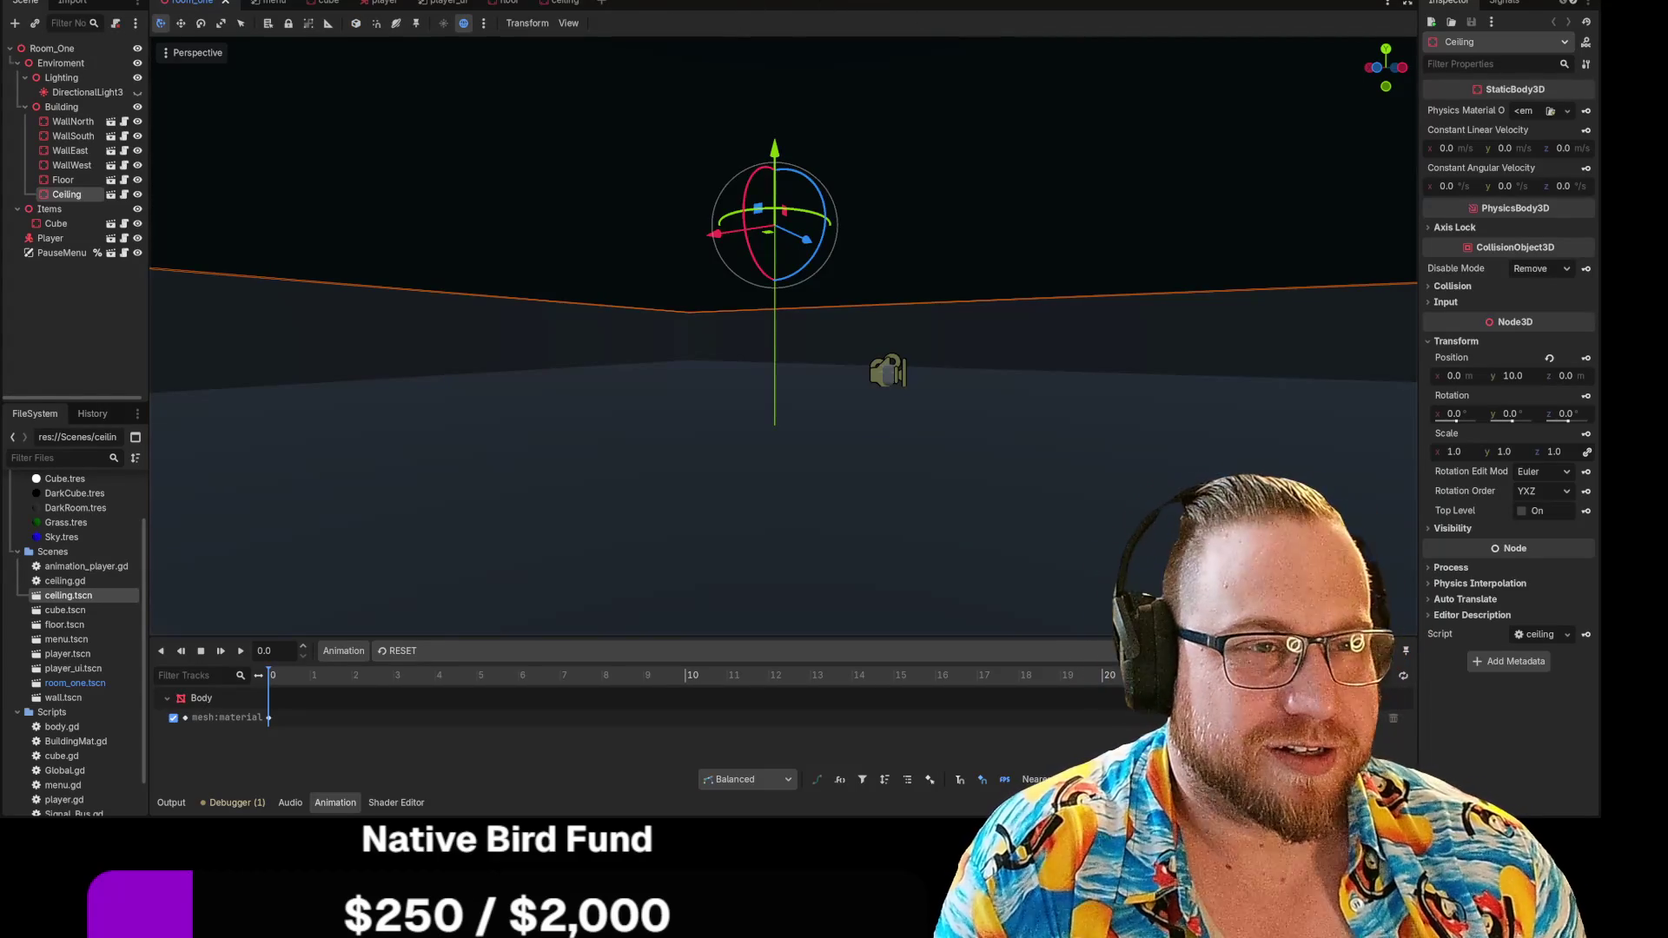
{"action": "key", "text": "ctrl+F3"}
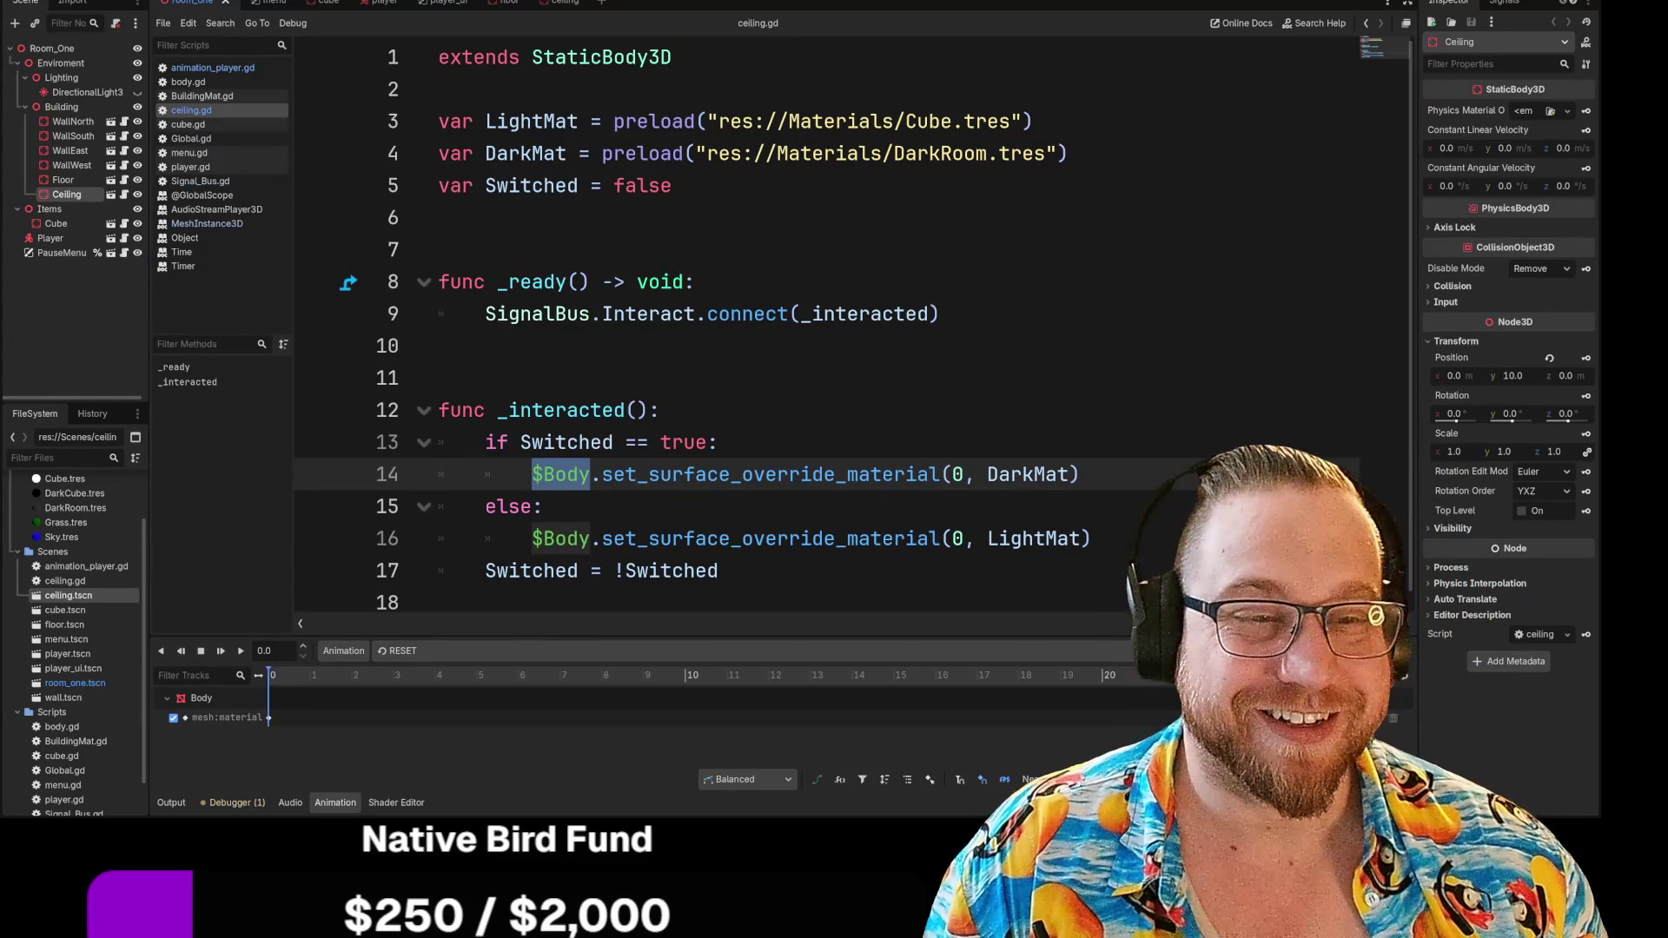
Move the cursor in ceiling.gd from the $Body line 14 up to lines 11 and 6
{"action": "left_click", "coordinate": [660, 410]}
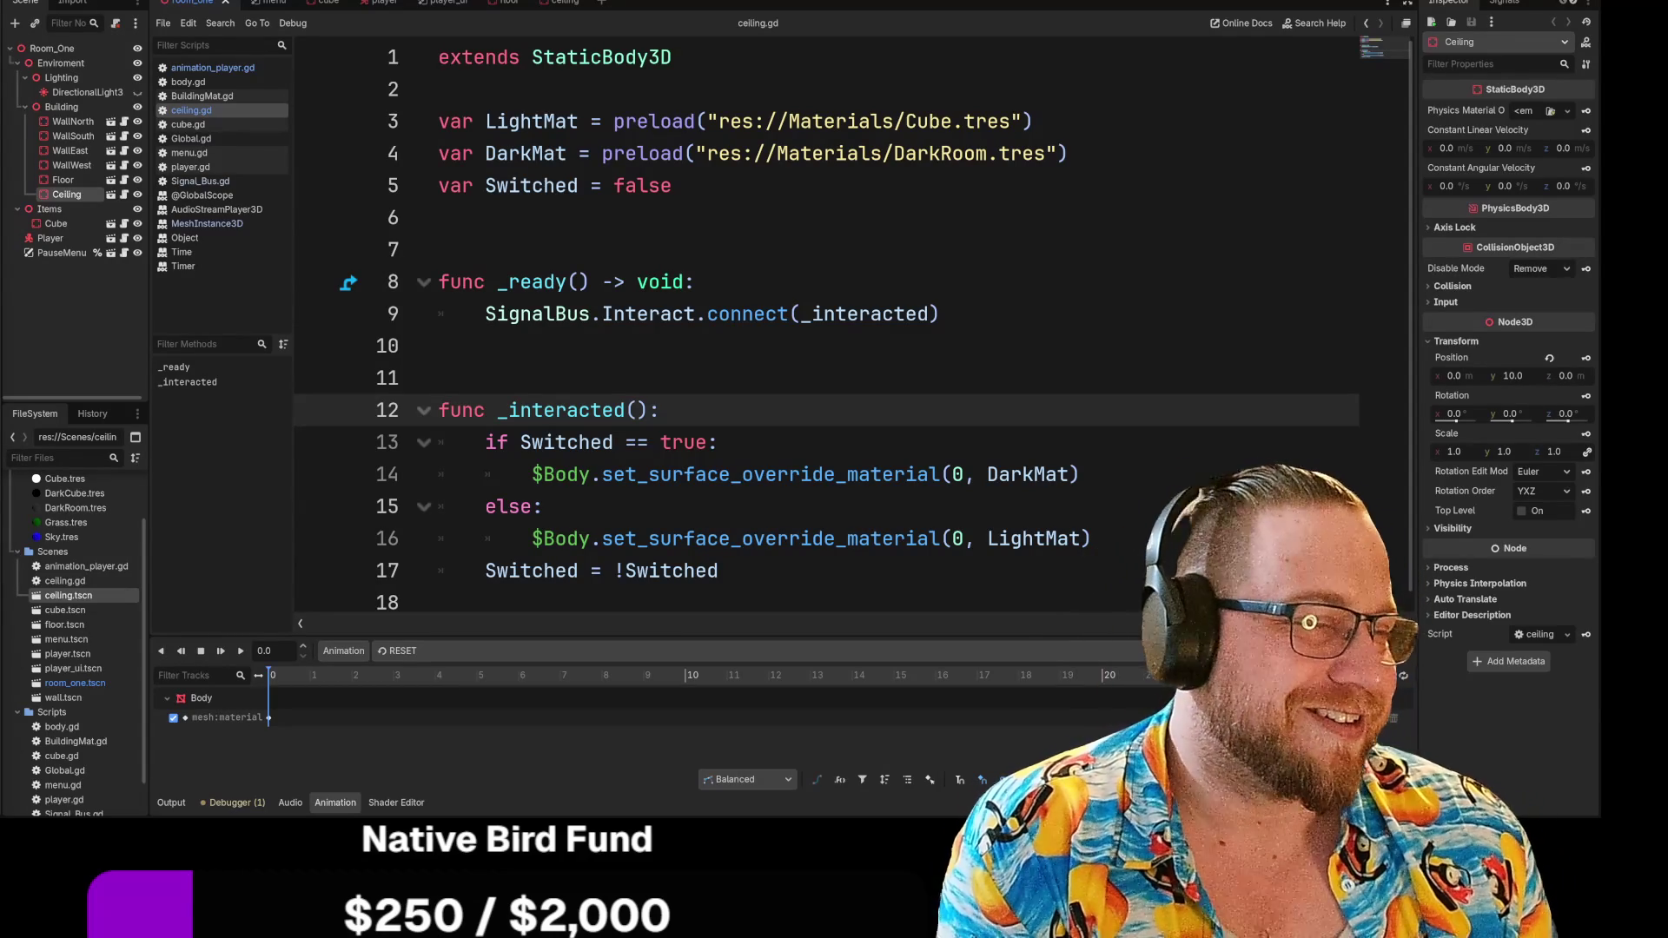
{"action": "left_click", "coordinate": [439, 378]}
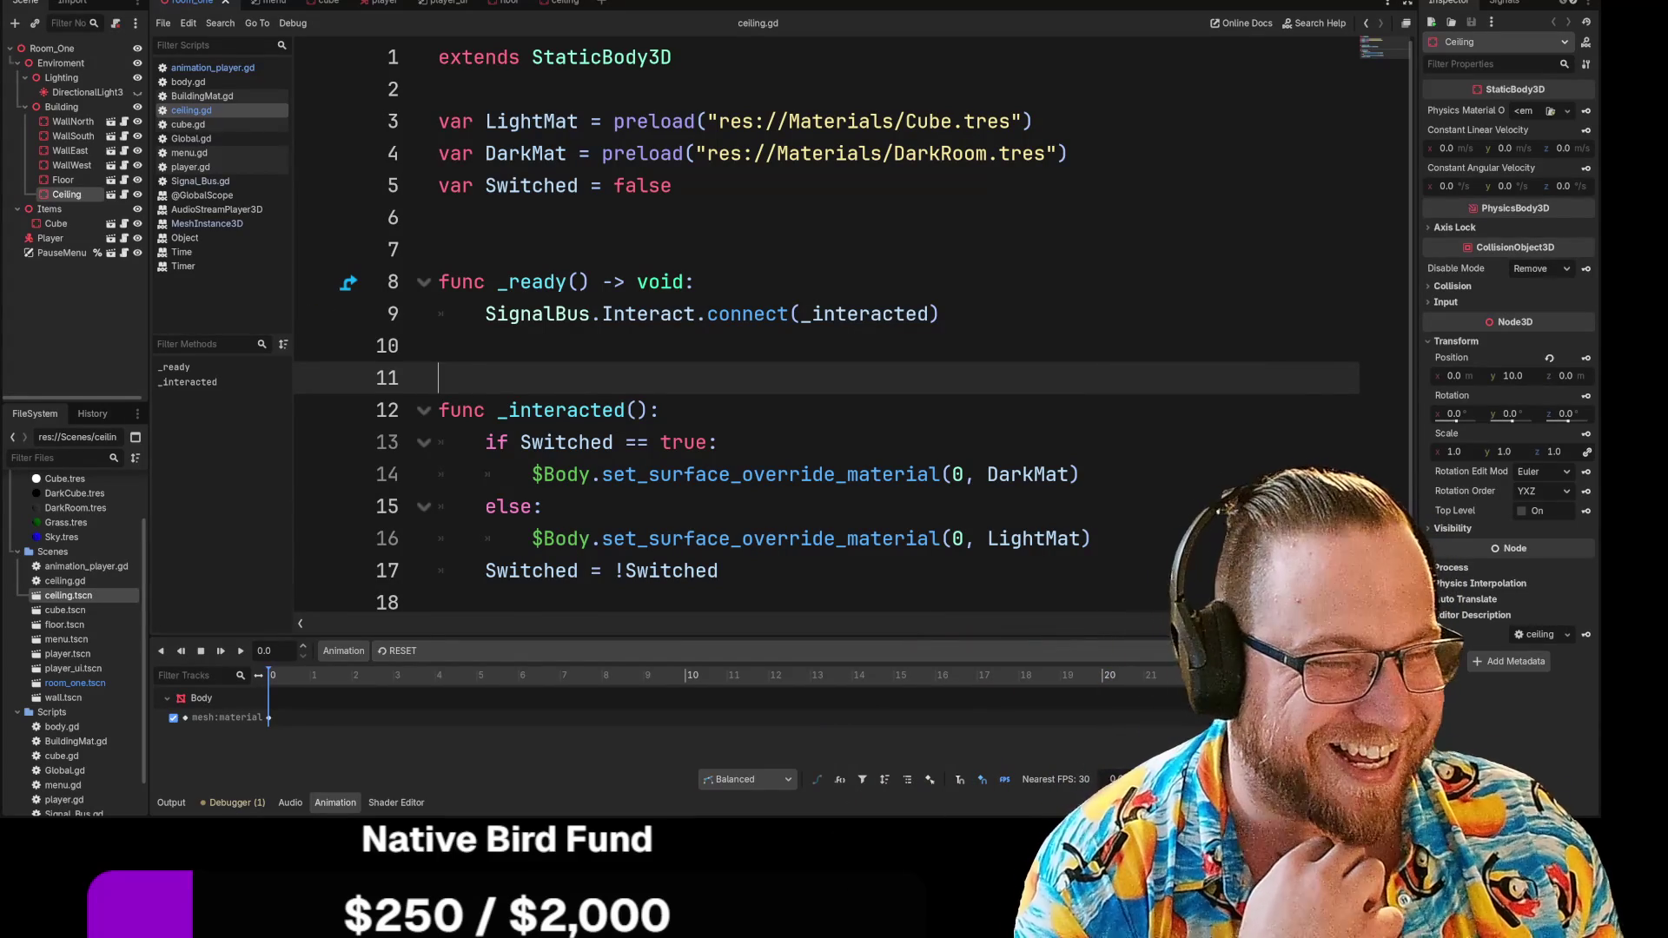
{"action": "key", "text": "Up"}
{"action": "key", "text": "Up"}
{"action": "key", "text": "Up"}
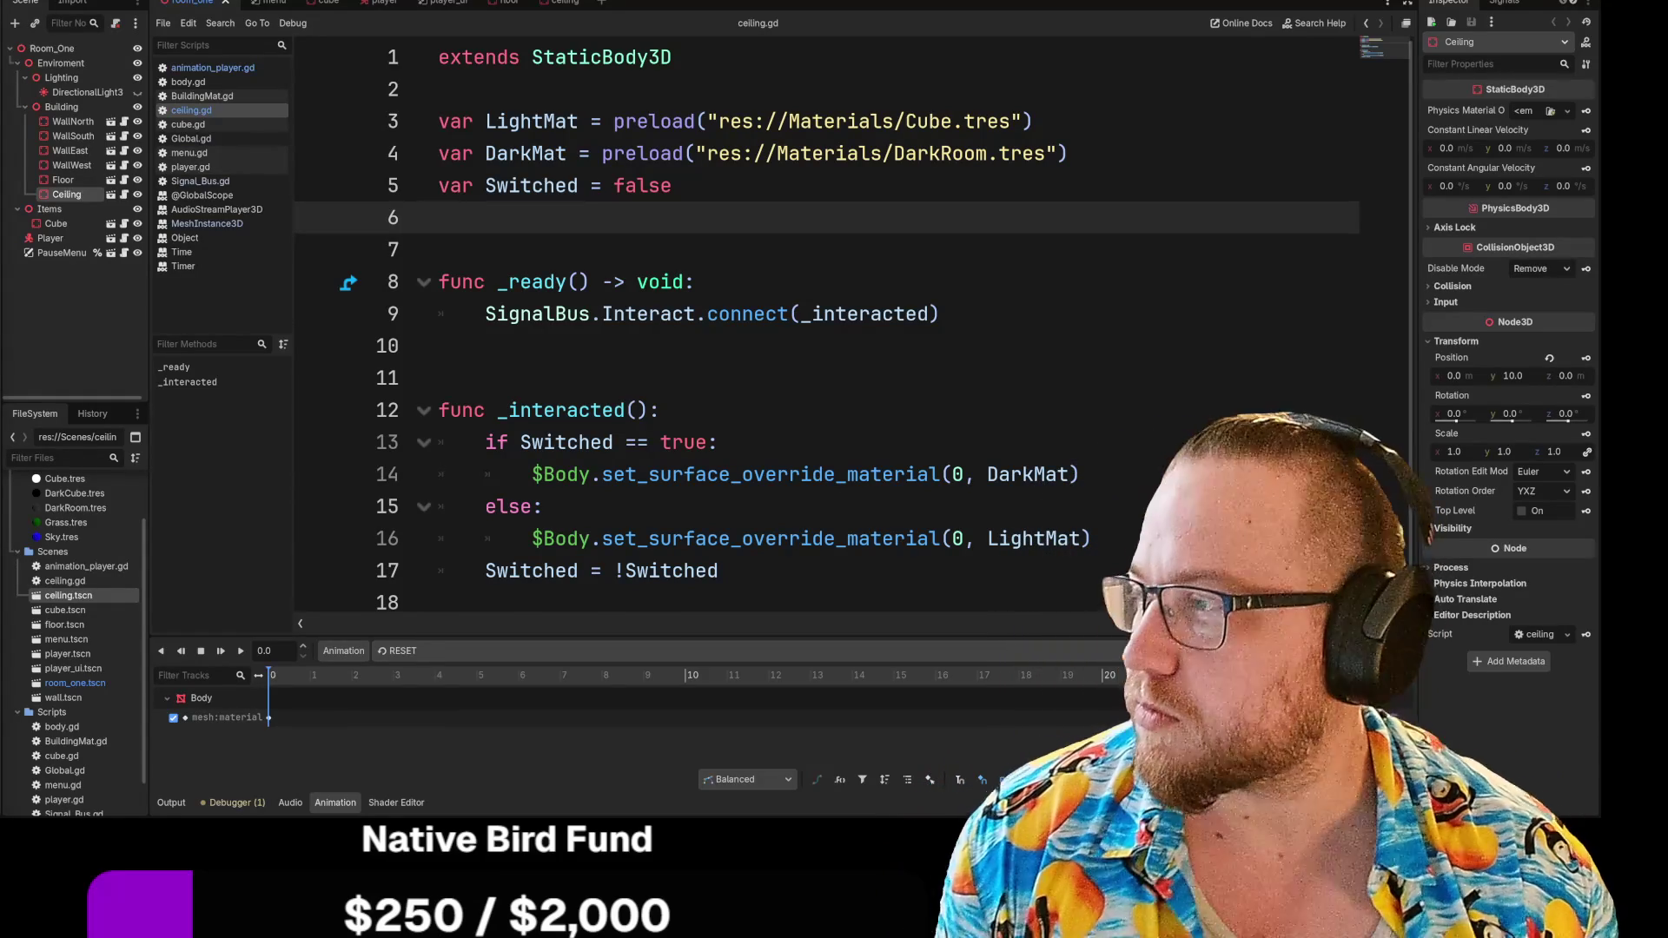
Open the first 'shampooed cow' image result's Reddit post in a new tab and switch to it
{"action": "key", "text": "alt+Tab"}
{"action": "left_click_drag", "start_coordinate": [700, 61], "coordinate": [598, 12]}
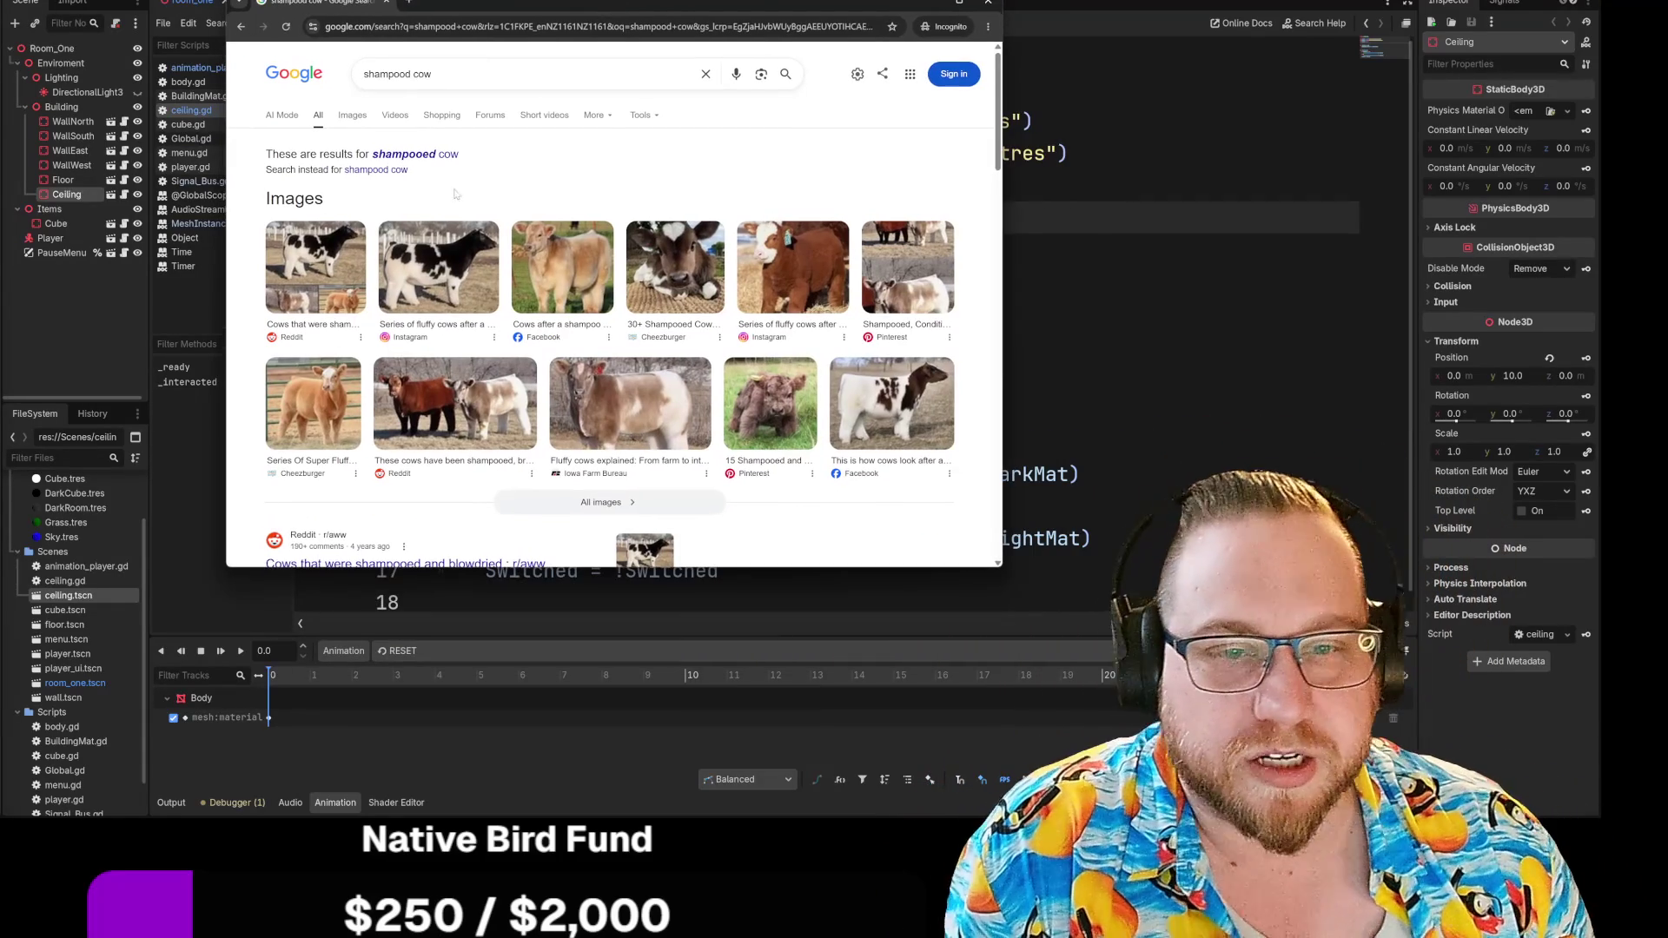
{"action": "left_click", "coordinate": [352, 116]}
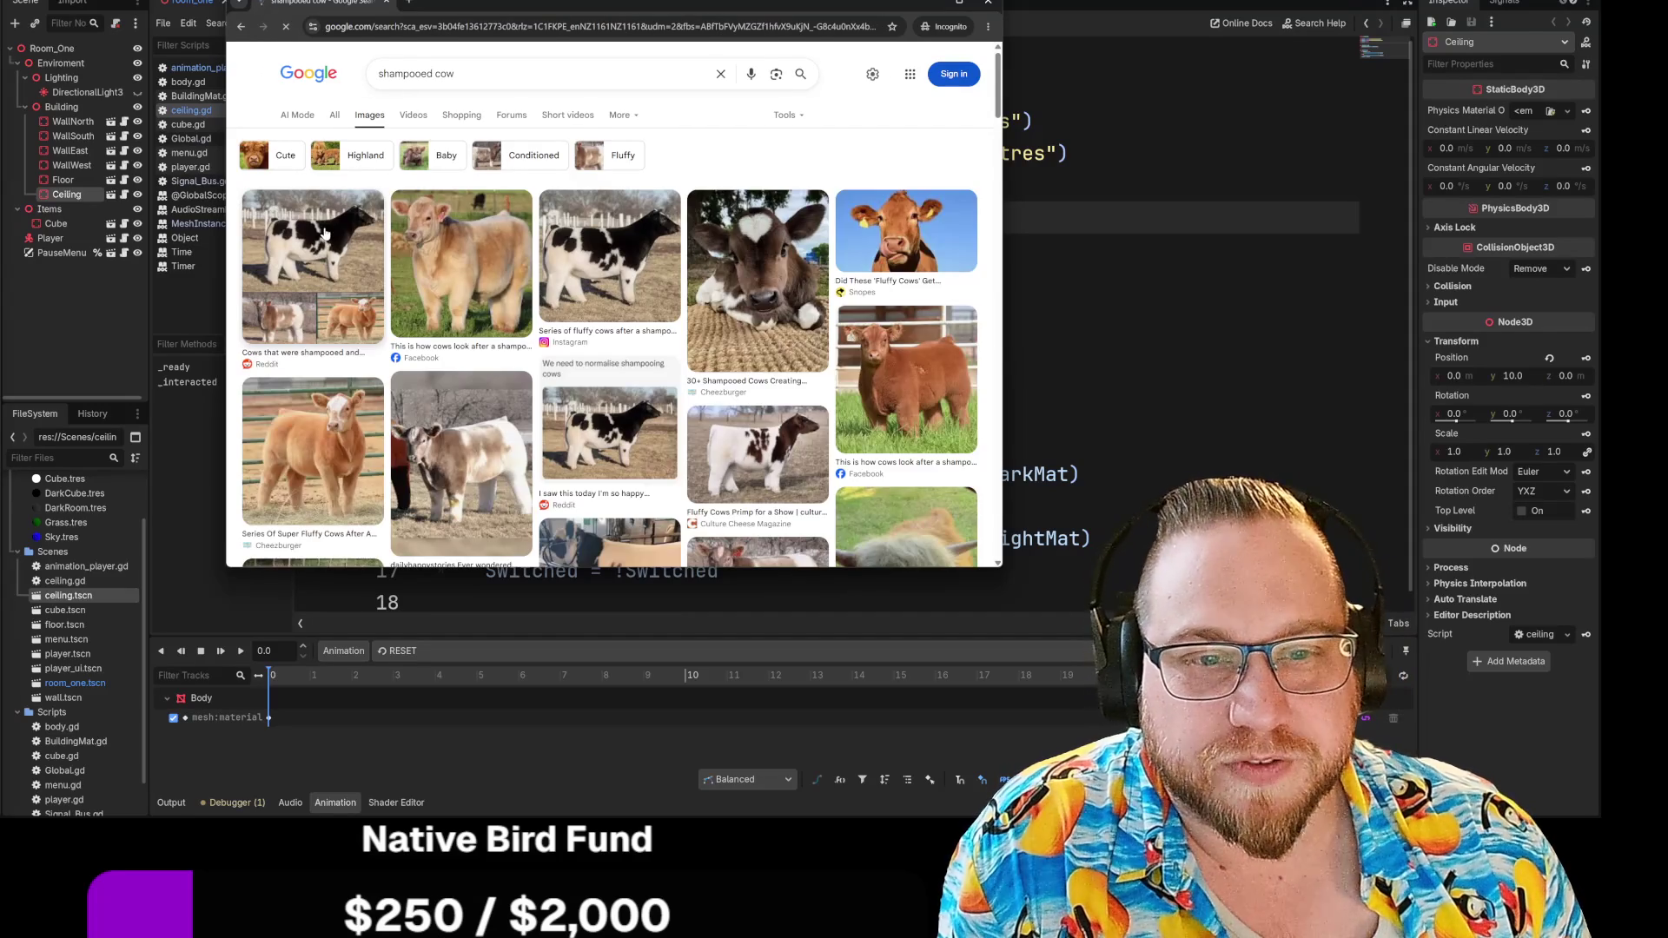
{"action": "left_click", "coordinate": [313, 260]}
{"action": "right_click", "coordinate": [829, 273]}
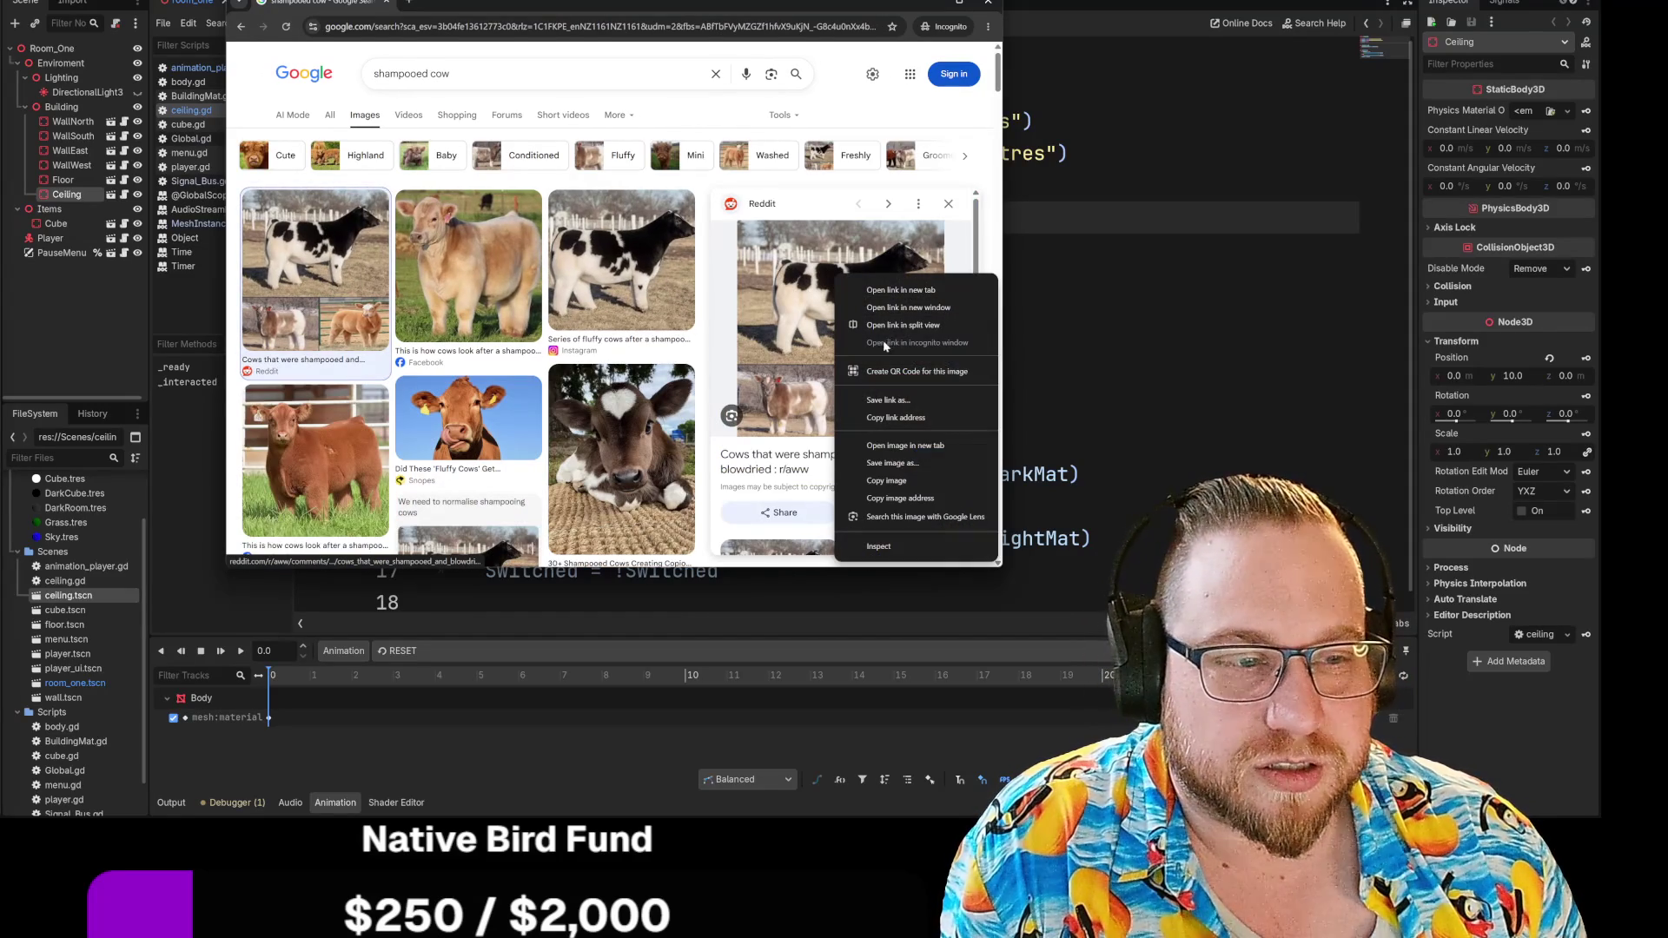
{"action": "left_click", "coordinate": [919, 446]}
{"action": "key", "text": "ctrl+Tab"}
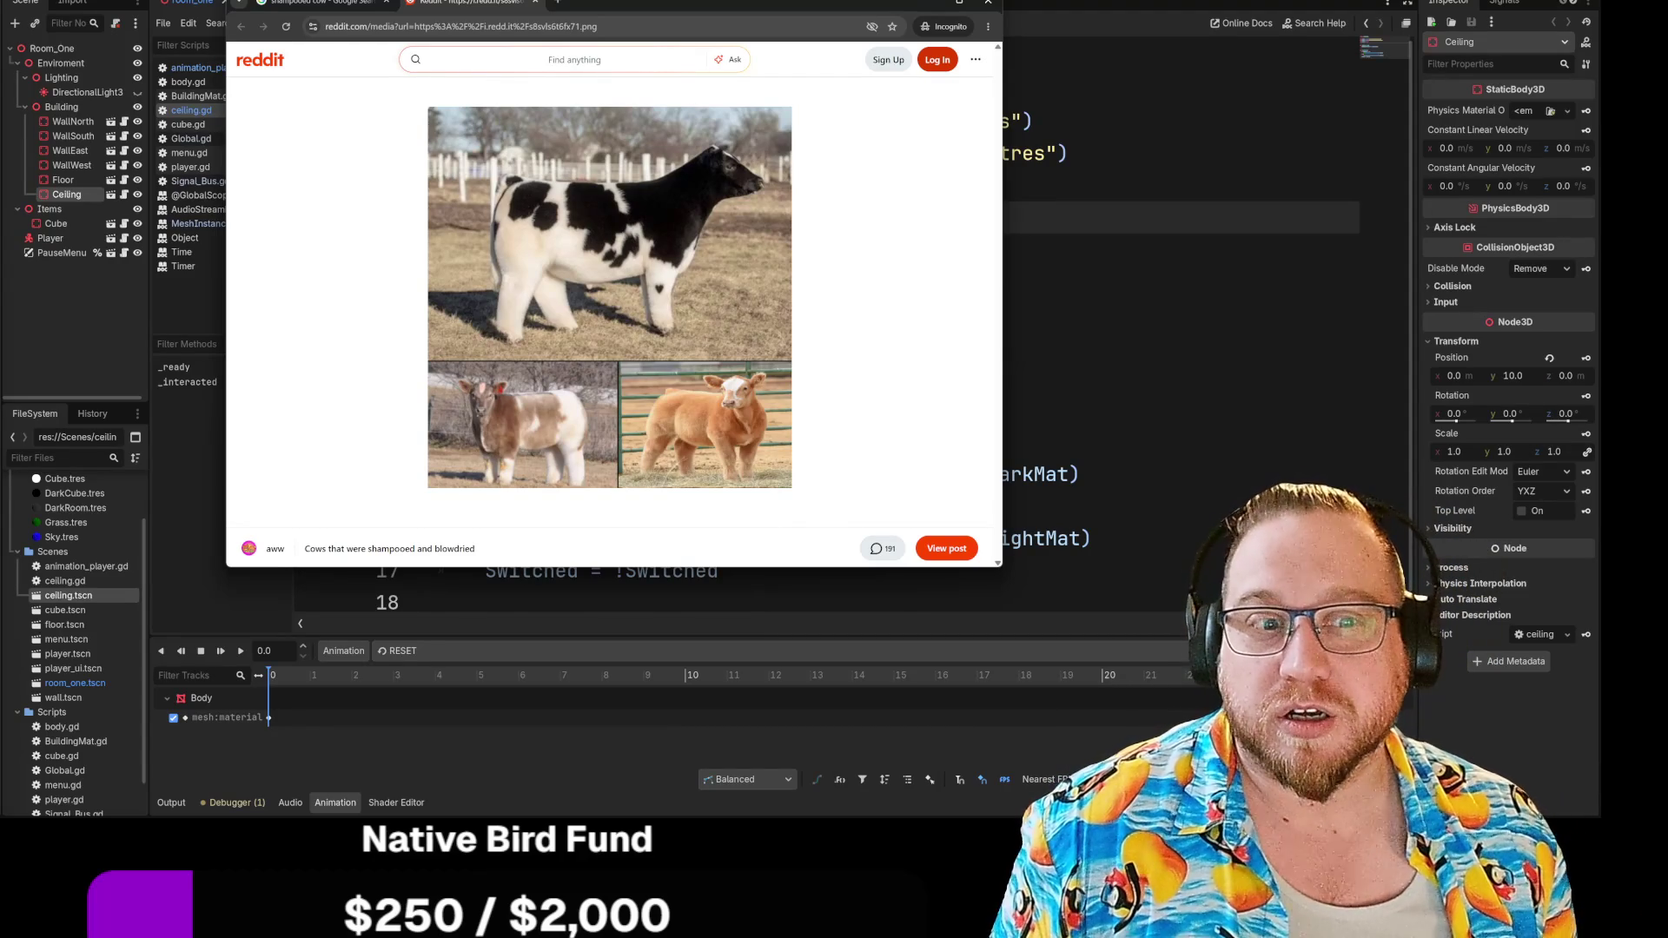
Enlarge the Chrome window to see the cow photo bigger, then close the Reddit tab
{"action": "left_click_drag", "start_coordinate": [1002, 567], "coordinate": [1159, 710]}
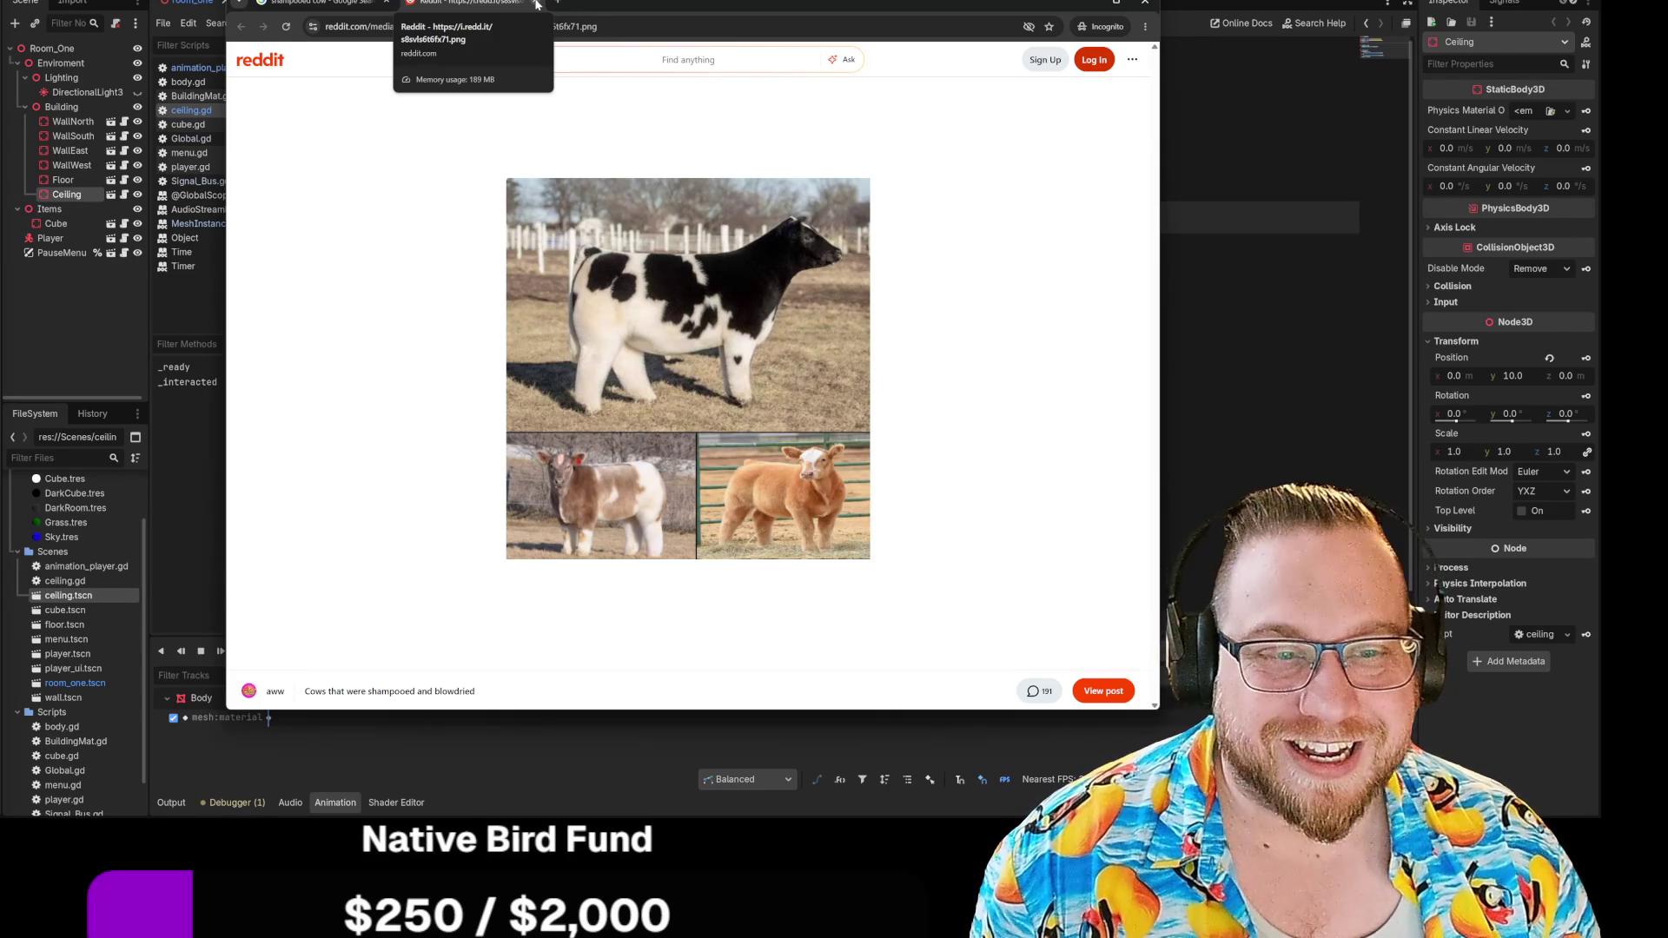
{"action": "left_click", "coordinate": [536, 3]}
Scroll through more shampooed cow images, then drag Chrome aside to reveal ceiling.gd
{"action": "scroll", "coordinate": [961, 496], "scroll_direction": "down", "scroll_amount": 1}
{"action": "scroll", "coordinate": [960, 491], "scroll_direction": "down", "scroll_amount": 4}
{"action": "scroll", "coordinate": [951, 482], "scroll_direction": "up", "scroll_amount": 5}
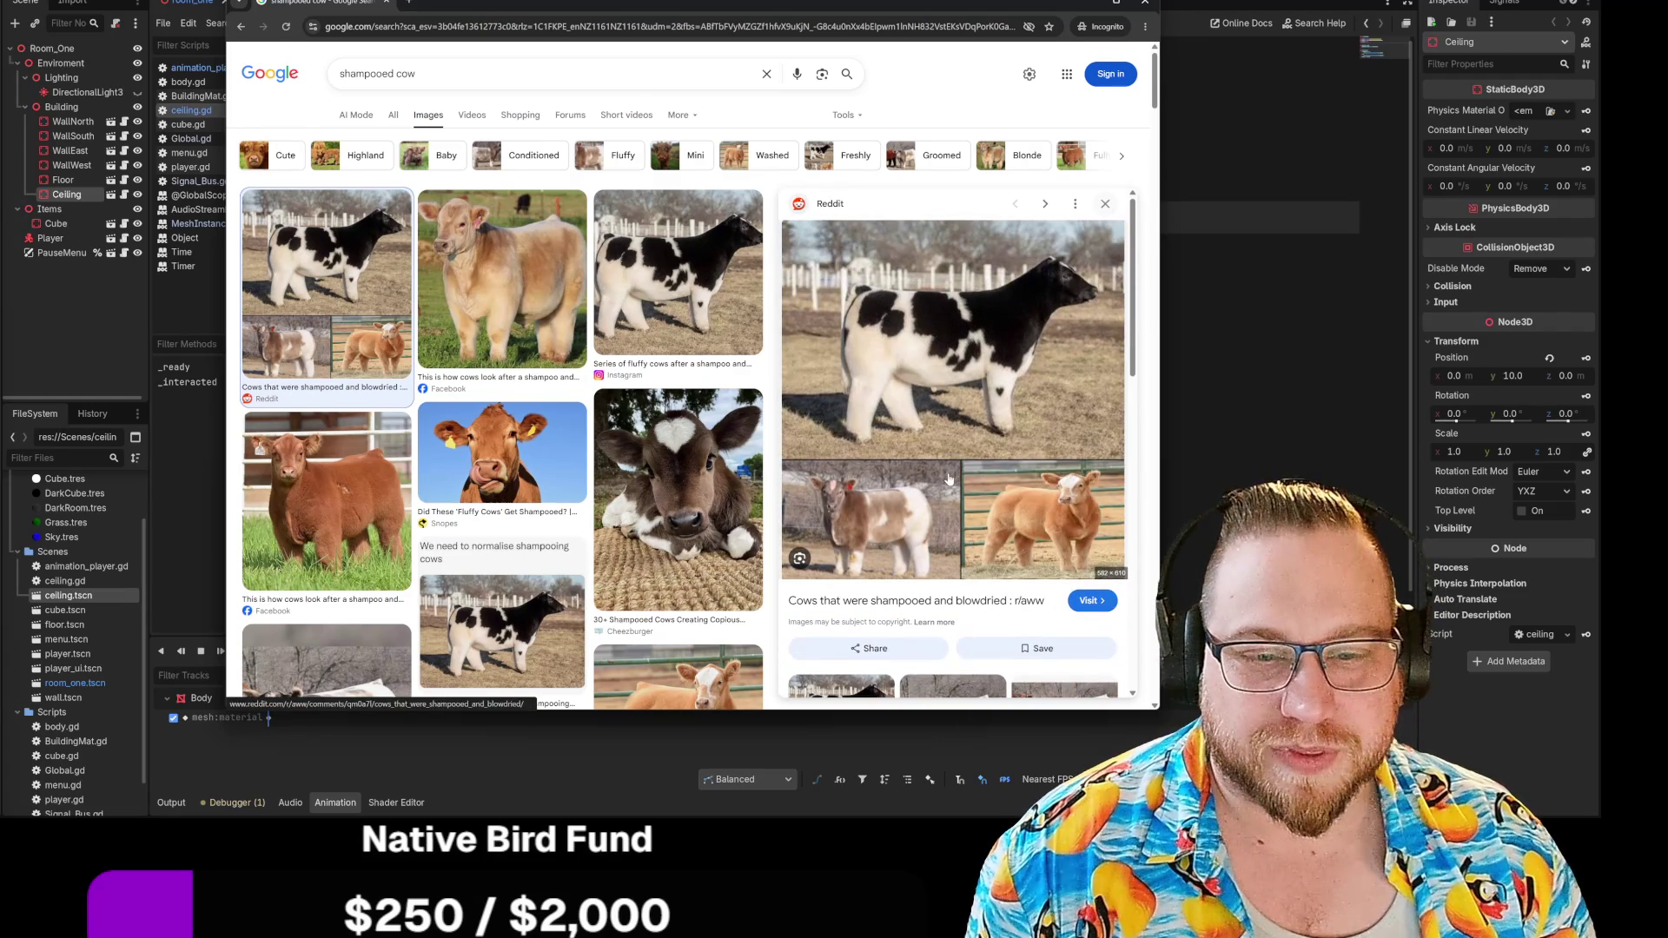
{"action": "scroll", "coordinate": [642, 451], "scroll_direction": "down", "scroll_amount": 5}
{"action": "scroll", "coordinate": [684, 404], "scroll_direction": "down", "scroll_amount": 3}
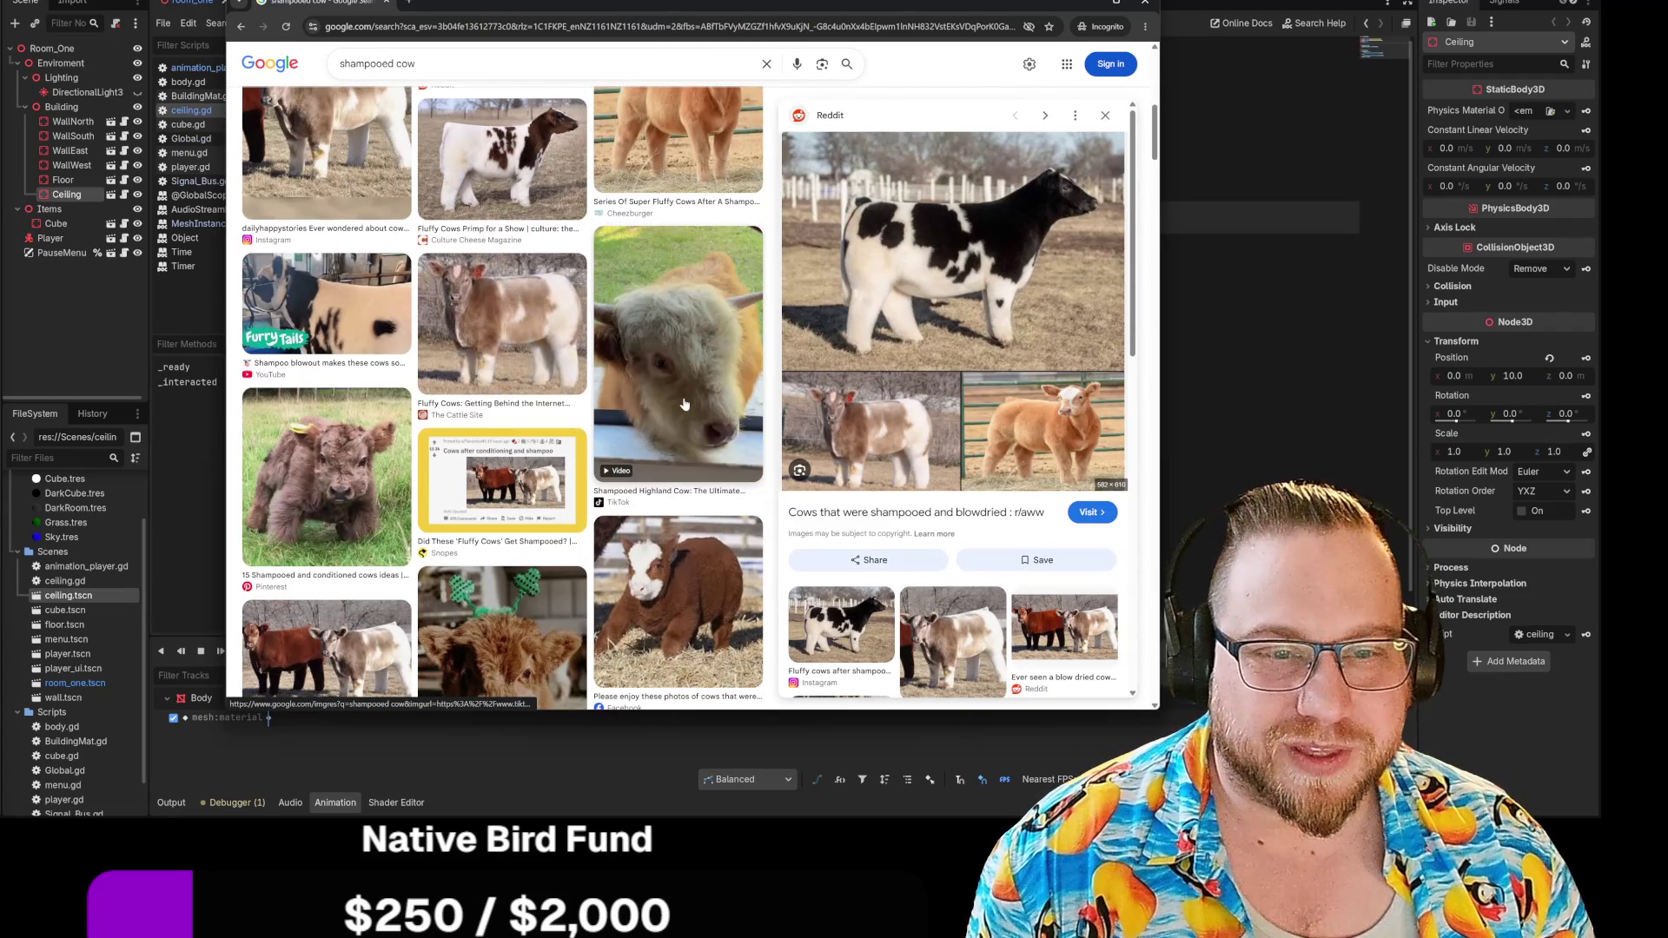
{"action": "scroll", "coordinate": [684, 404], "scroll_direction": "down", "scroll_amount": 4}
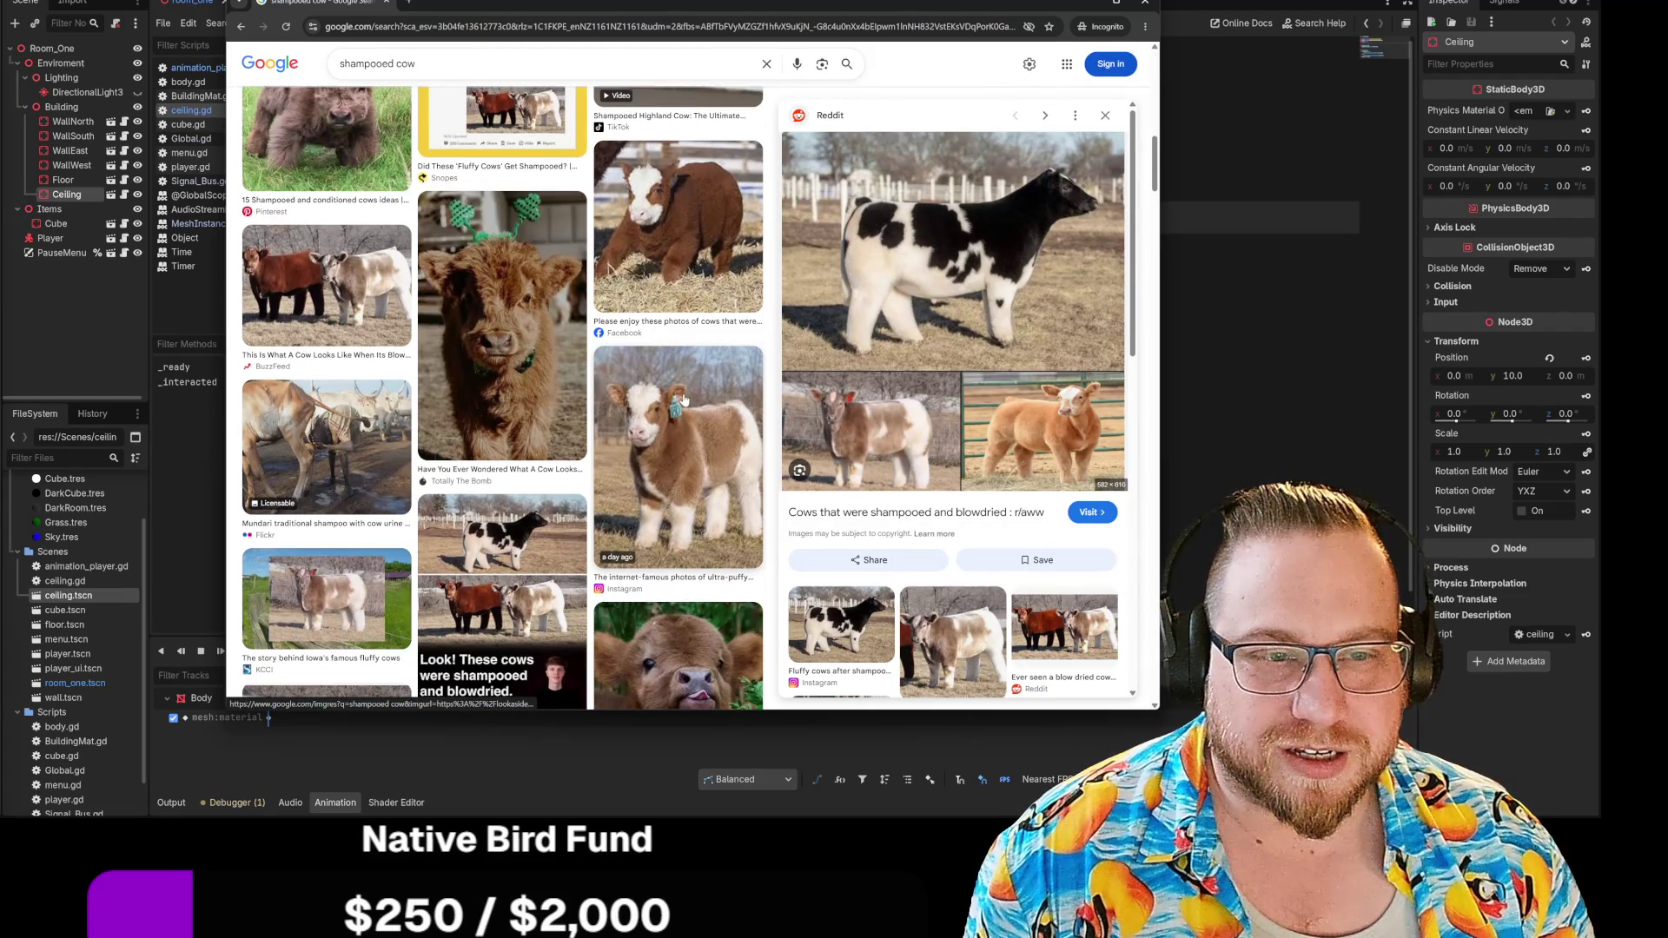
{"action": "scroll", "coordinate": [685, 400], "scroll_direction": "up", "scroll_amount": 10}
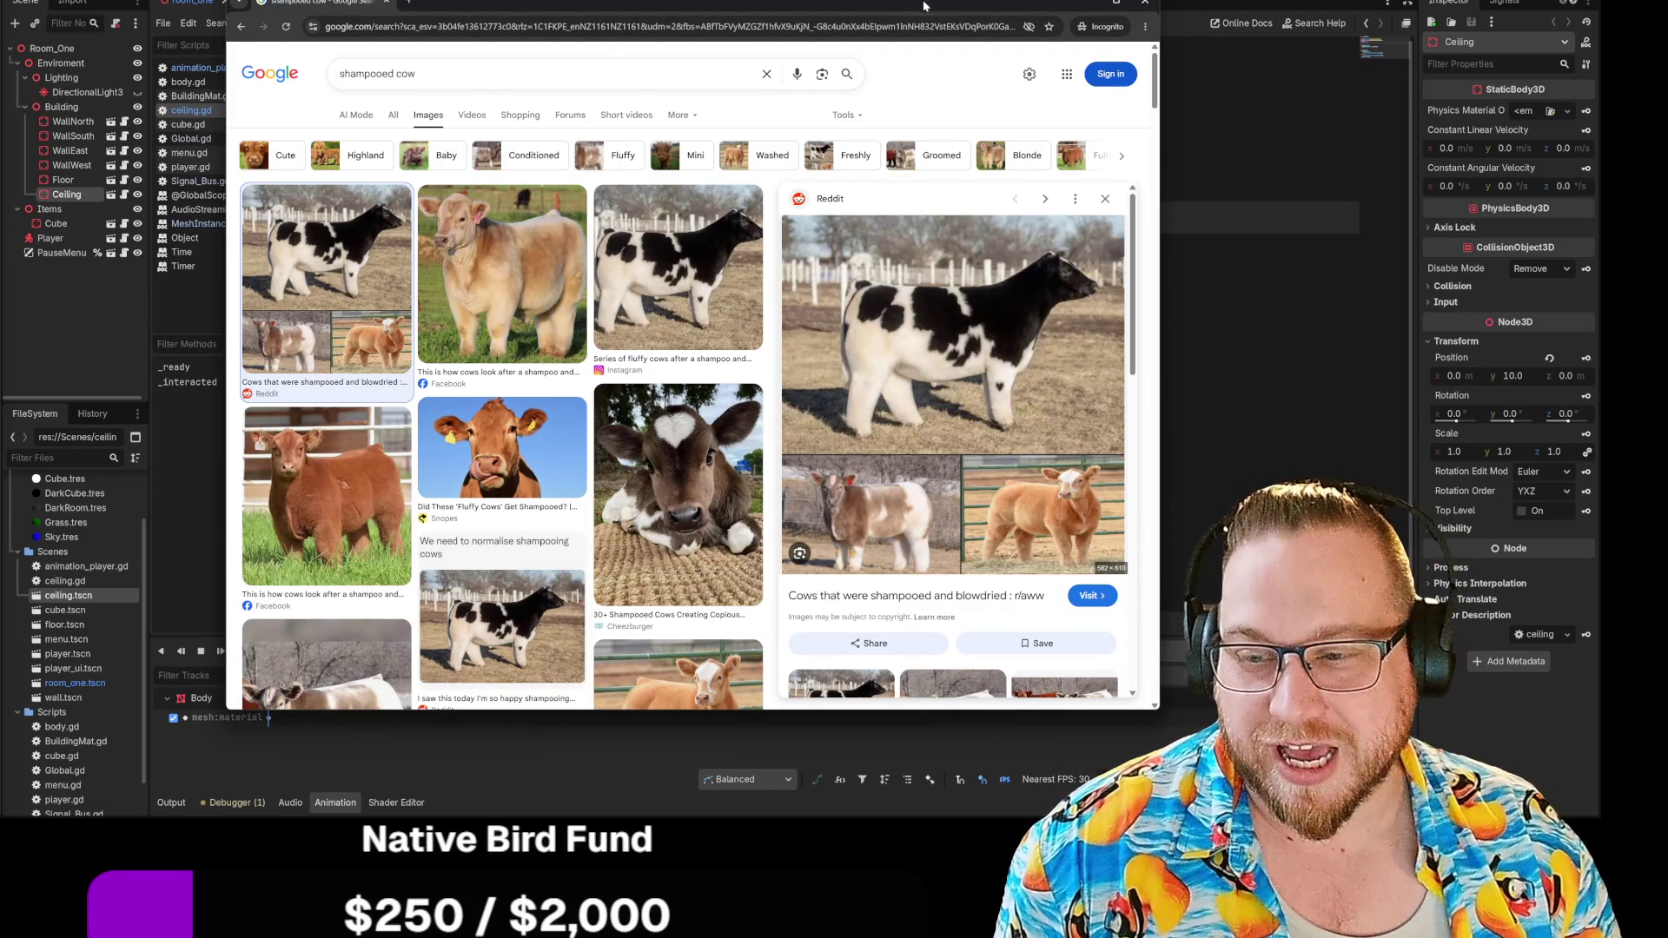
{"action": "left_click_drag", "start_coordinate": [897, 3], "coordinate": [0, 18]}
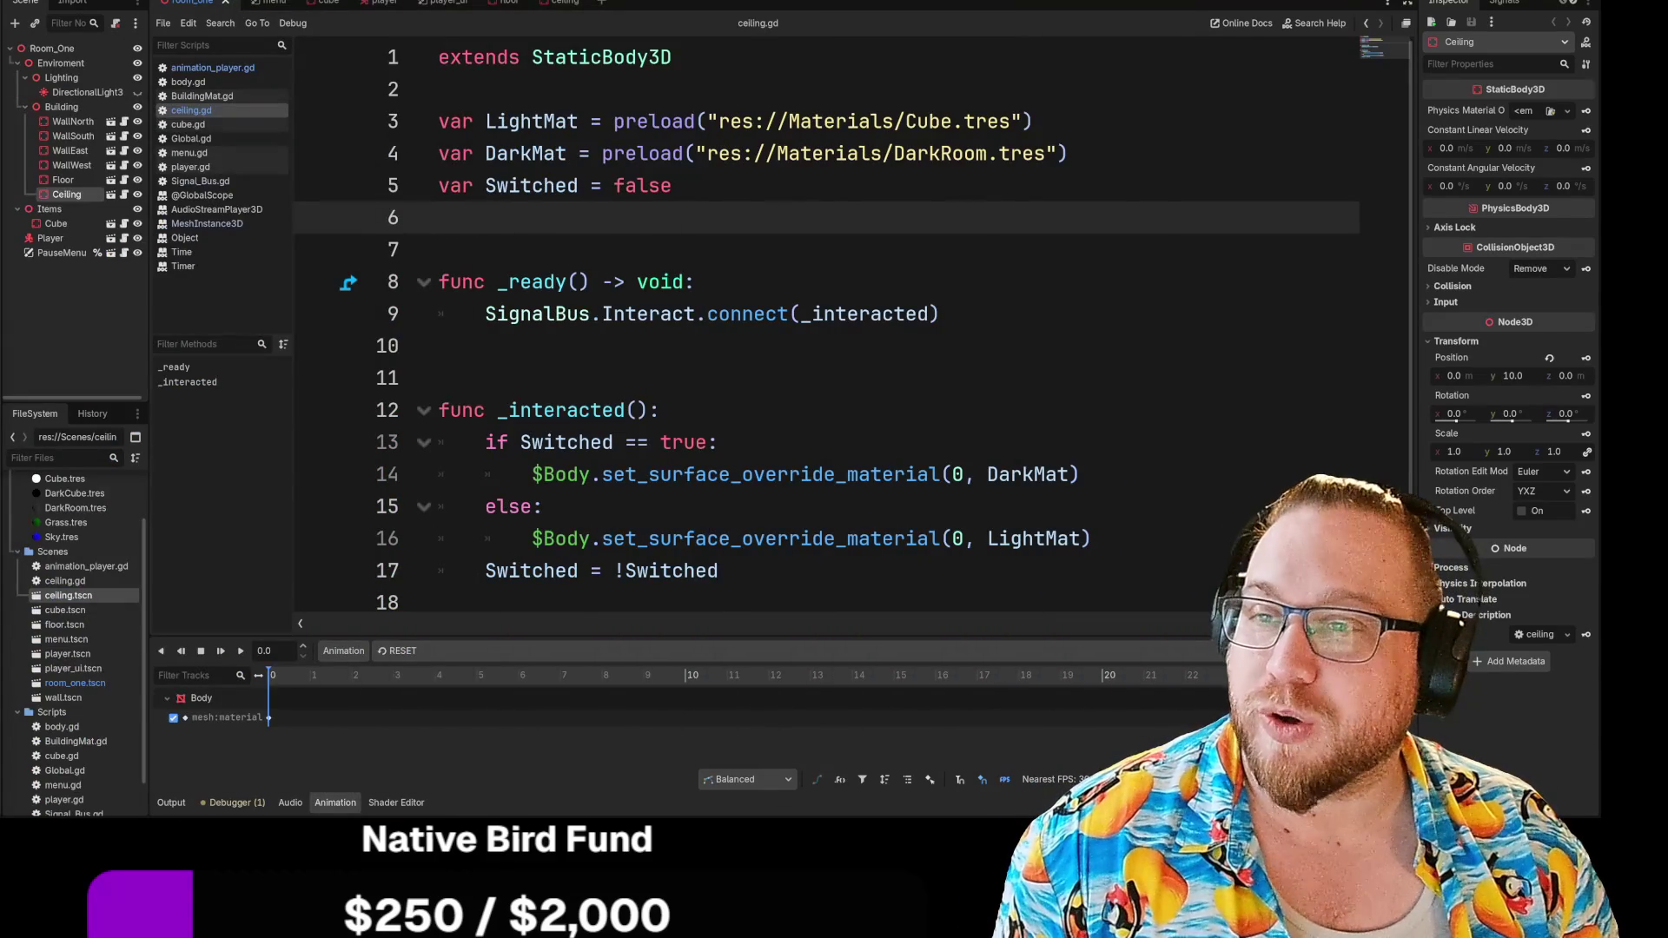